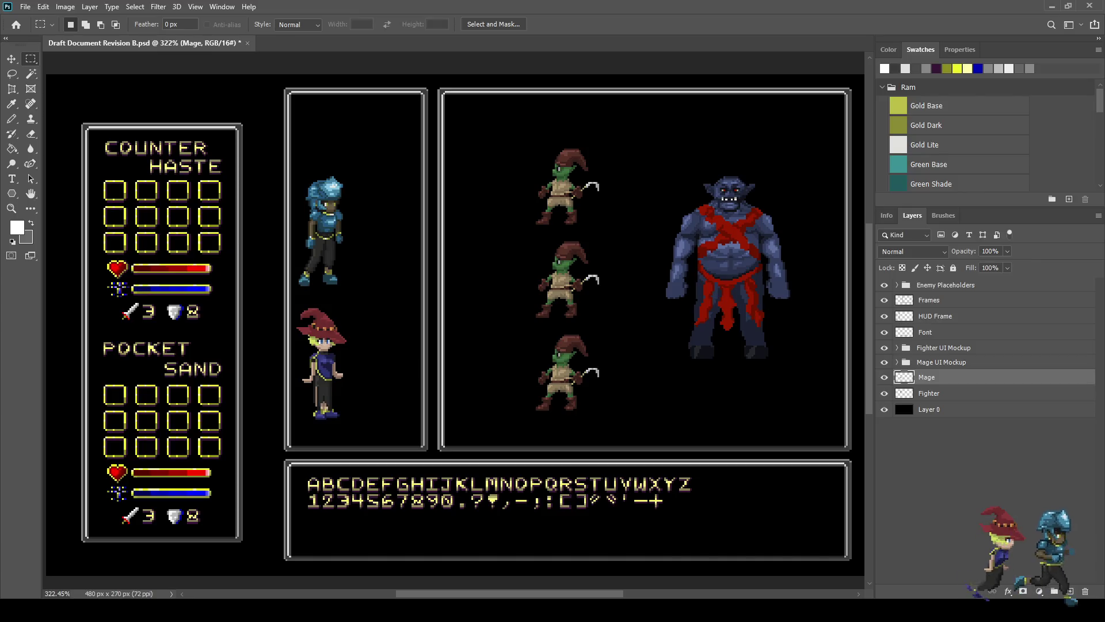
Step: Lower the Pocket Sand title layer in the Mage UI Mockup group by one pixel
{"action": "scroll", "coordinate": [132, 400], "scroll_direction": "up", "scroll_amount": 5}
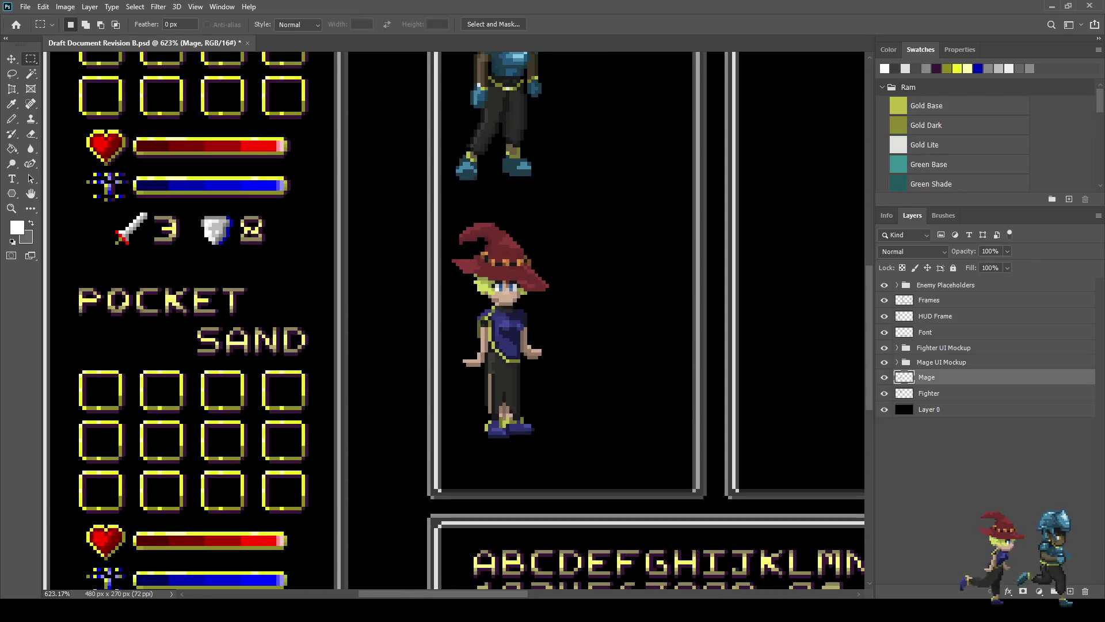
{"action": "left_click", "coordinate": [897, 362]}
{"action": "left_click", "coordinate": [945, 377]}
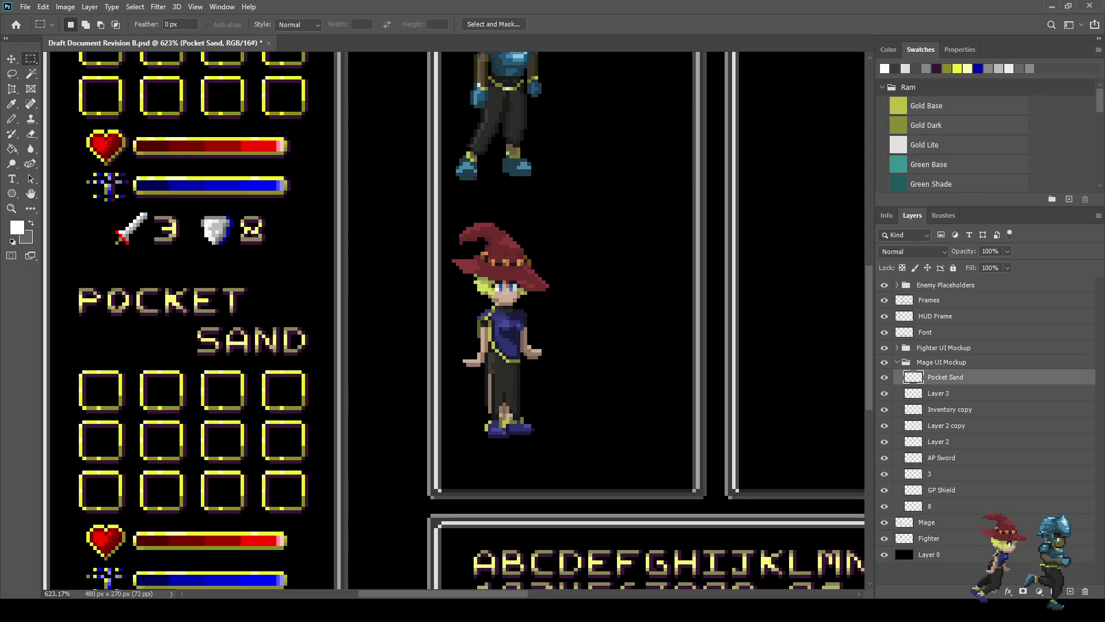
{"action": "key", "text": "ctrl+Down"}
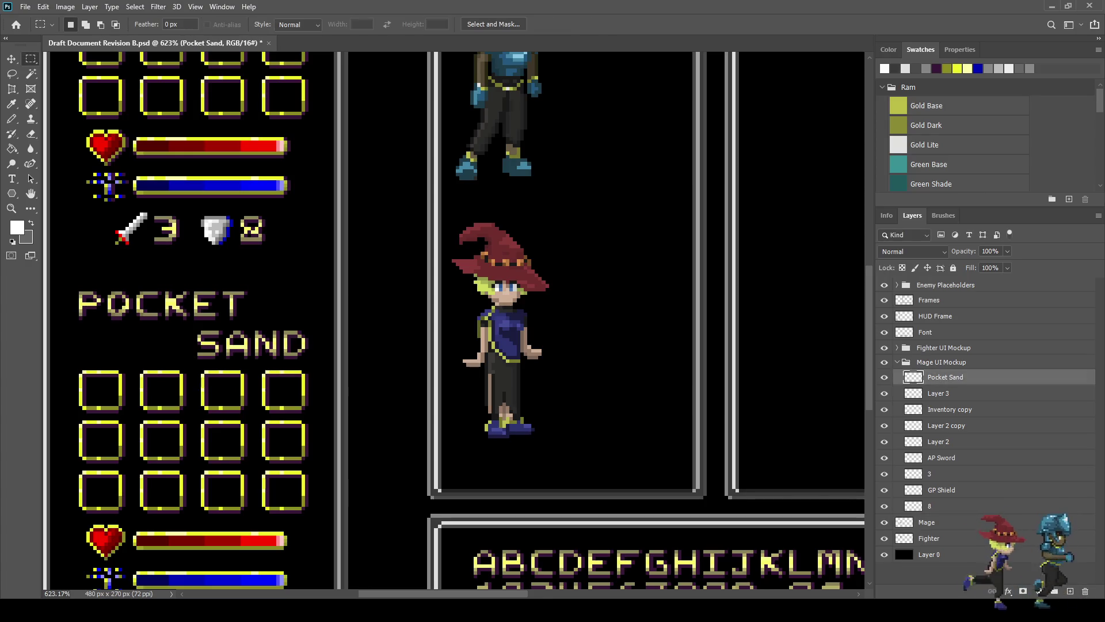
Step: Save the document and fit the whole mockup on screen
{"action": "scroll", "coordinate": [455, 320], "scroll_direction": "down", "scroll_amount": 5}
{"action": "scroll", "coordinate": [455, 319], "scroll_direction": "up", "scroll_amount": 5}
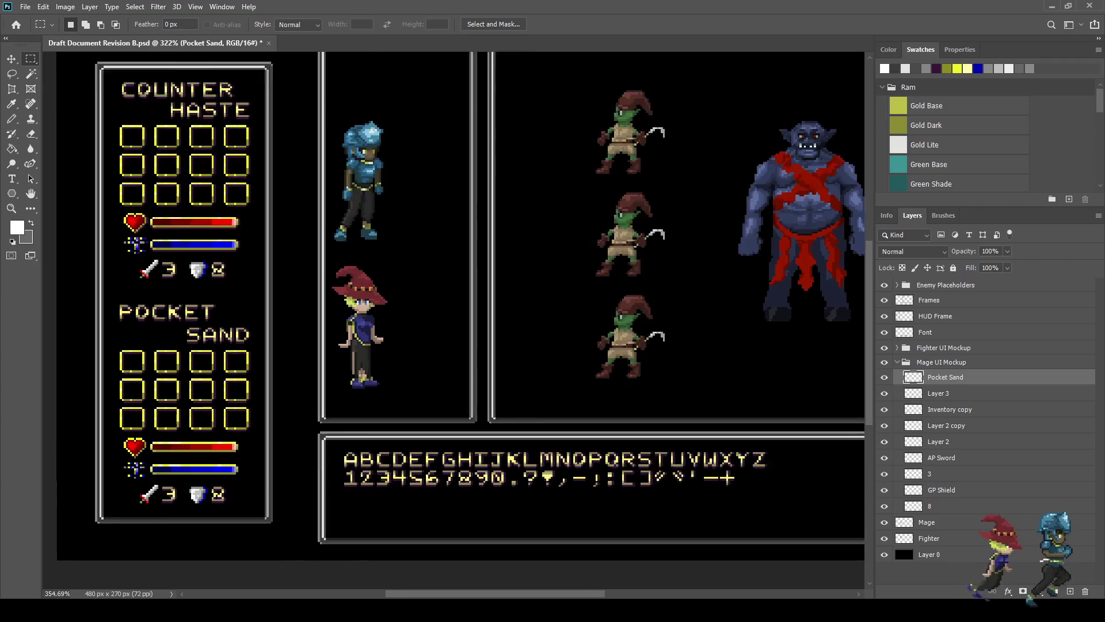
{"action": "scroll", "coordinate": [147, 354], "scroll_direction": "down", "scroll_amount": 3}
{"action": "key", "text": "ctrl+s"}
{"action": "scroll", "coordinate": [176, 334], "scroll_direction": "down", "scroll_amount": 1}
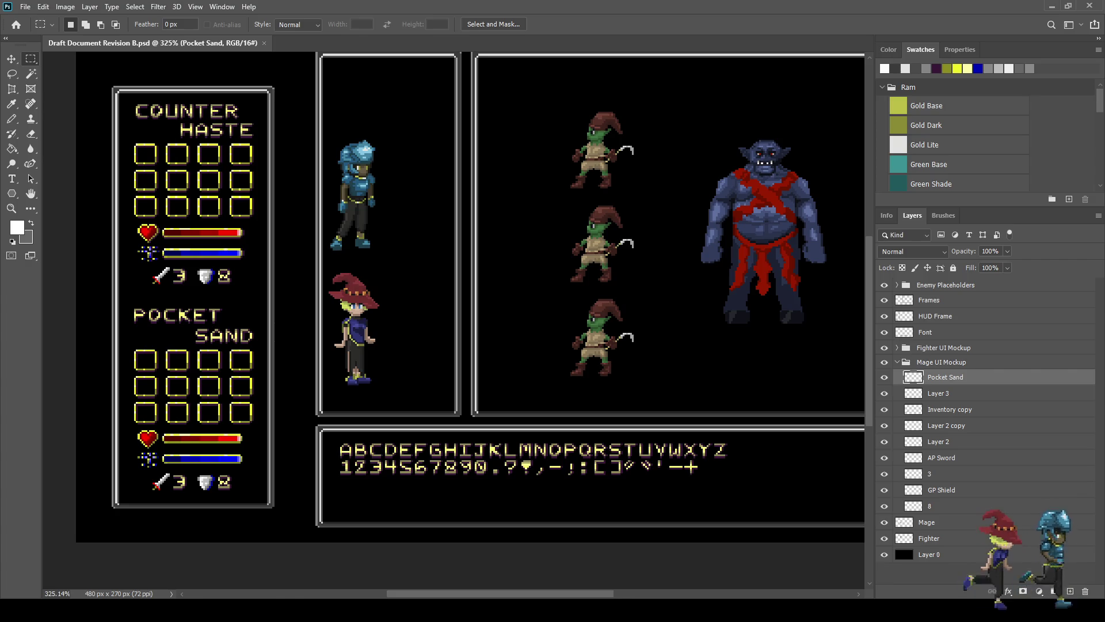
{"action": "scroll", "coordinate": [118, 141], "scroll_direction": "up", "scroll_amount": 2}
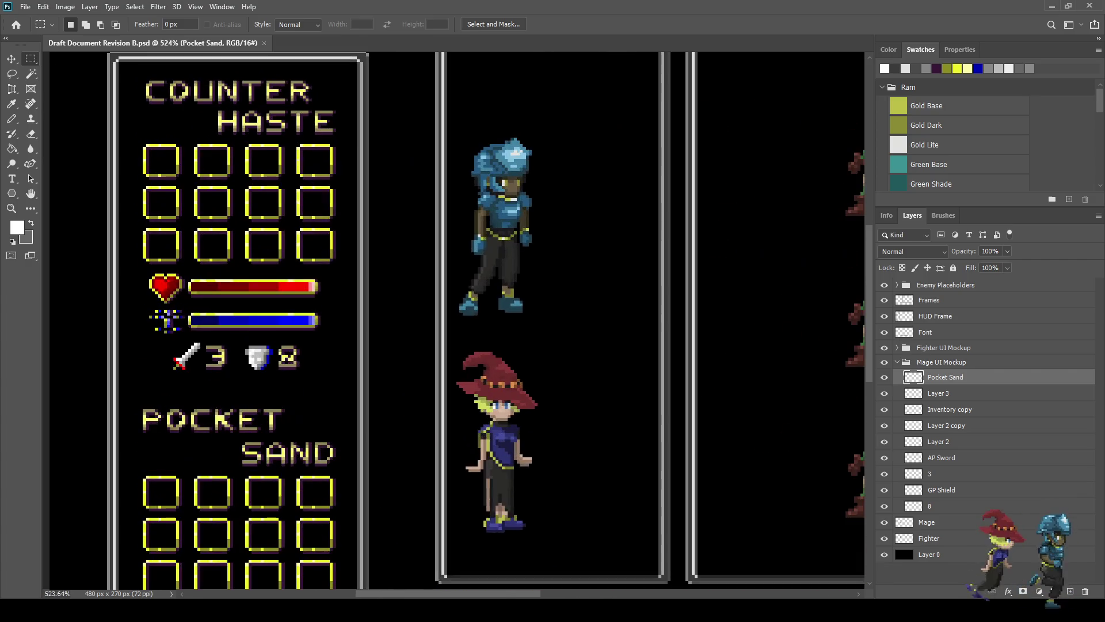
{"action": "scroll", "coordinate": [455, 322], "scroll_direction": "down", "scroll_amount": 3}
{"action": "scroll", "coordinate": [454, 322], "scroll_direction": "up", "scroll_amount": 4}
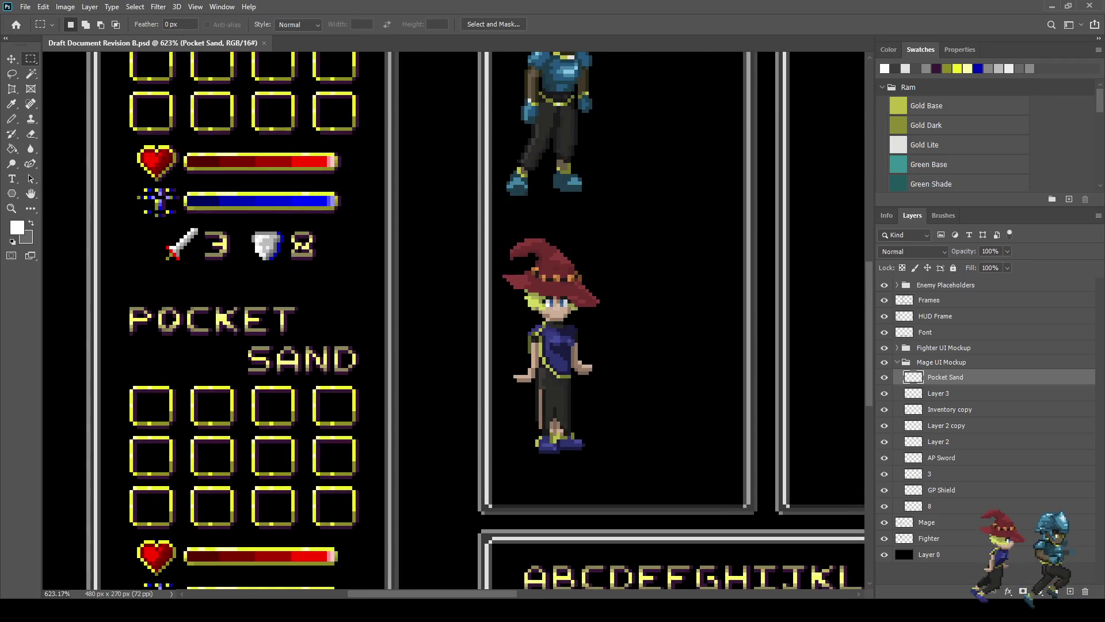
{"action": "key", "text": "ctrl+0"}
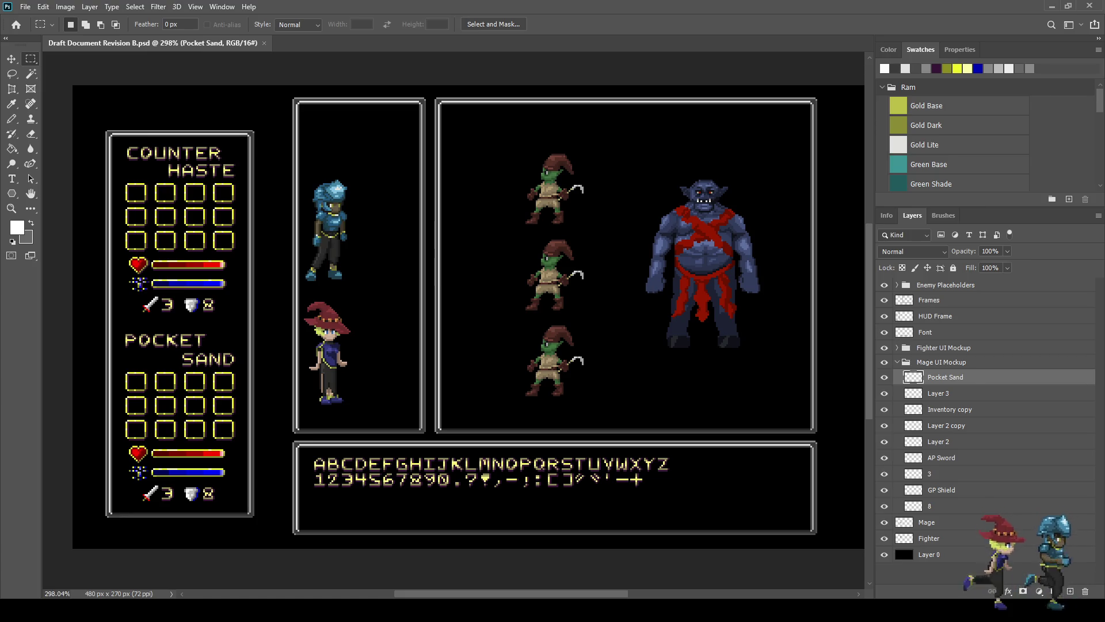
Step: Nudge the Mage UI Mockup (Pocket Sand) section down one pixel
{"action": "left_click", "coordinate": [897, 362]}
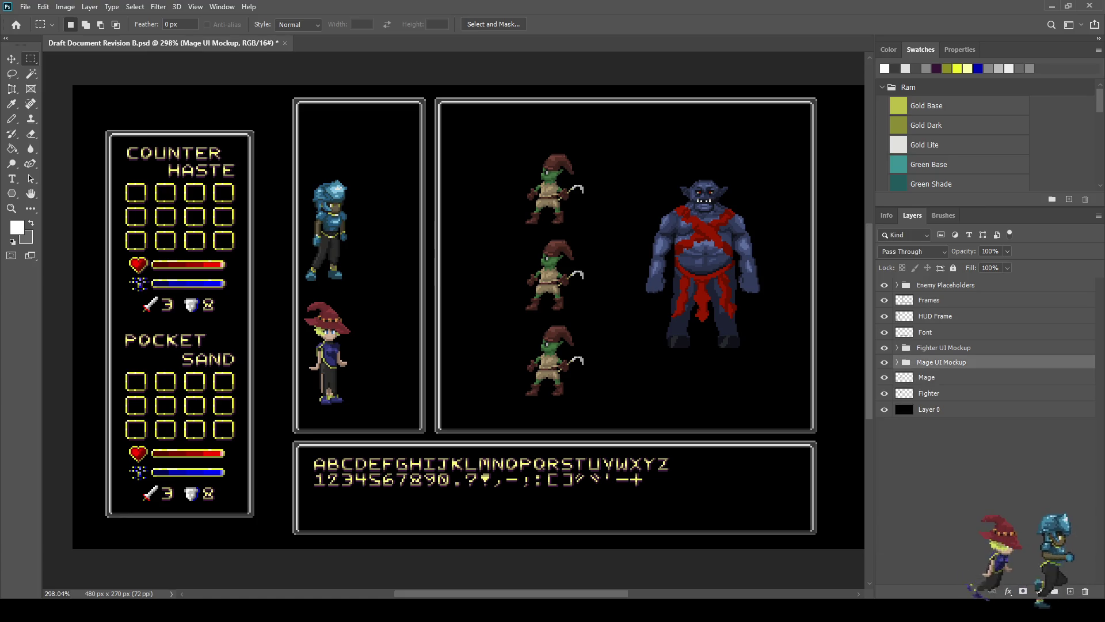
{"action": "key", "text": "ctrl+t"}
{"action": "key", "text": "Down"}
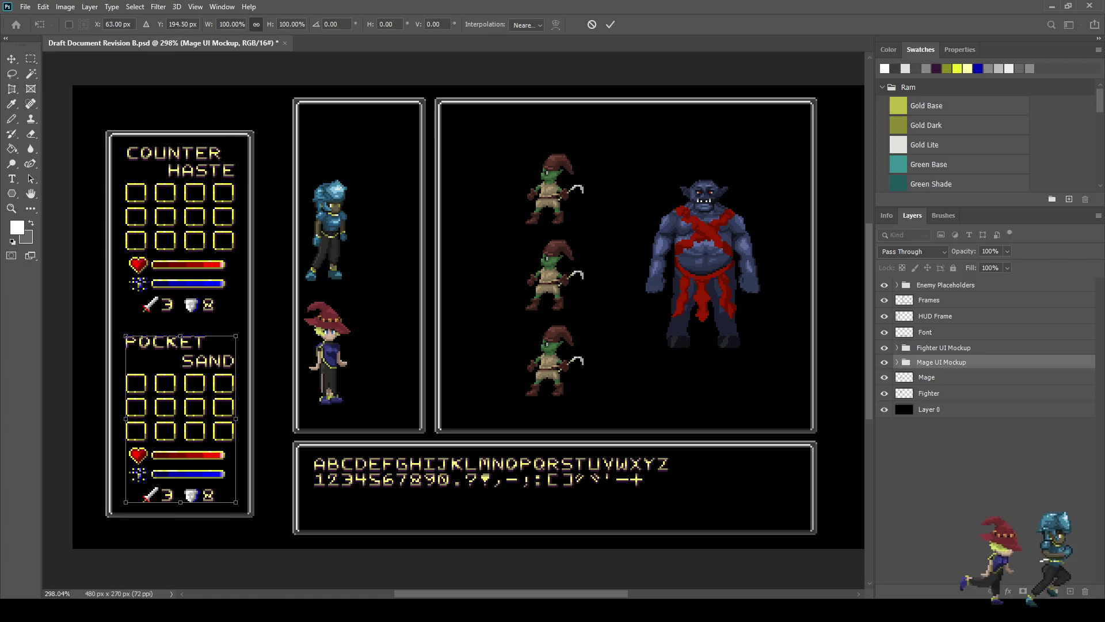
{"action": "key", "text": "Return"}
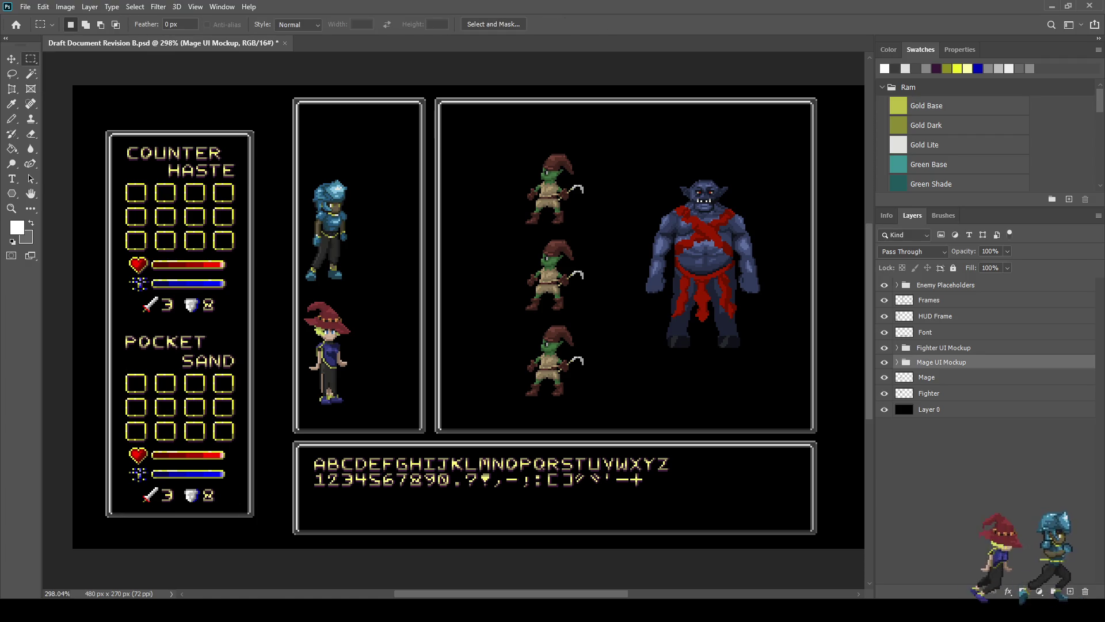
Step: Nudge the Fighter UI Mockup (Counter Haste) section down one pixel and save
{"action": "left_click", "coordinate": [944, 348]}
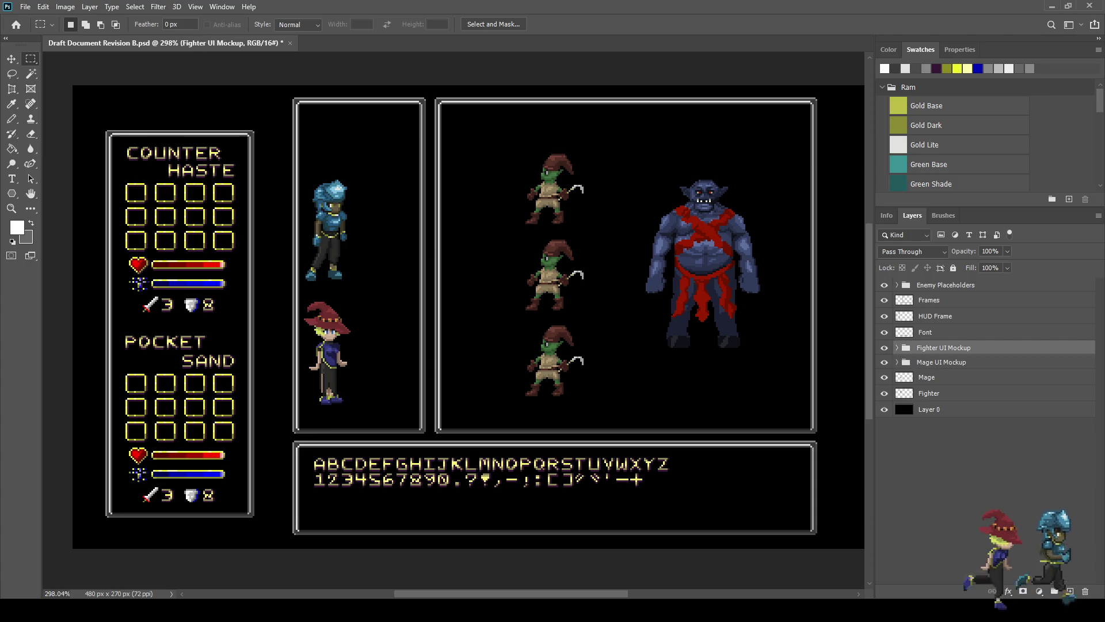
{"action": "key", "text": "ctrl+t"}
{"action": "key", "text": "Down"}
{"action": "key", "text": "Down"}
{"action": "key", "text": "Down"}
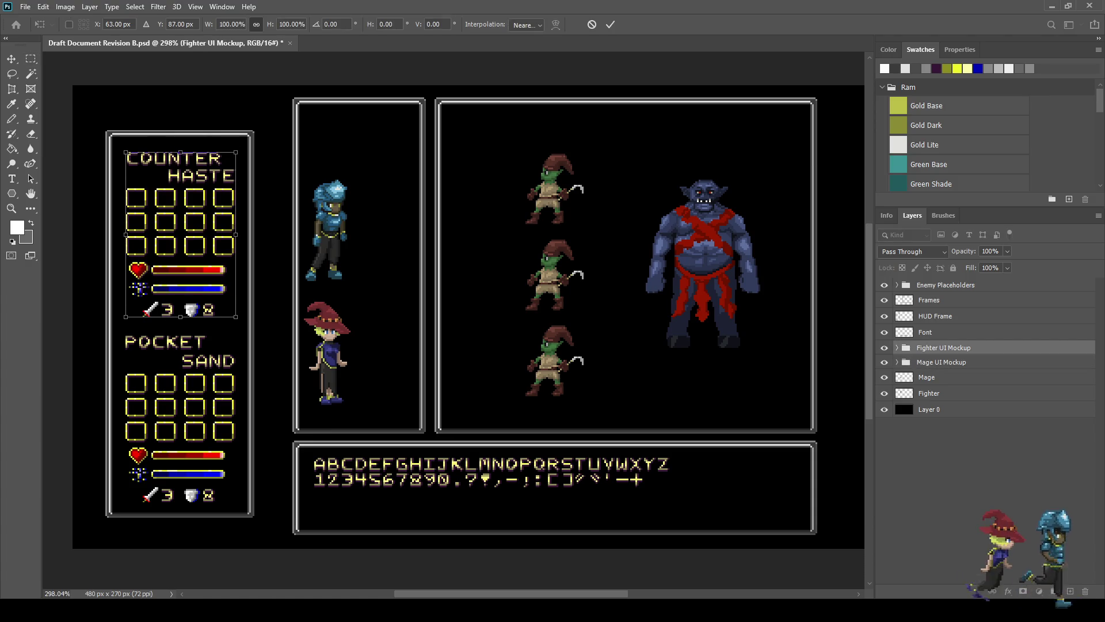
{"action": "key", "text": "Return"}
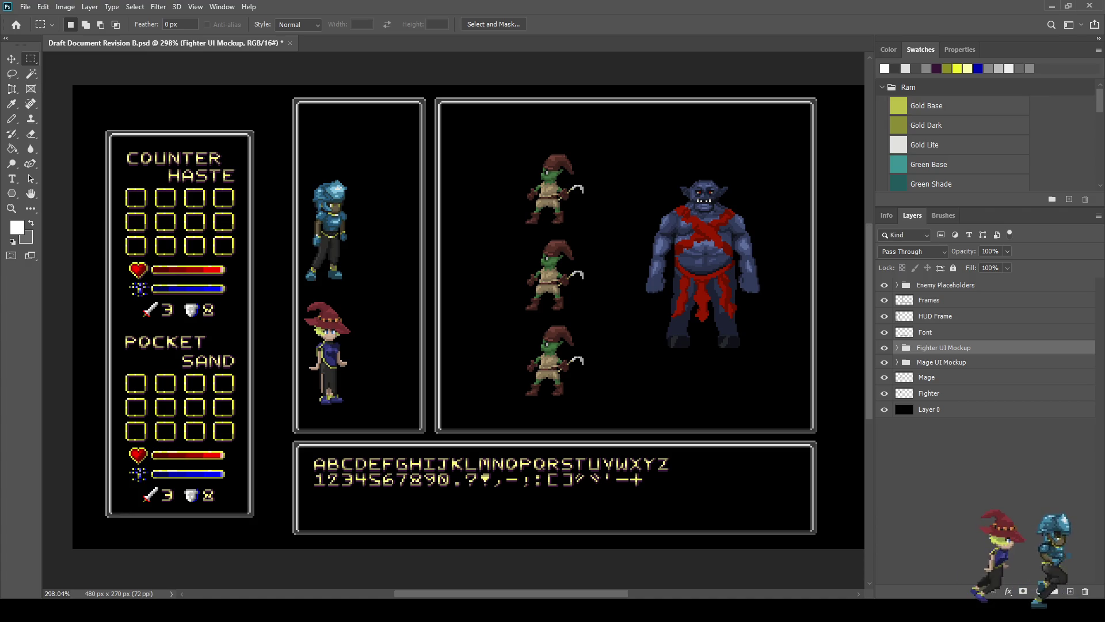
{"action": "key", "text": "ctrl+s"}
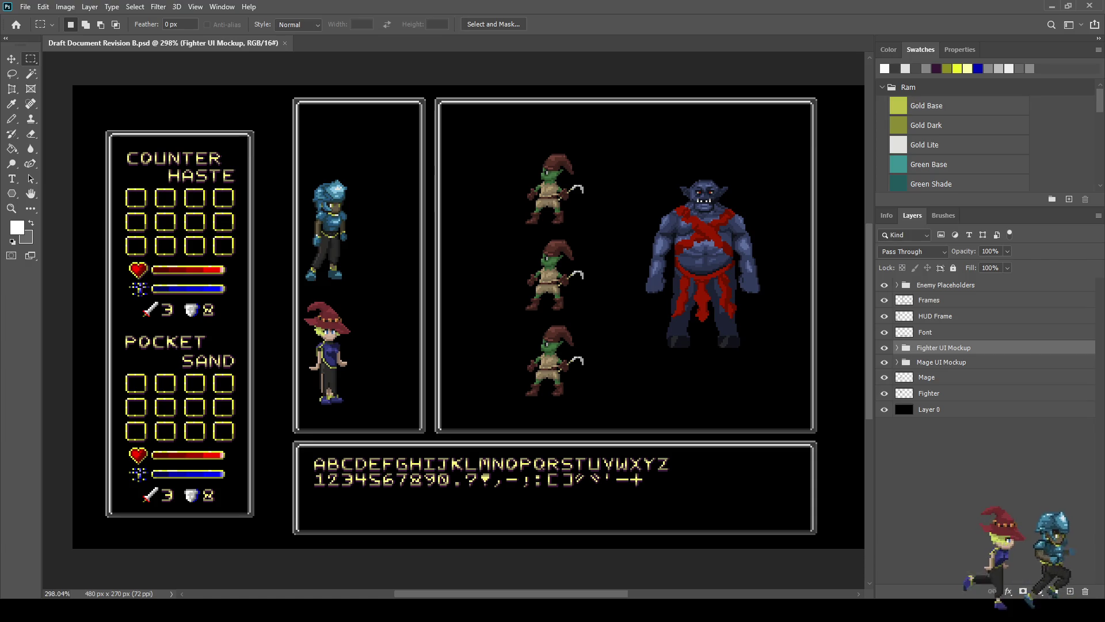
Step: Move both UI Mockup groups and HUD Frame up together one pixel
{"action": "left_click", "coordinate": [942, 363], "text": "shift"}
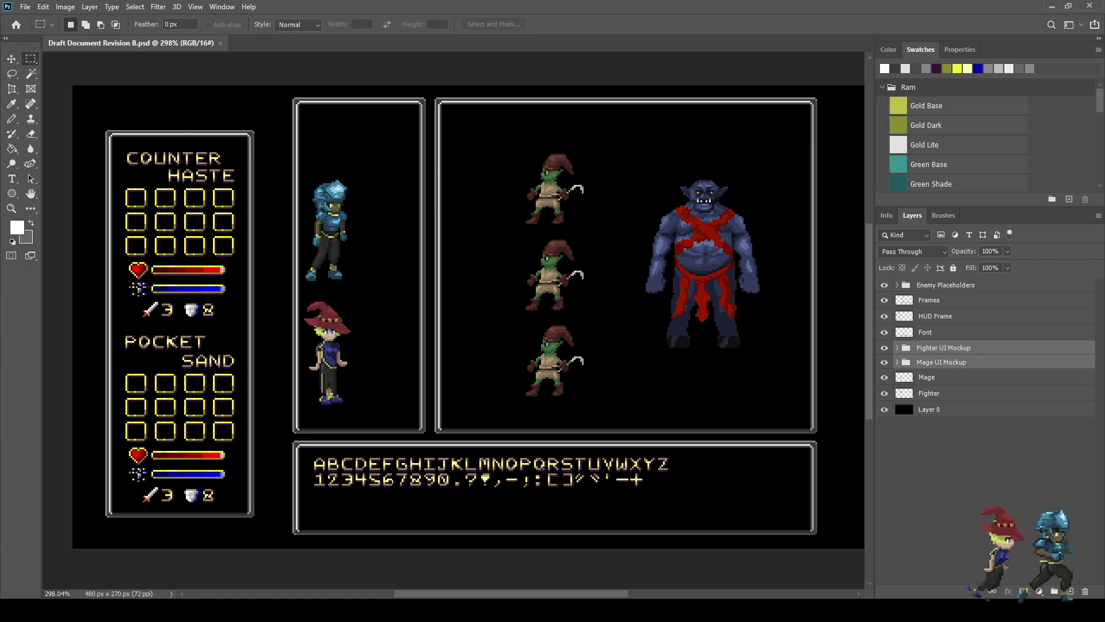
{"action": "left_click", "coordinate": [936, 316], "text": "ctrl"}
{"action": "key", "text": "ctrl+t"}
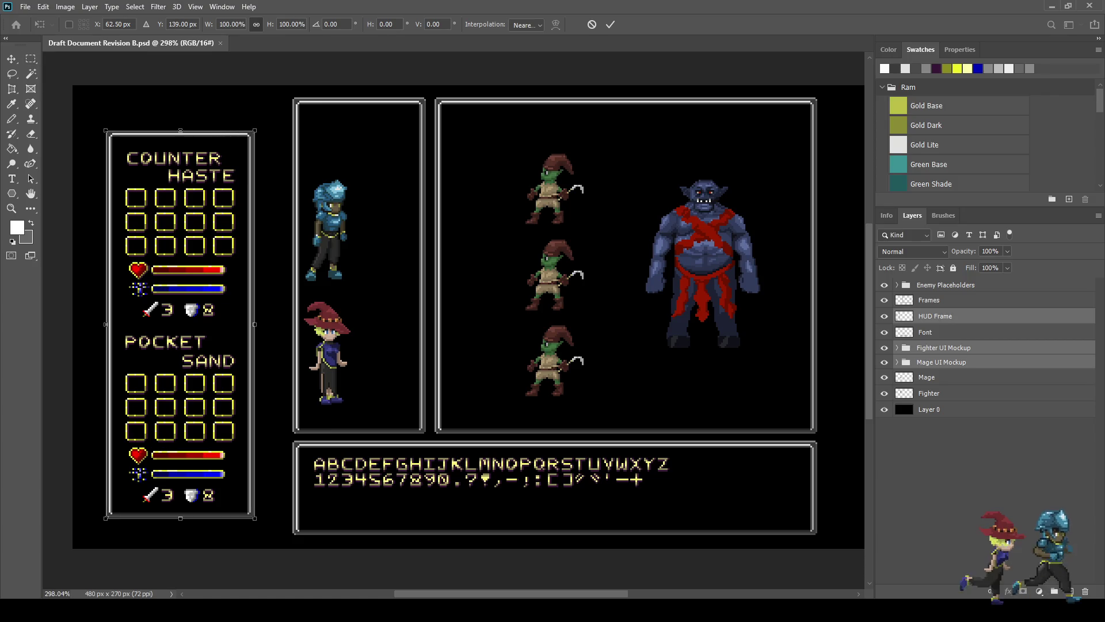
{"action": "key", "text": "Up"}
{"action": "key", "text": "Up"}
{"action": "key", "text": "Up"}
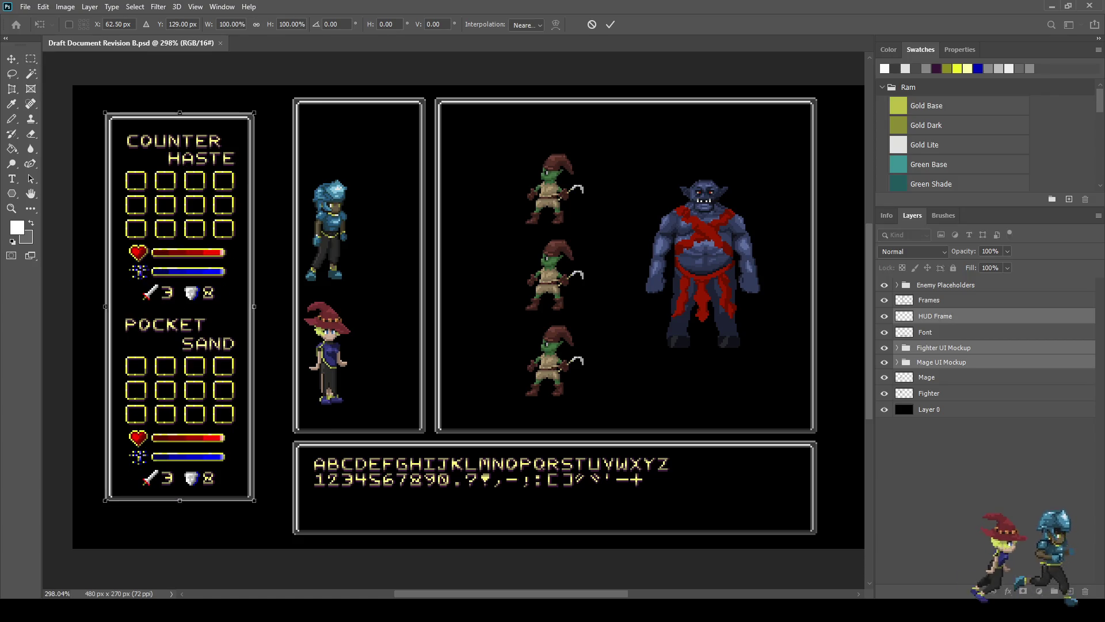
{"action": "key", "text": "Right"}
{"action": "key", "text": "Right"}
{"action": "key", "text": "Right"}
{"action": "key", "text": "Left"}
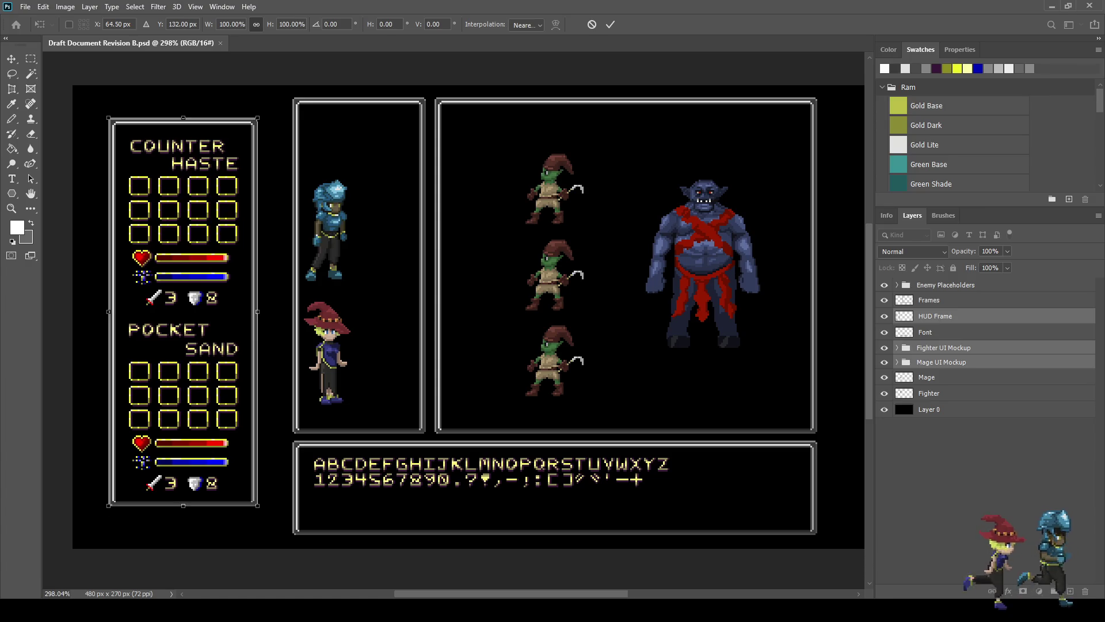
{"action": "key", "text": "Return"}
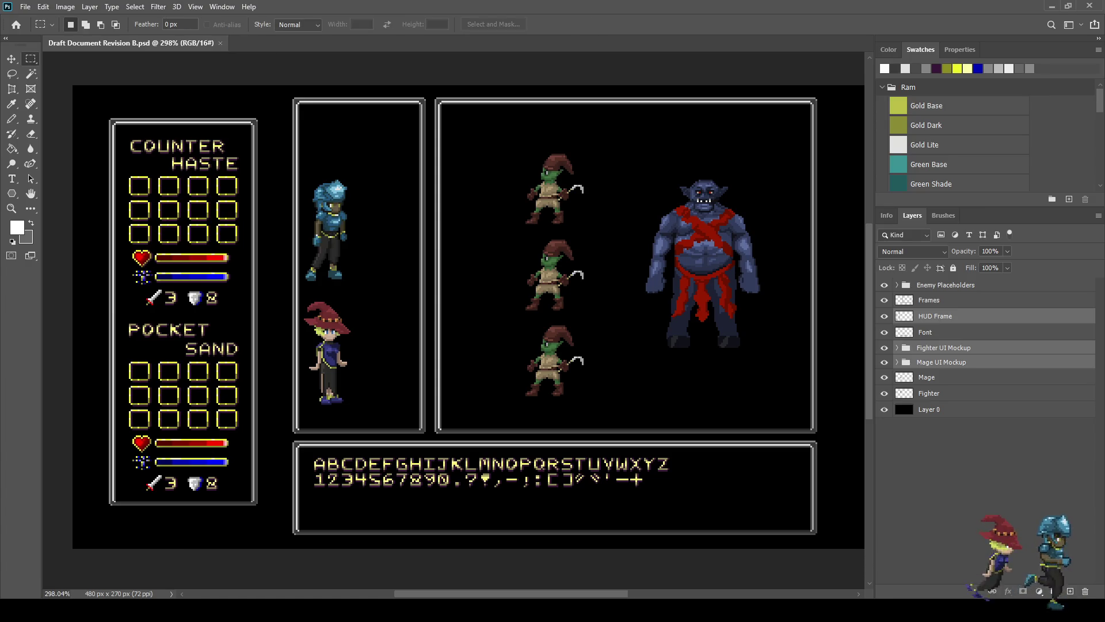
{"action": "key", "text": "ctrl+1"}
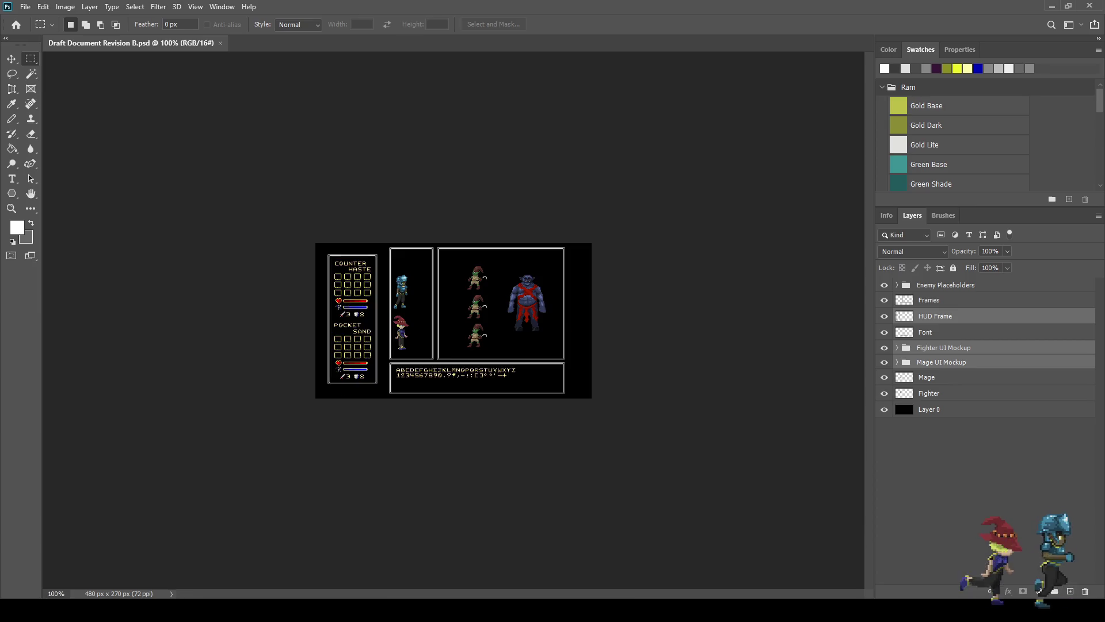
Step: Preview the mockup full screen, then return to Standard Screen Mode
{"action": "key", "text": "f"}
{"action": "key", "text": "f"}
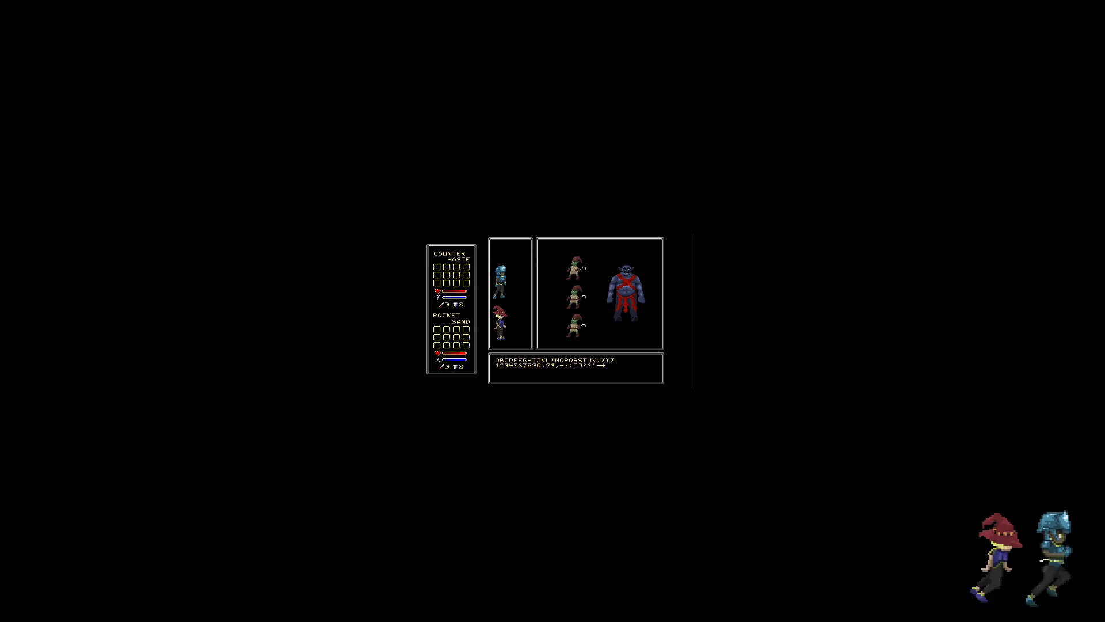
{"action": "key", "text": "ctrl+0"}
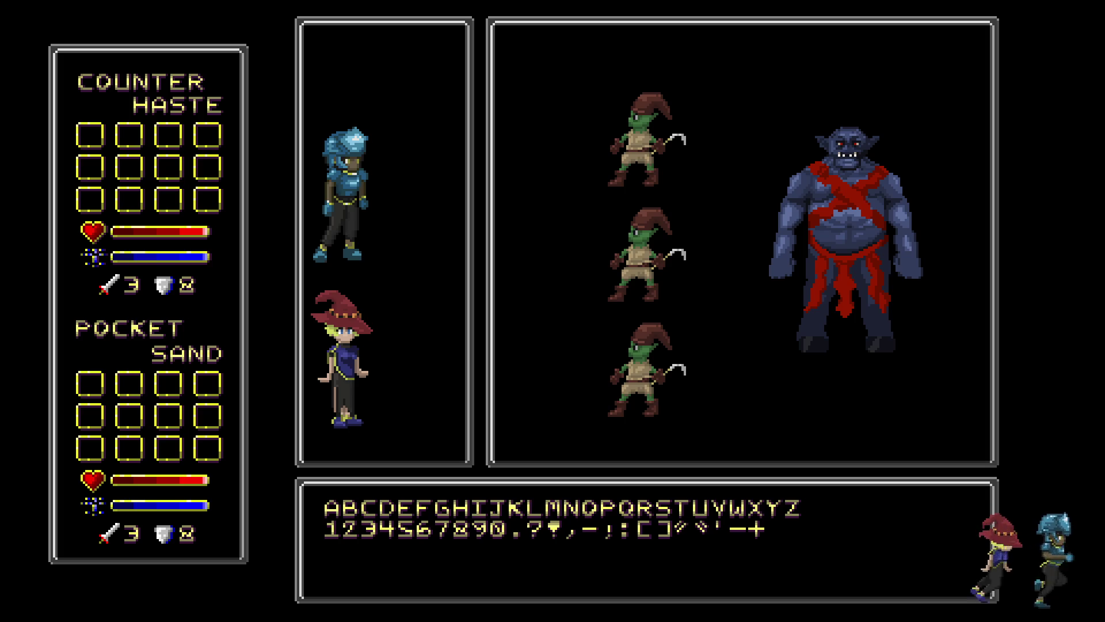
{"action": "key", "text": "f"}
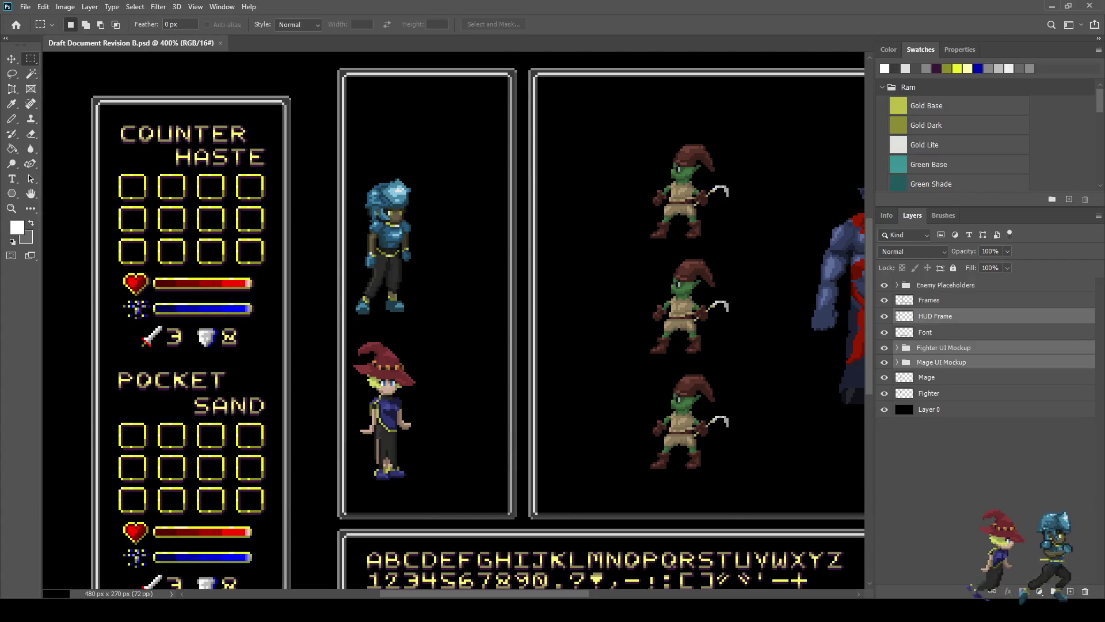
Step: Set the fighter's Inventory layer opacity to 50%
{"action": "left_click", "coordinate": [944, 348]}
{"action": "left_click", "coordinate": [897, 348]}
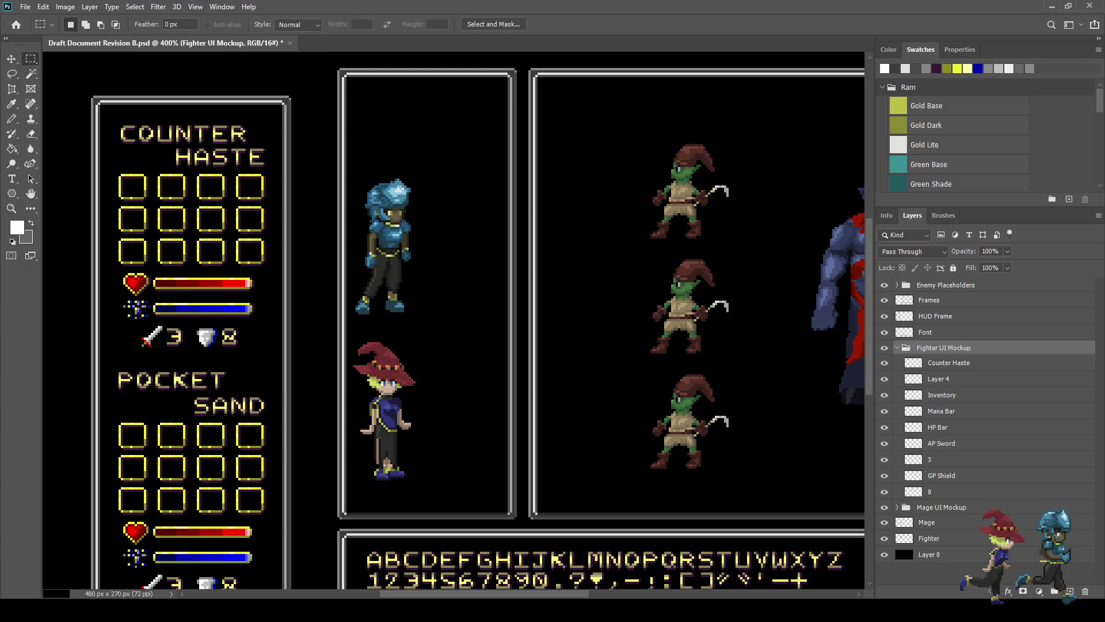
{"action": "left_click", "coordinate": [942, 395]}
{"action": "left_click", "coordinate": [990, 251]}
{"action": "type", "text": "50"}
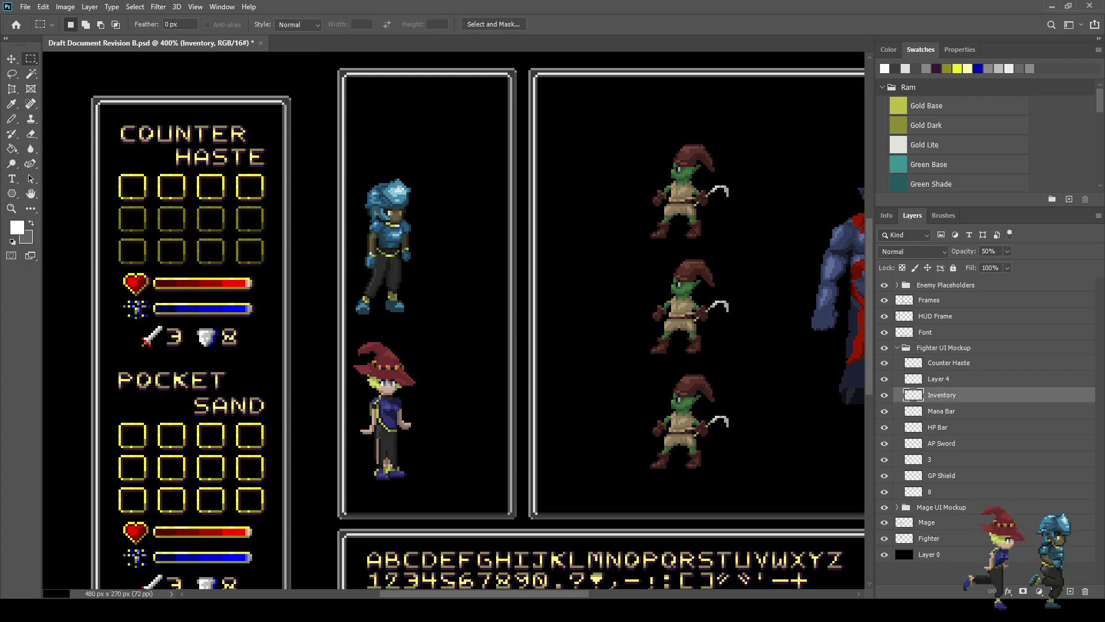
Step: Merge Layer 4 and Inventory into 'Fighter Inventory', save, and set 50% opacity
{"action": "left_click", "coordinate": [938, 379]}
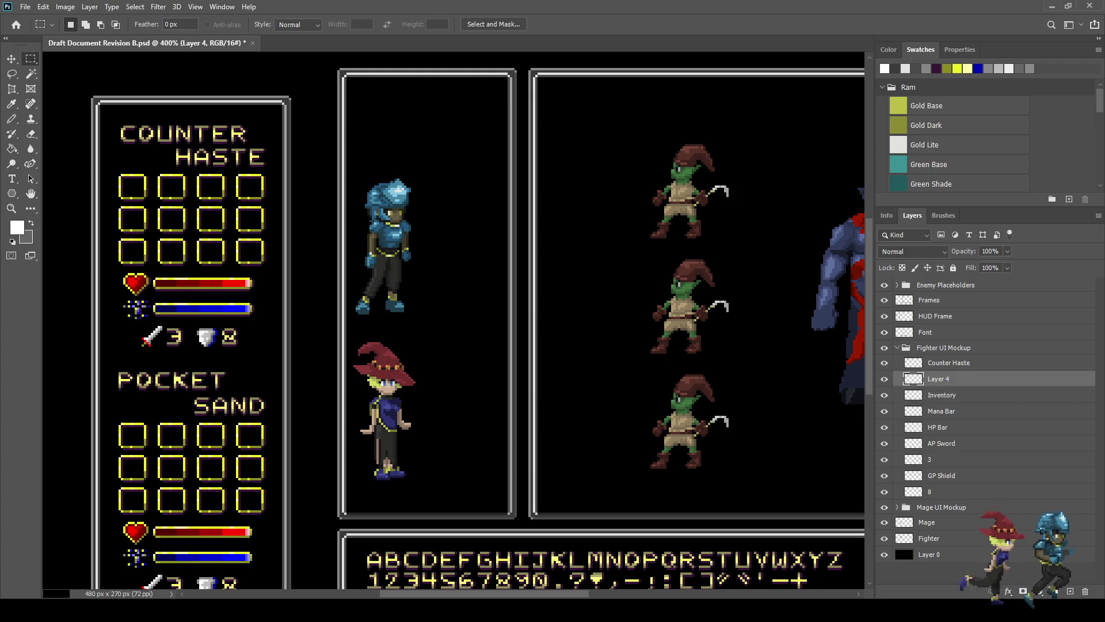
{"action": "left_click", "coordinate": [941, 395], "text": "shift"}
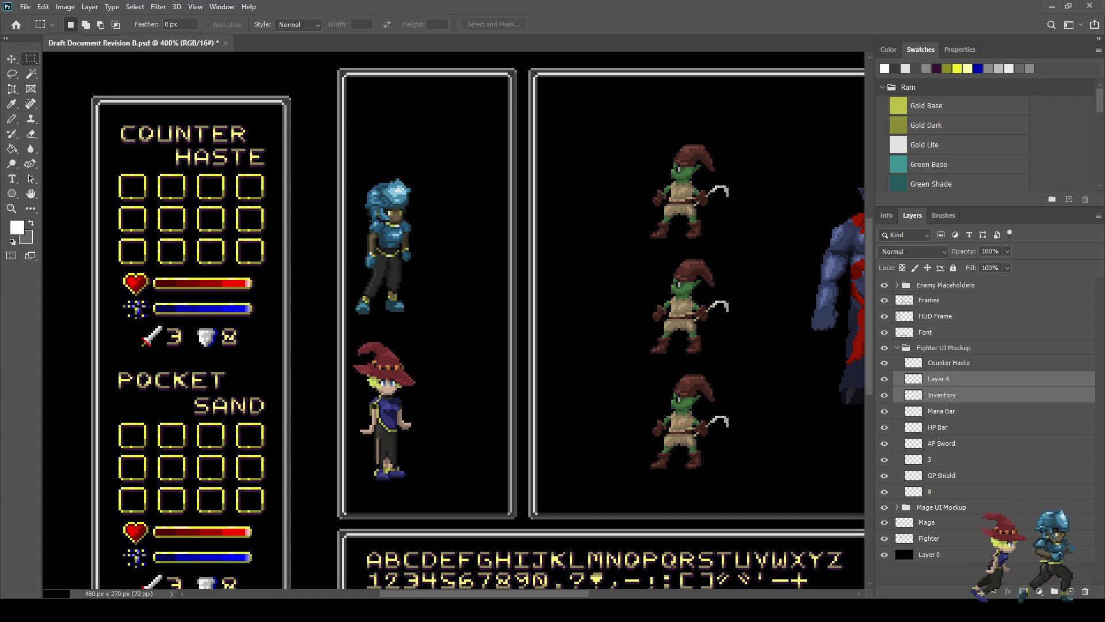
{"action": "key", "text": "ctrl+e"}
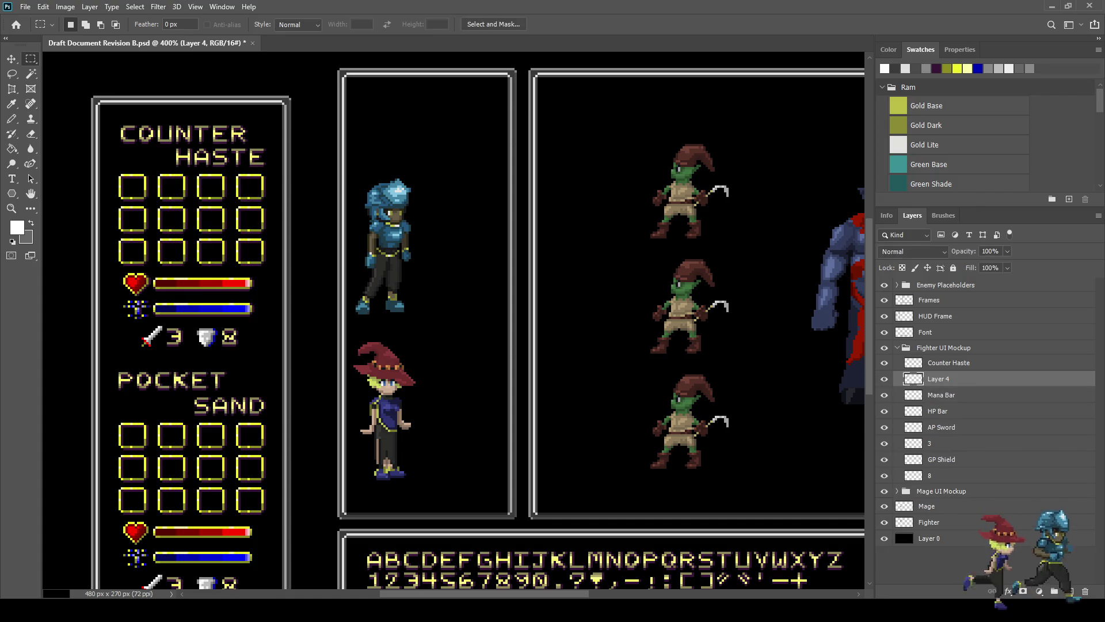
{"action": "double_click", "coordinate": [939, 379]}
{"action": "type", "text": "Fight"}
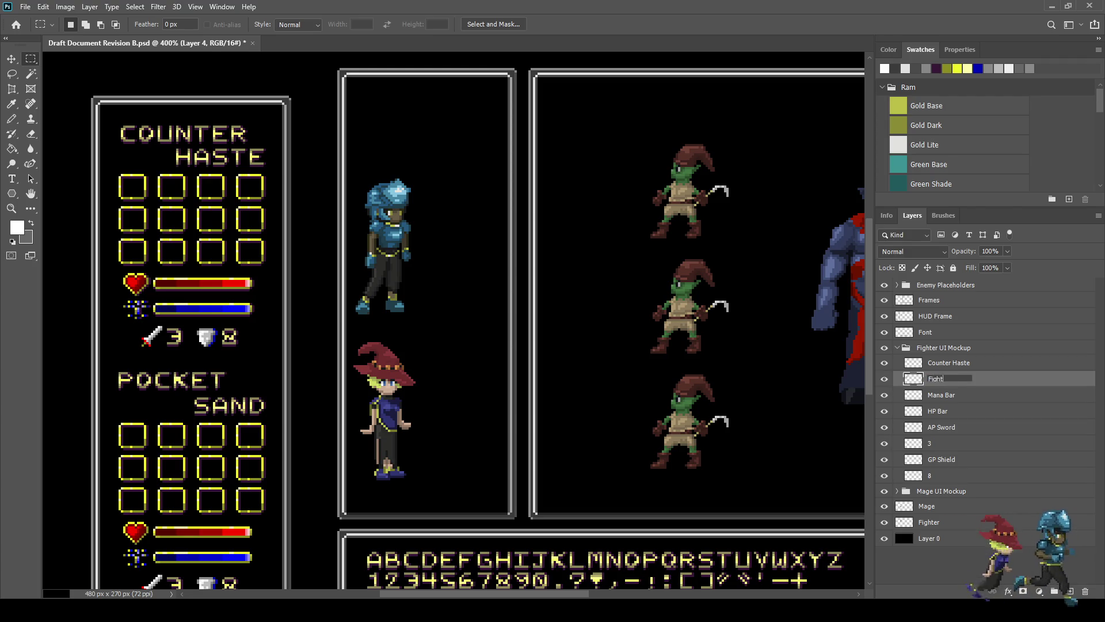
{"action": "type", "text": "er Inventory"}
{"action": "key", "text": "Return"}
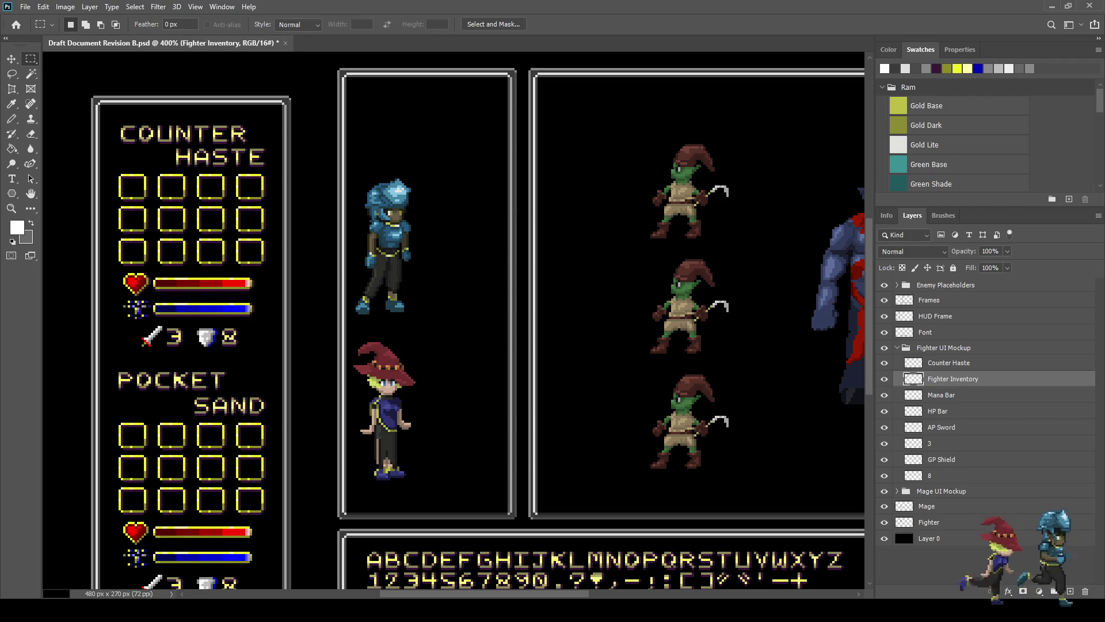
{"action": "key", "text": "ctrl+s"}
{"action": "type", "text": "50"}
{"action": "key", "text": "Return"}
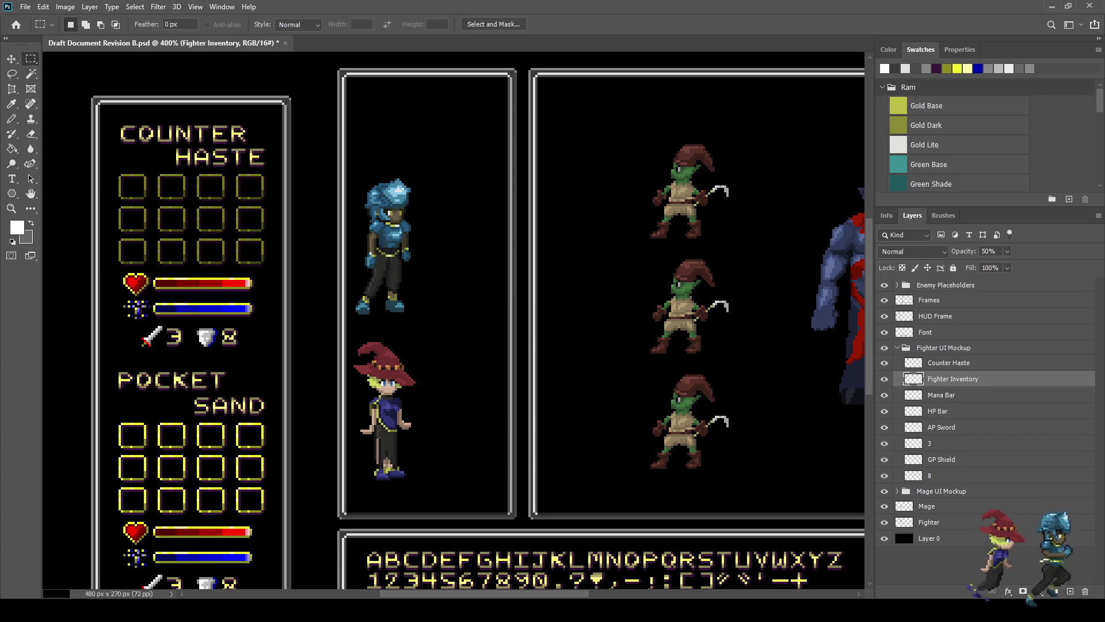
Step: Merge the mage's Inventory copy layer into Layer 3
{"action": "left_click", "coordinate": [897, 347]}
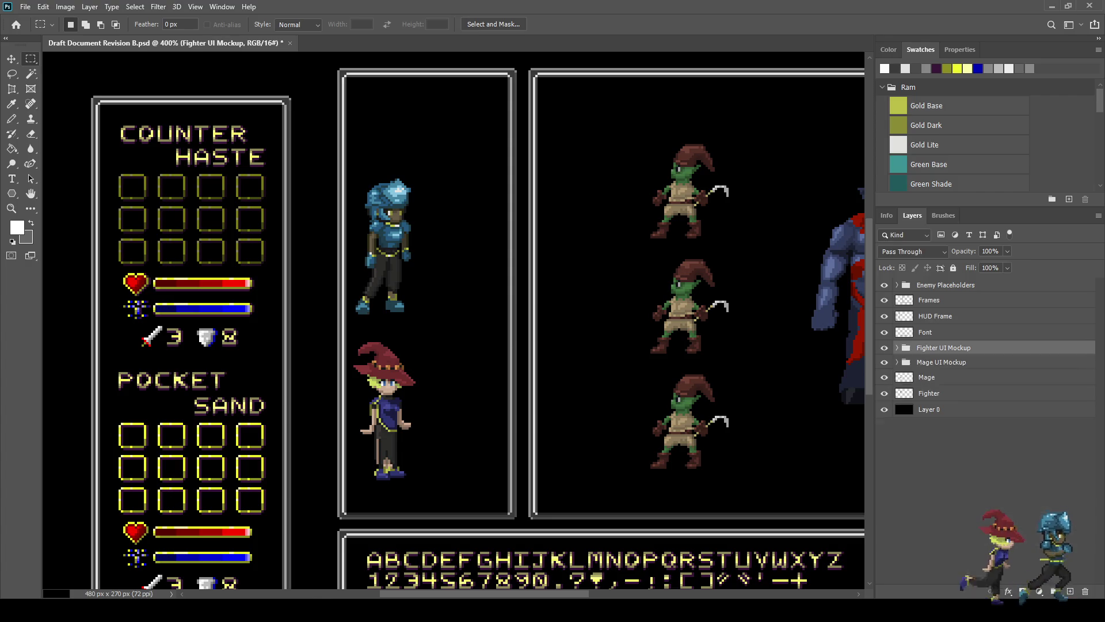
{"action": "left_click", "coordinate": [897, 362]}
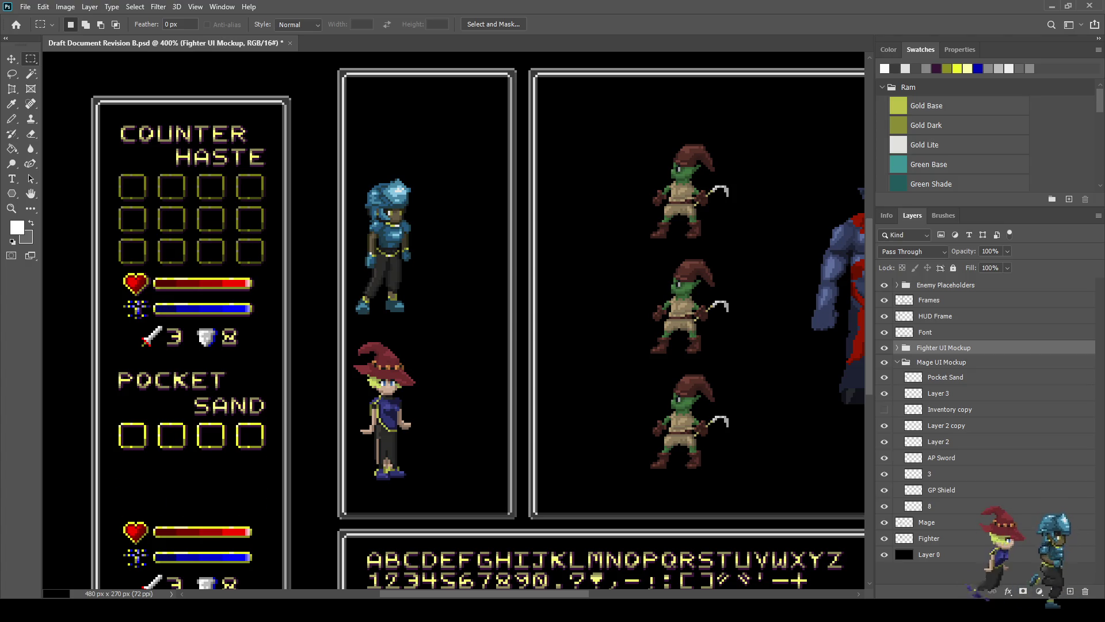
{"action": "left_click", "coordinate": [950, 410]}
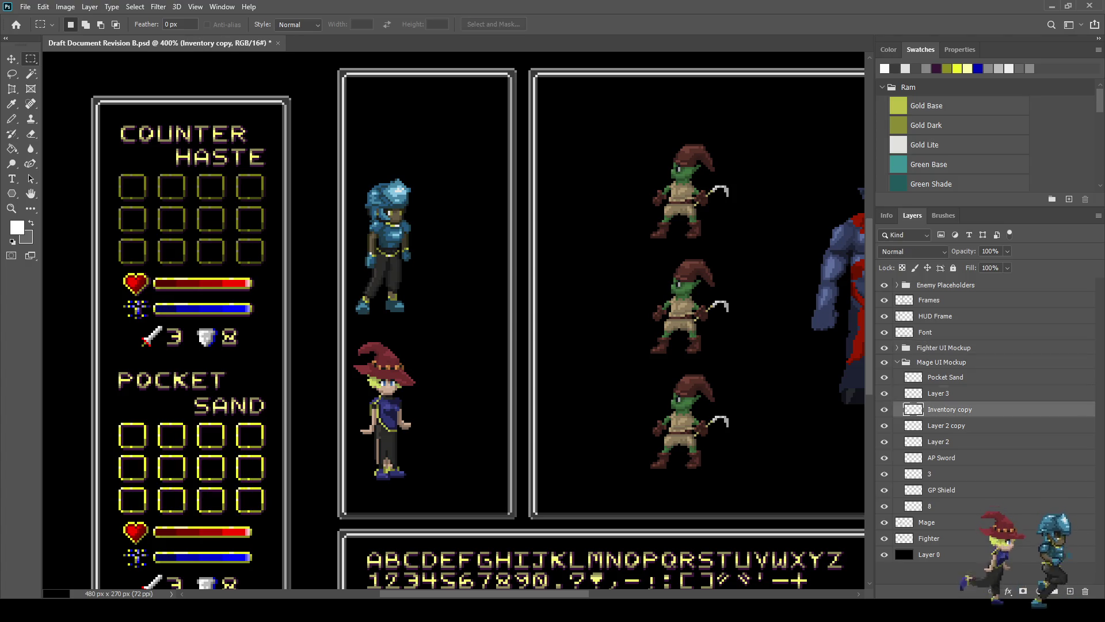
{"action": "left_click", "coordinate": [938, 394], "text": "shift"}
{"action": "key", "text": "ctrl+e"}
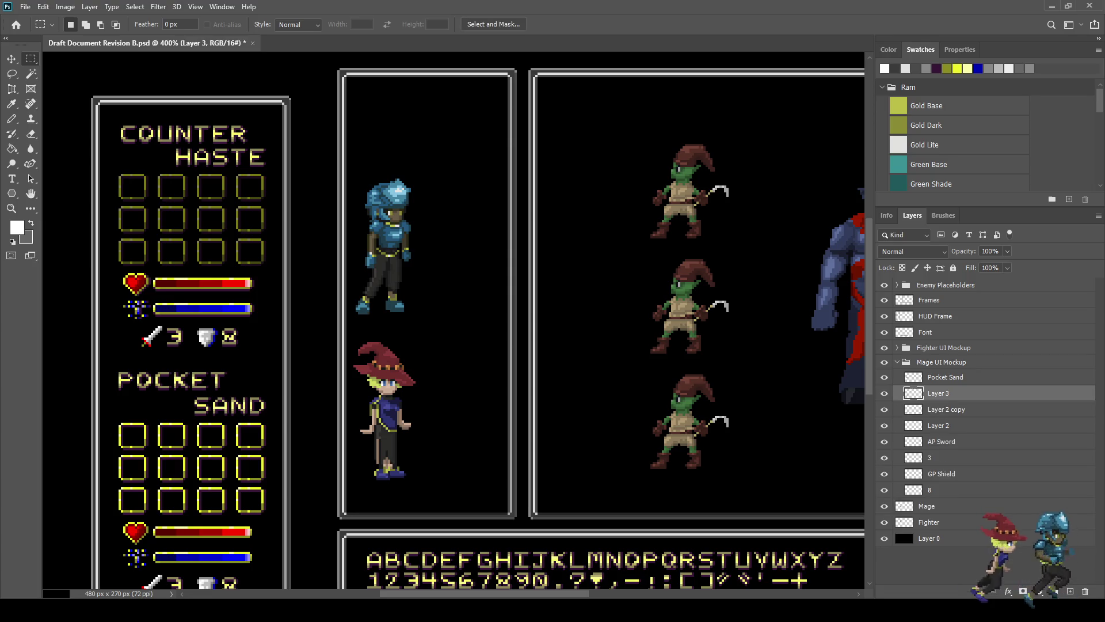
Step: Rename the merged layer 'Mage Inventory', set it to 50% opacity, and save
{"action": "double_click", "coordinate": [938, 393]}
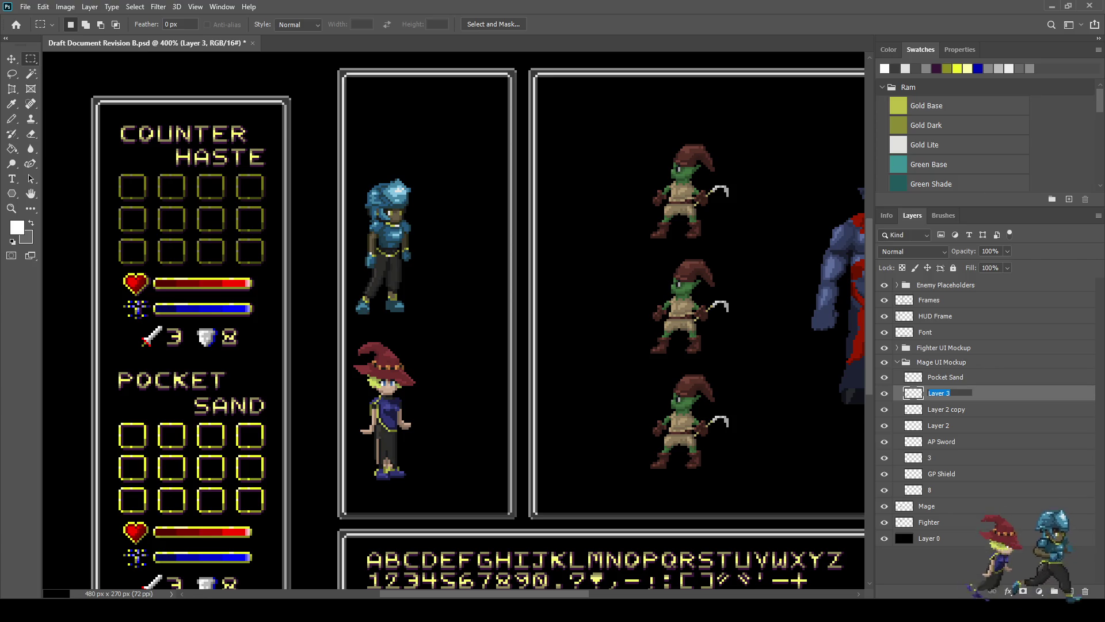
{"action": "key", "text": "BackSpace"}
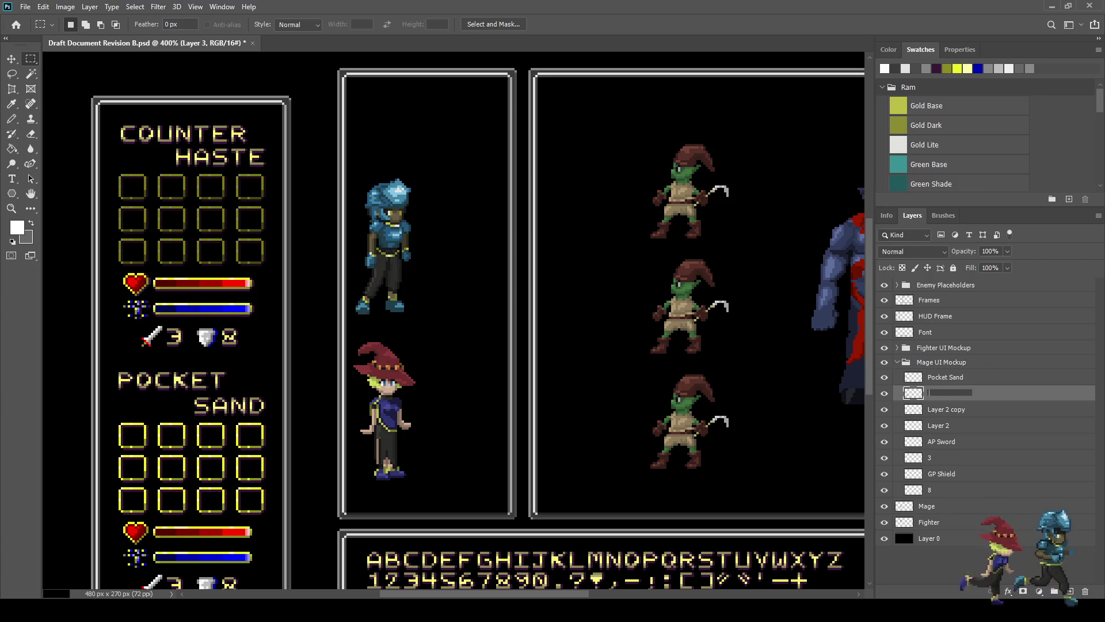
{"action": "type", "text": "MageInven"}
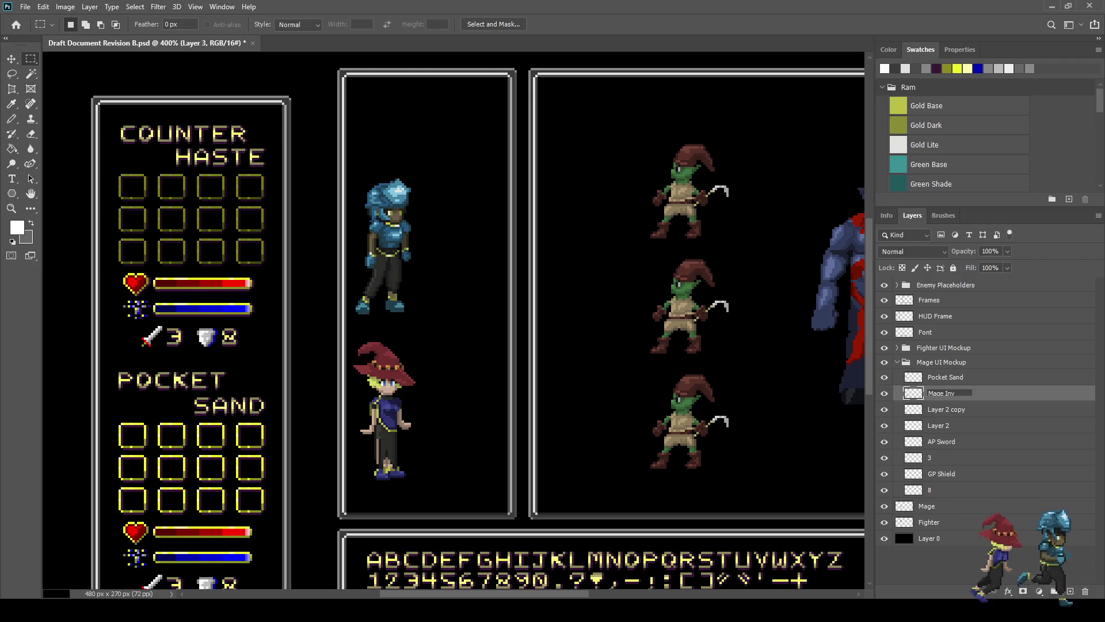
{"action": "type", "text": "tory"}
{"action": "key", "text": "Return"}
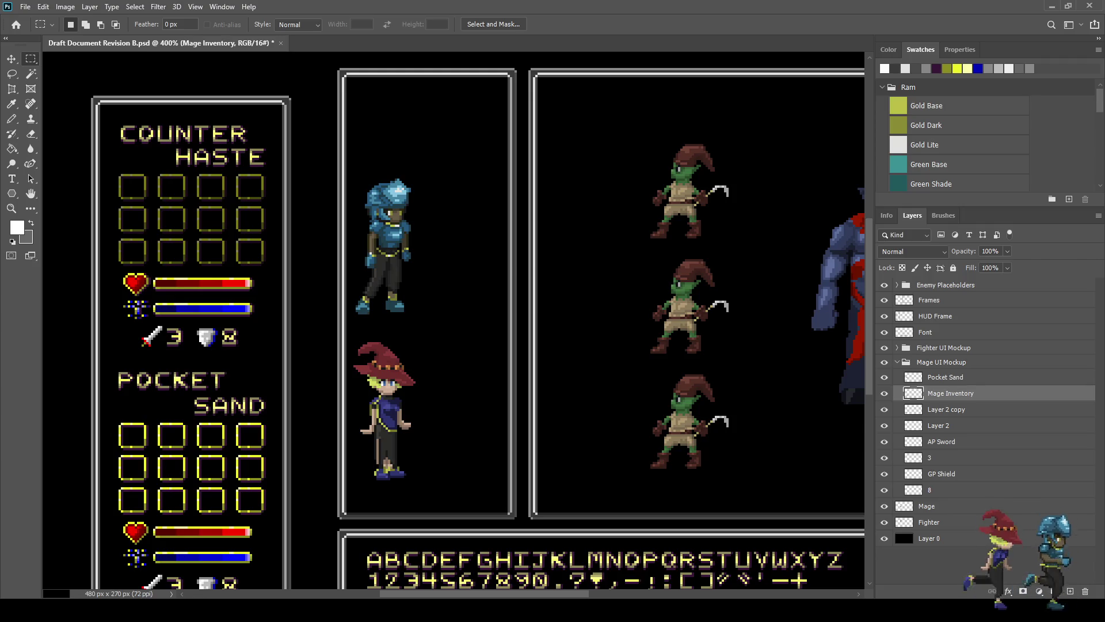
{"action": "key", "text": "ctrl+s"}
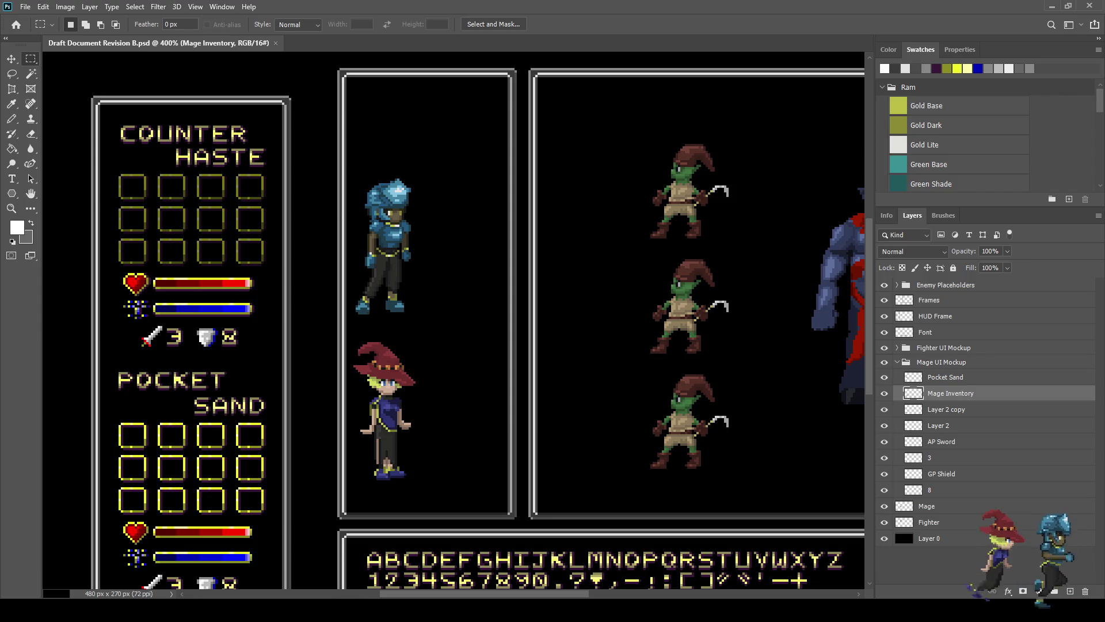
{"action": "key", "text": "5"}
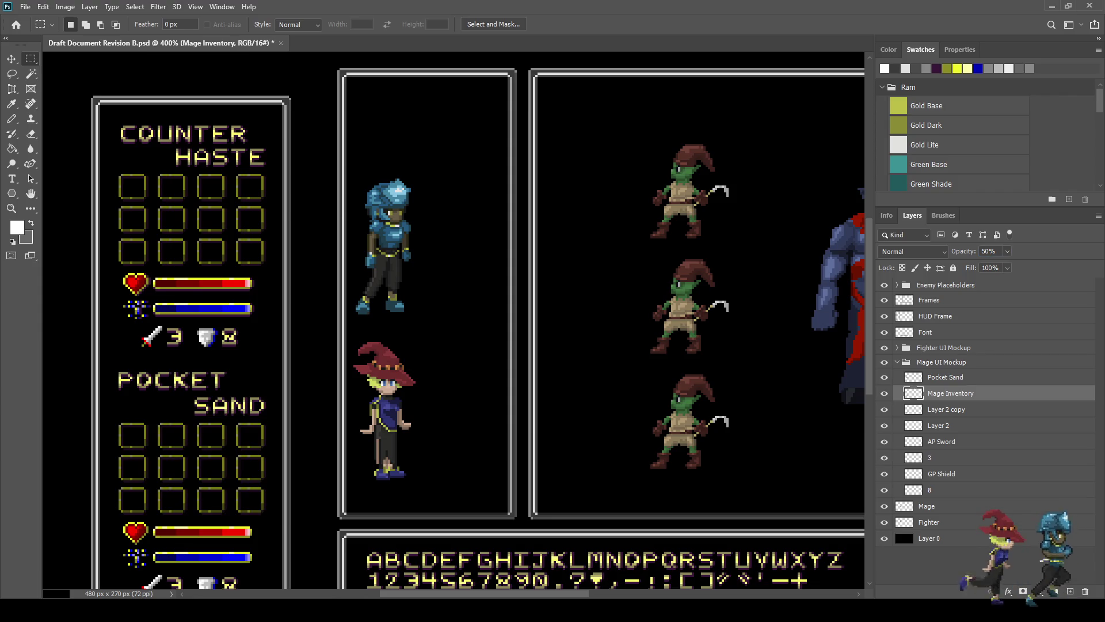
{"action": "key", "text": "ctrl+s"}
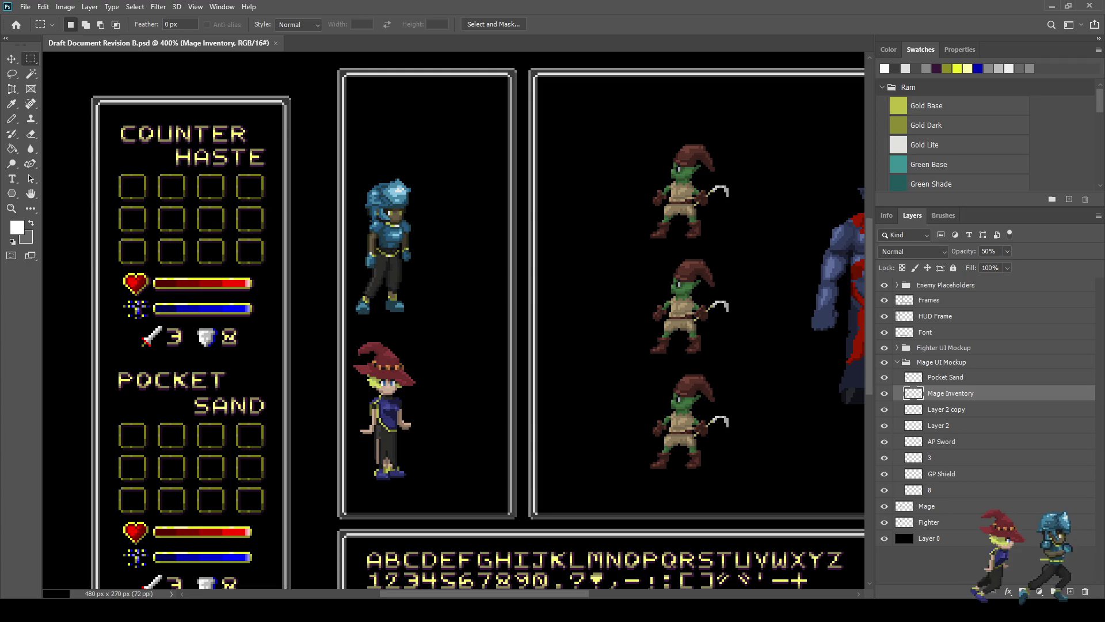
Step: Preview the mockup full screen, enlarged to fill the screen
{"action": "key", "text": "ctrl+1"}
{"action": "key", "text": "f"}
{"action": "key", "text": "f"}
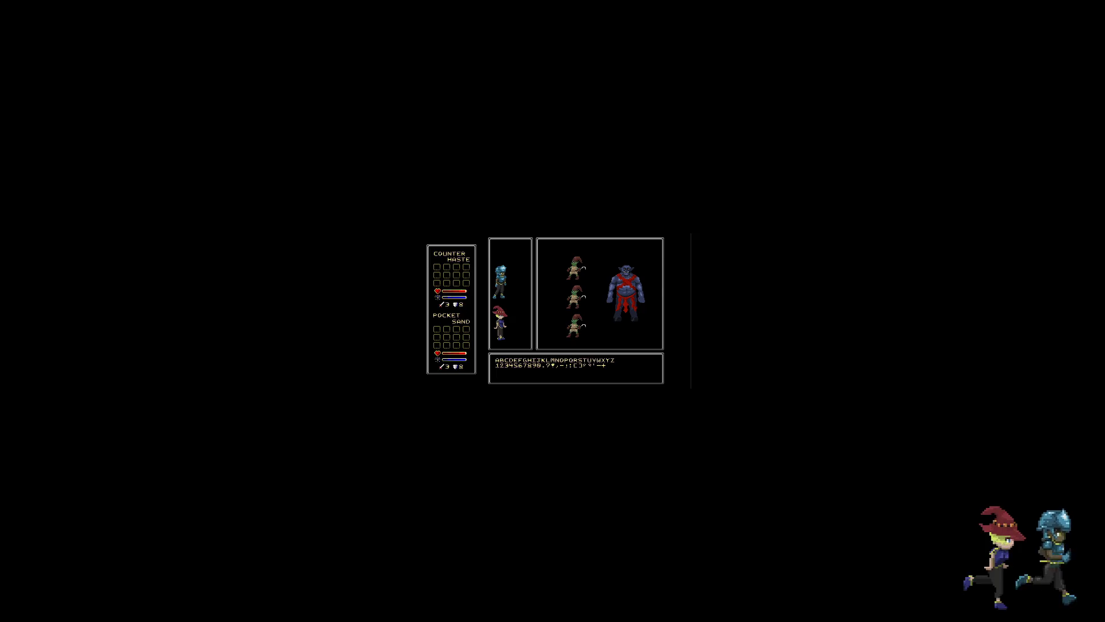
{"action": "key", "text": "ctrl+0"}
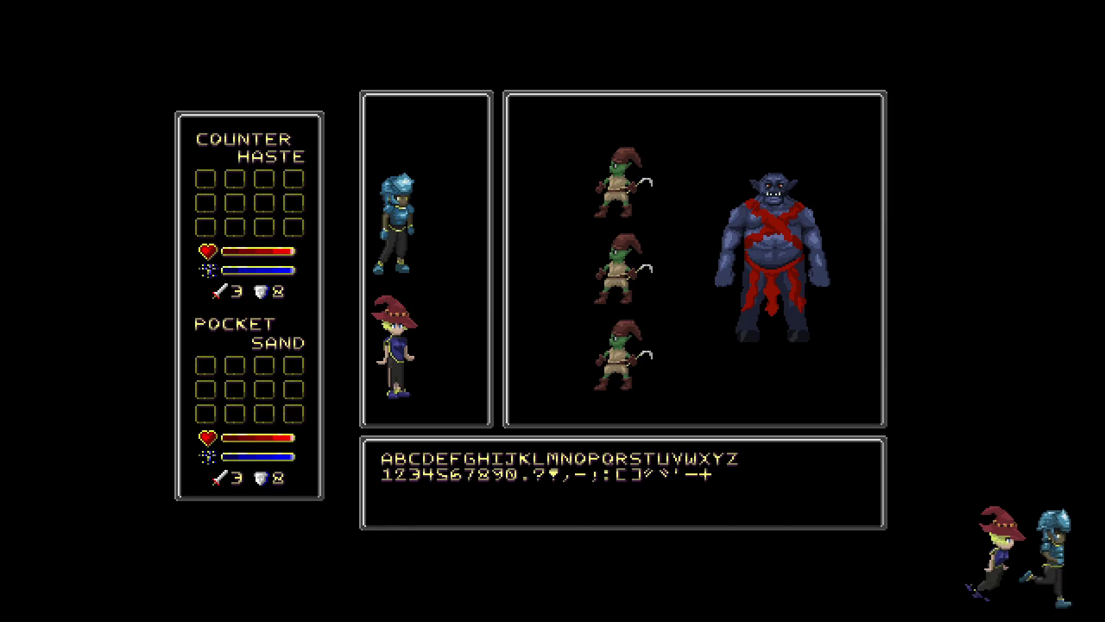
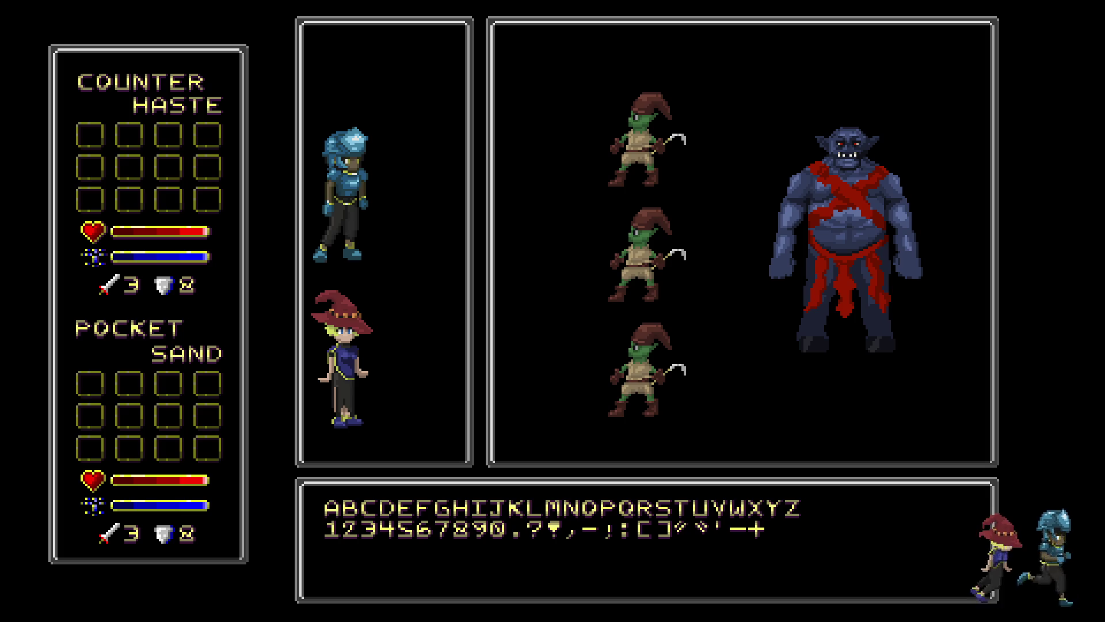
Step: View Draft Document Revision B.psd at 100% so the whole 480×270 battle layout shows
{"action": "key", "text": "ctrl+1"}
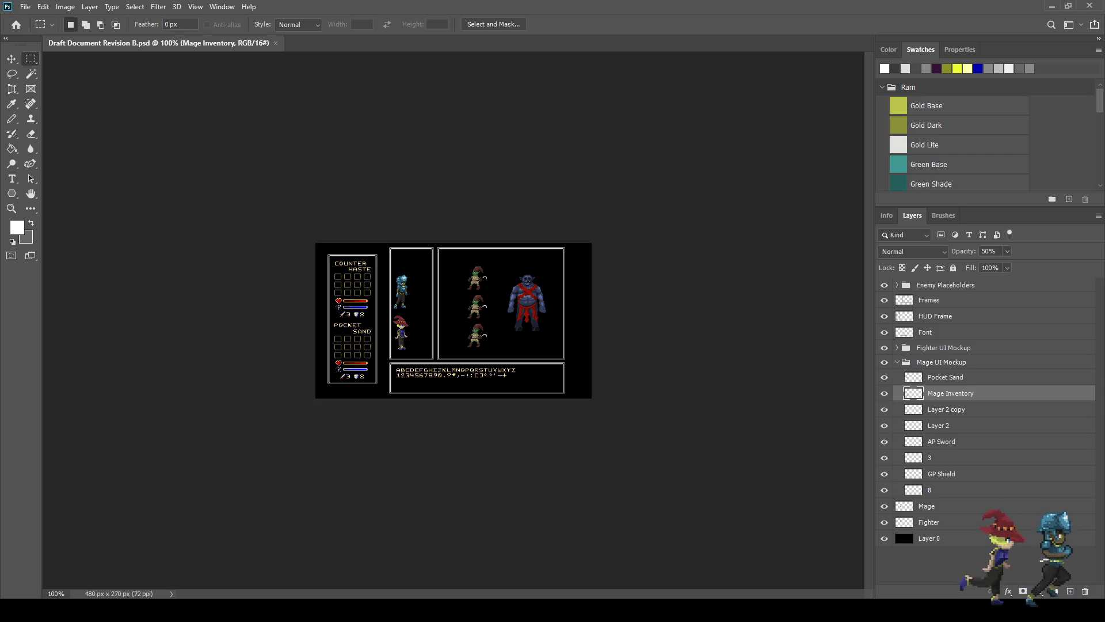
Step: Zoom in, select the Frames layer and briefly hide the HUD Frame and battle/text-box borders to inspect them
{"action": "key", "text": "ctrl+plus"}
{"action": "key", "text": "ctrl+plus"}
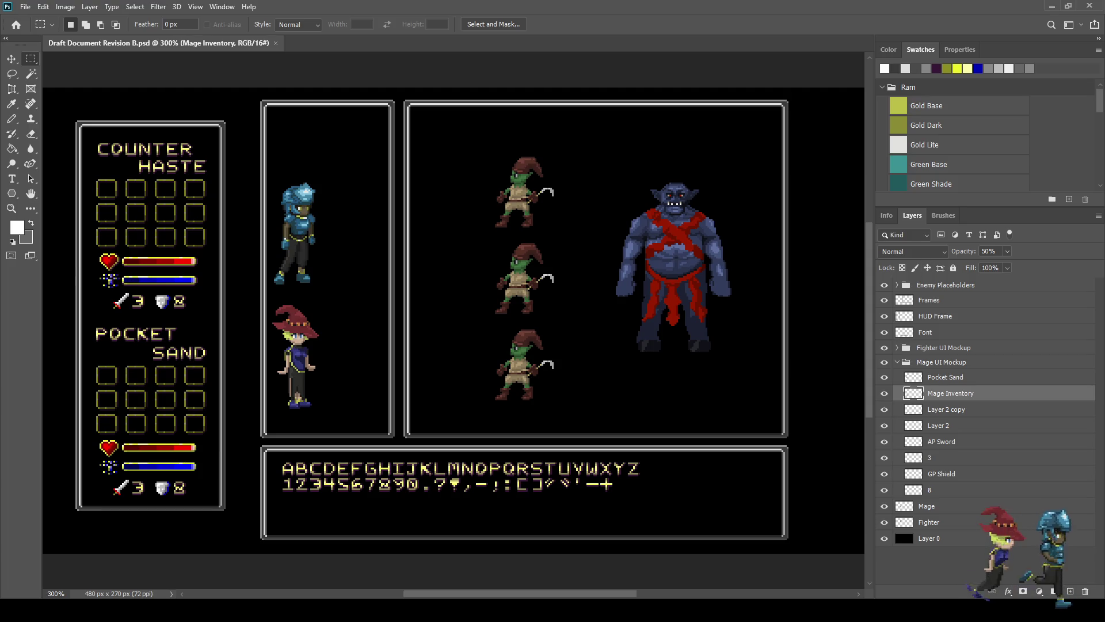
{"action": "left_click", "coordinate": [929, 300]}
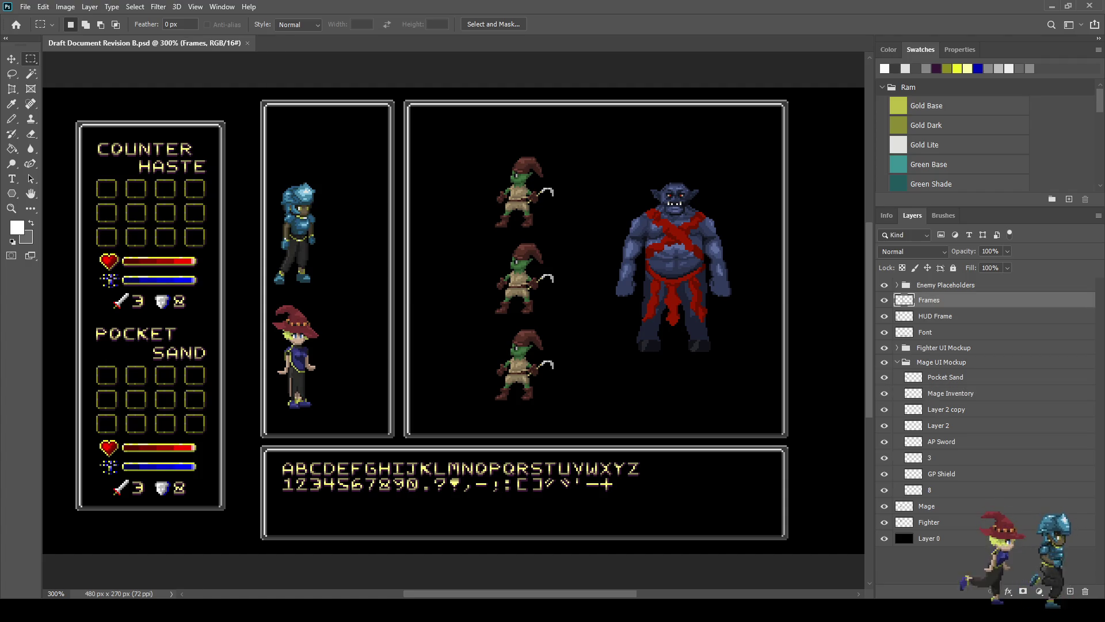
{"action": "key", "text": "alt+bracketleft"}
{"action": "key", "text": "ctrl+comma"}
{"action": "key", "text": "ctrl+comma"}
{"action": "key", "text": "ctrl+comma"}
{"action": "key", "text": "ctrl+comma"}
{"action": "key", "text": "alt+bracketright"}
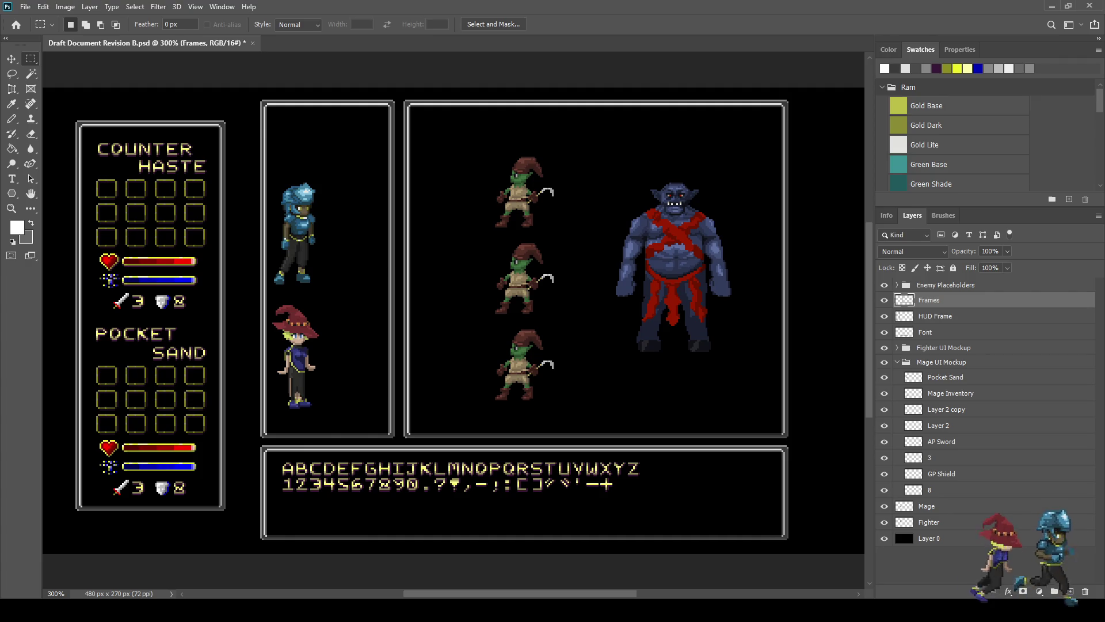
{"action": "scroll", "coordinate": [139, 207], "scroll_direction": "up", "scroll_amount": 2}
{"action": "scroll", "coordinate": [139, 206], "scroll_direction": "down", "scroll_amount": 3}
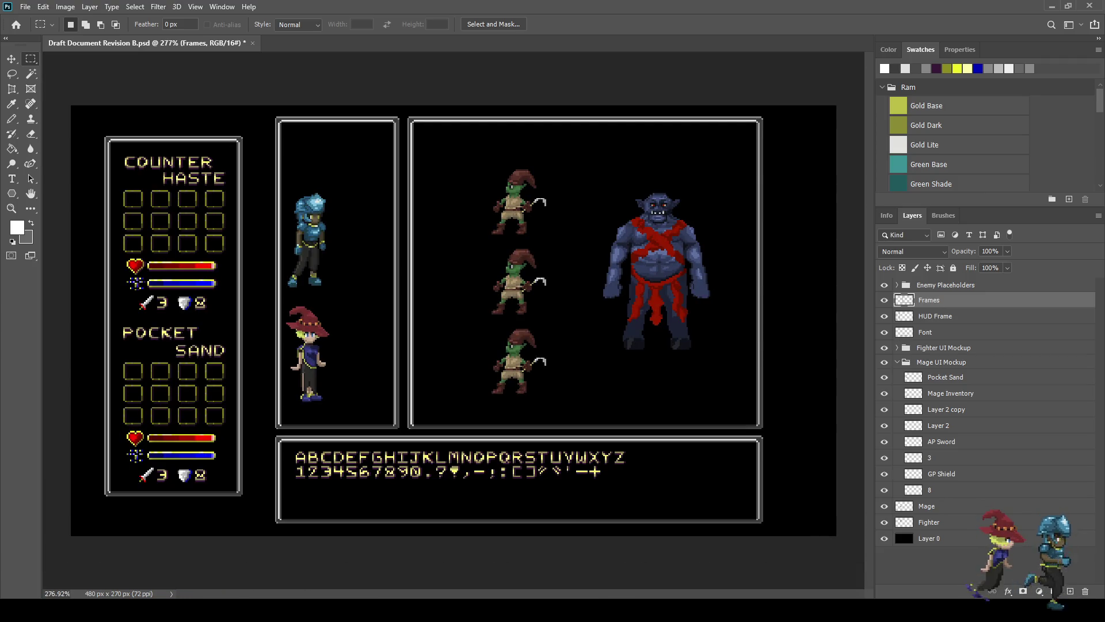
{"action": "scroll", "coordinate": [175, 176], "scroll_direction": "up", "scroll_amount": 8}
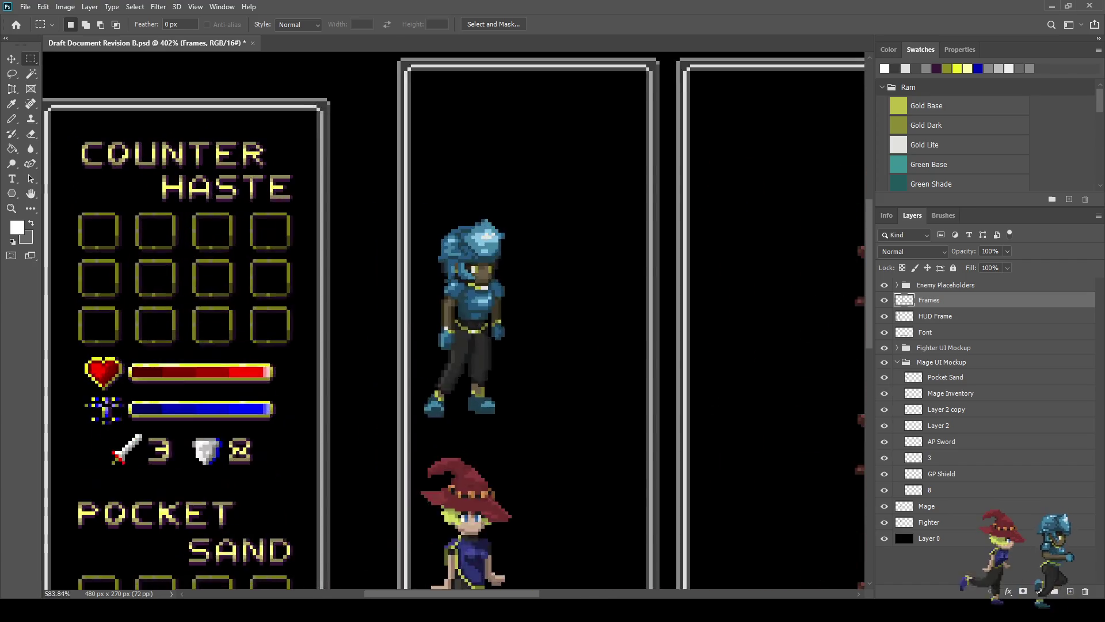
Step: Sample the olive from the inventory slot borders and fill the frame's inner white line with it
{"action": "key", "text": "i"}
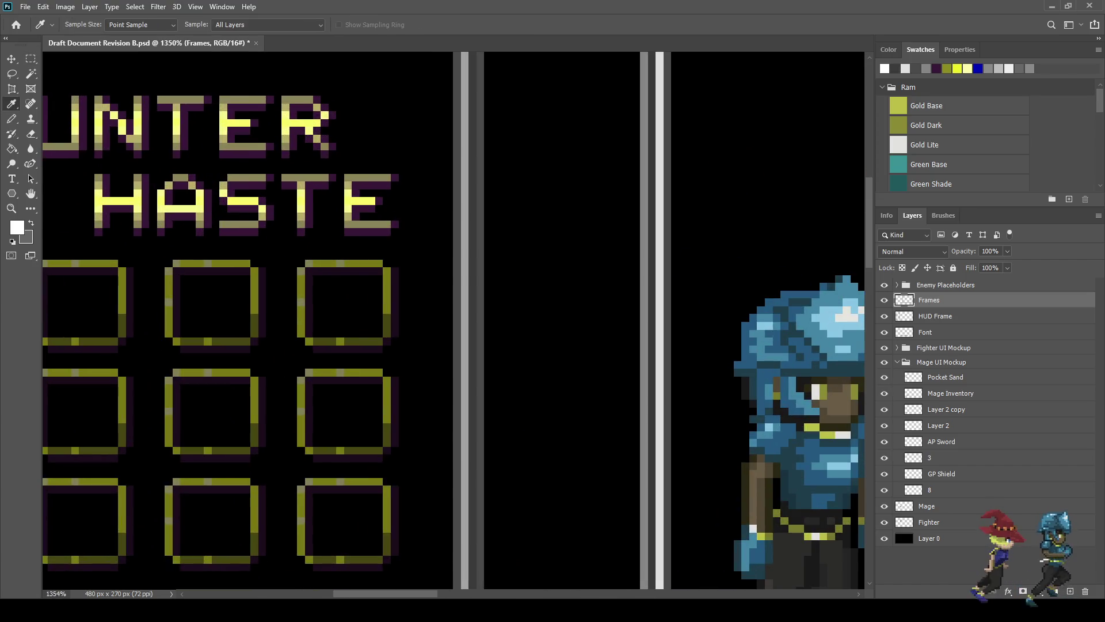
{"action": "left_click", "coordinate": [121, 300]}
{"action": "scroll", "coordinate": [403, 219], "scroll_direction": "down", "scroll_amount": 6}
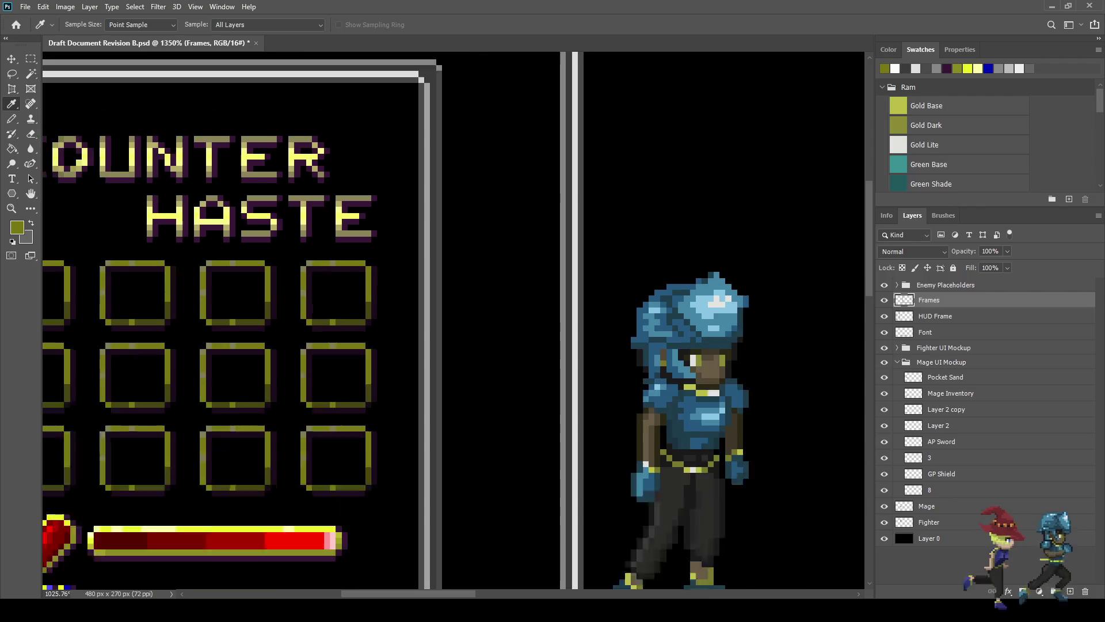
{"action": "key", "text": "g"}
{"action": "scroll", "coordinate": [512, 109], "scroll_direction": "up", "scroll_amount": 3}
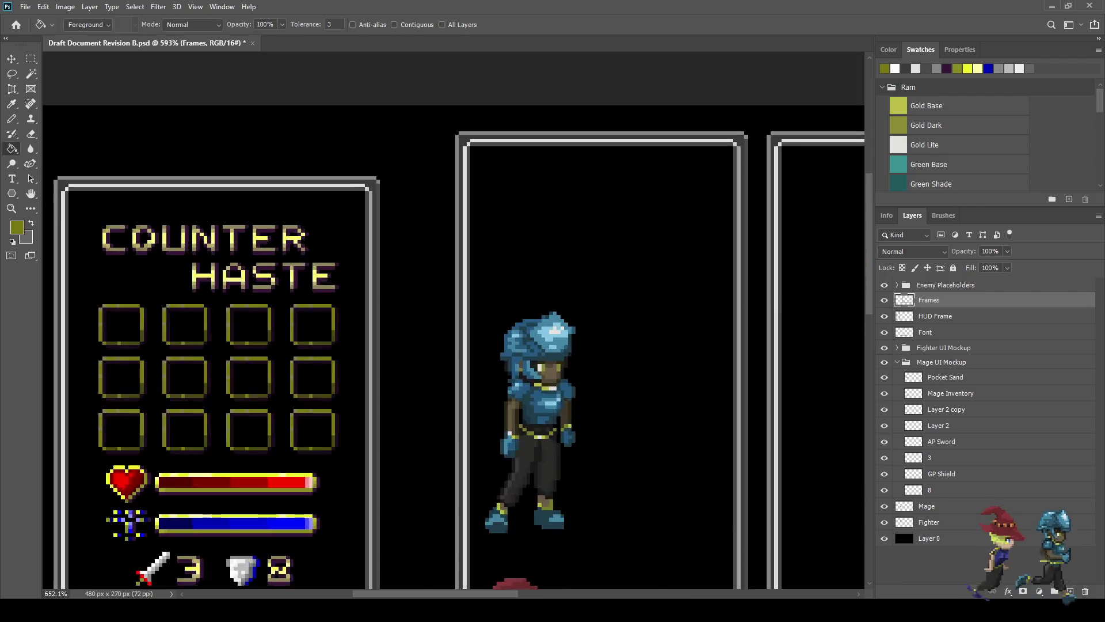
{"action": "scroll", "coordinate": [485, 145], "scroll_direction": "up", "scroll_amount": 1}
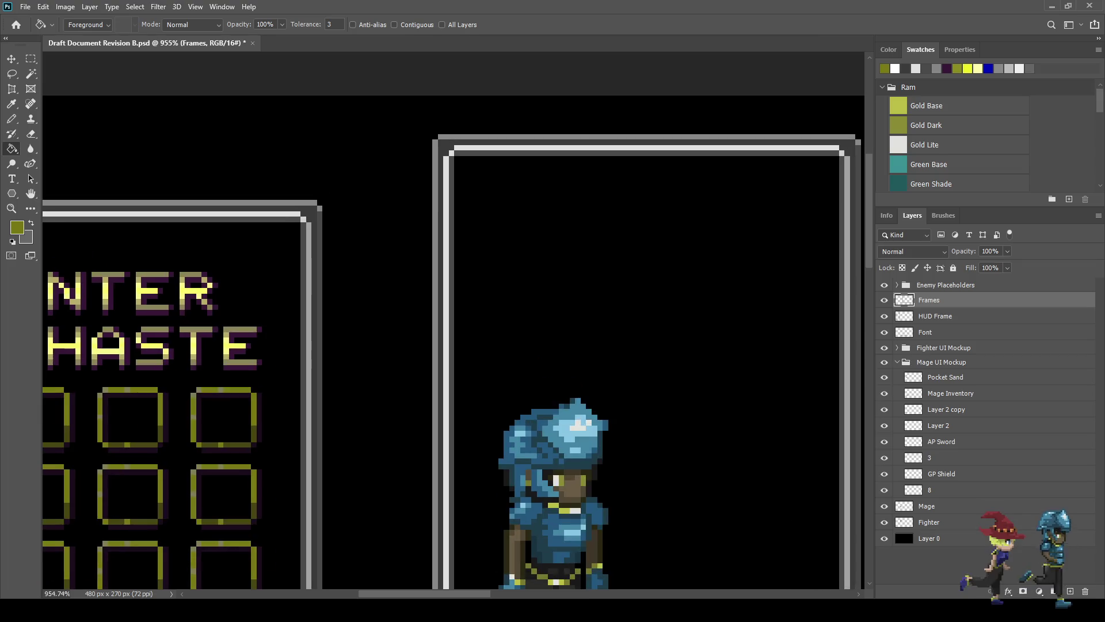
{"action": "left_click", "coordinate": [485, 149]}
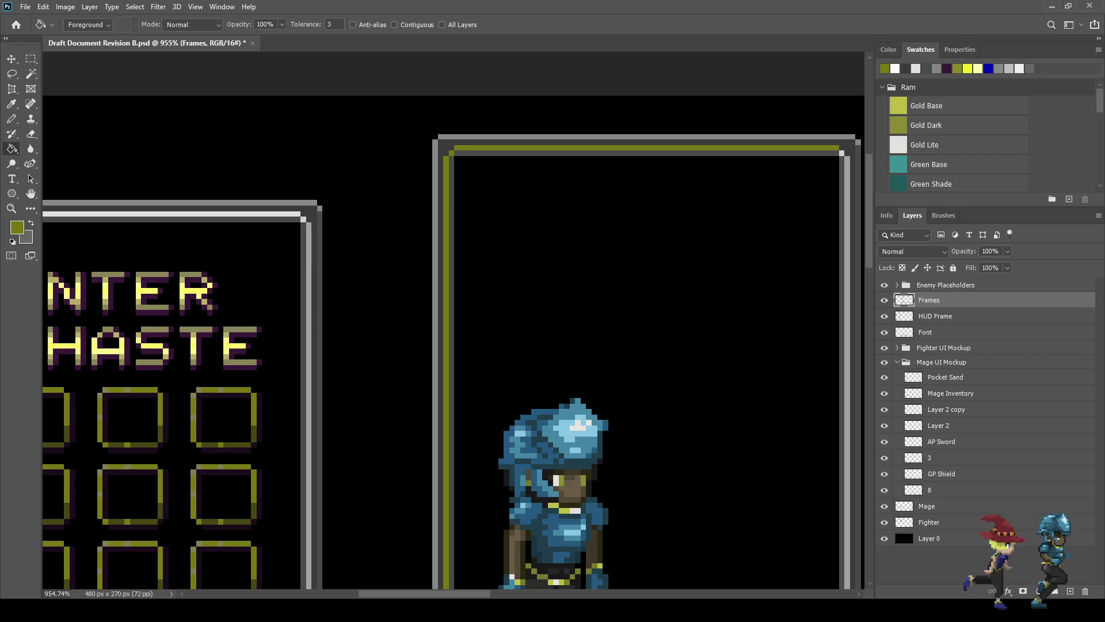
Step: Fill the frame's top border band and grey inner band with dark olive
{"action": "key", "text": "i"}
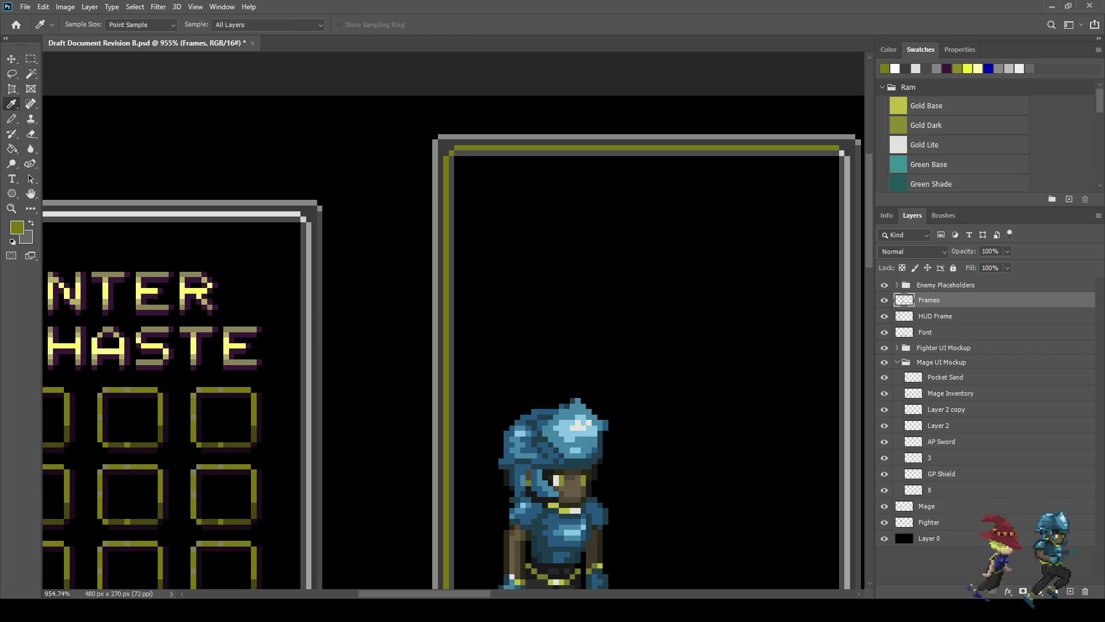
{"action": "key", "text": "g"}
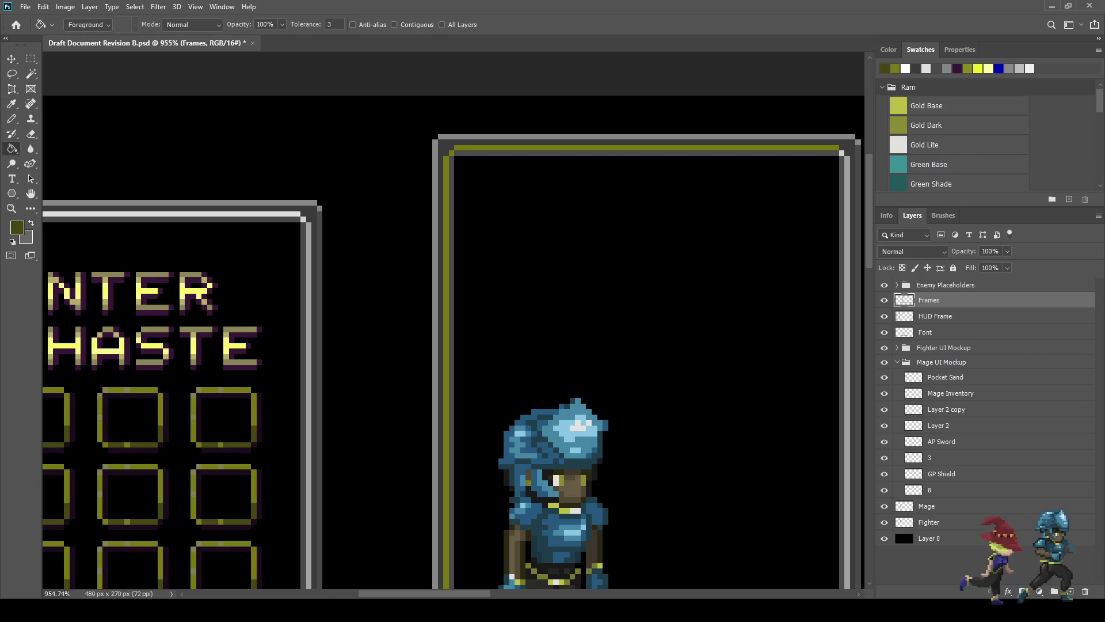
{"action": "left_click", "coordinate": [633, 142]}
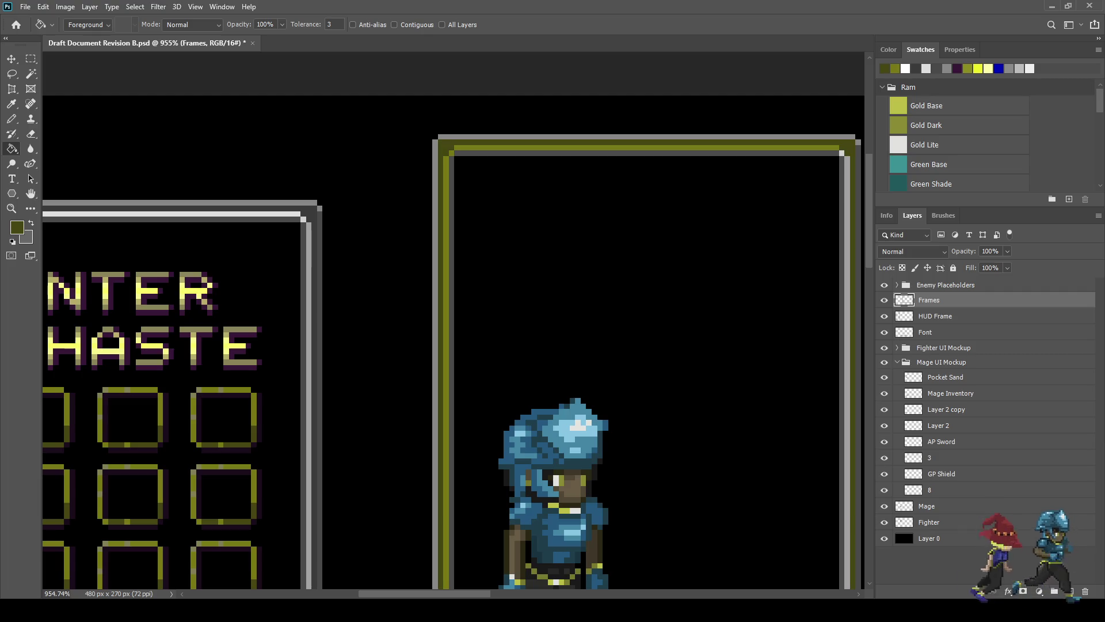
{"action": "left_click", "coordinate": [633, 152]}
{"action": "scroll", "coordinate": [455, 323], "scroll_direction": "down", "scroll_amount": 5}
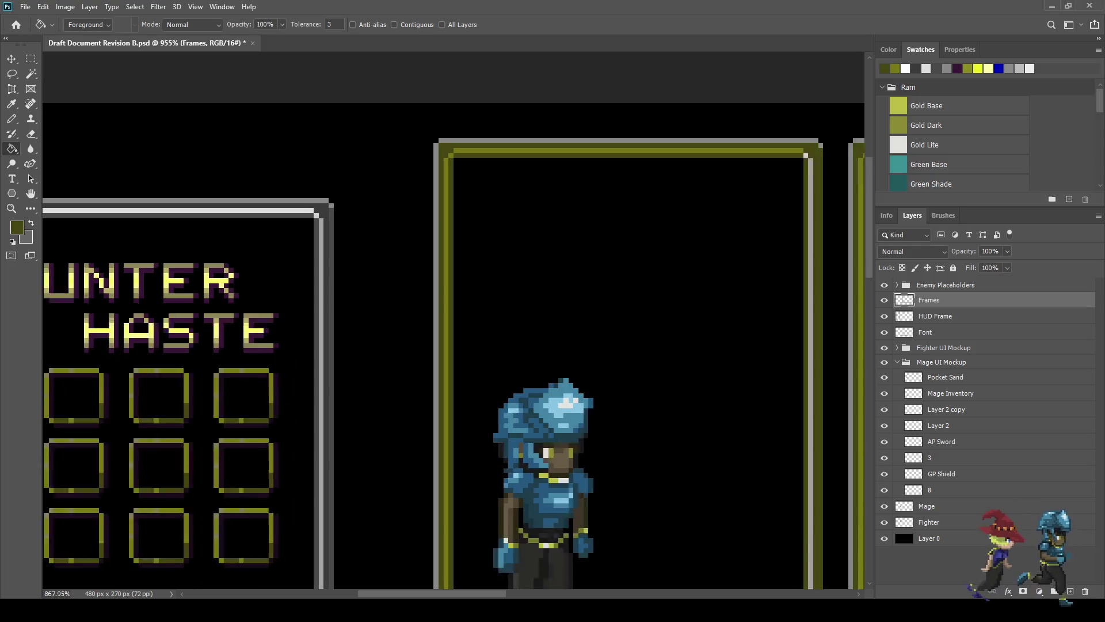
{"action": "scroll", "coordinate": [455, 322], "scroll_direction": "up", "scroll_amount": 5}
{"action": "scroll", "coordinate": [240, 358], "scroll_direction": "up", "scroll_amount": 3}
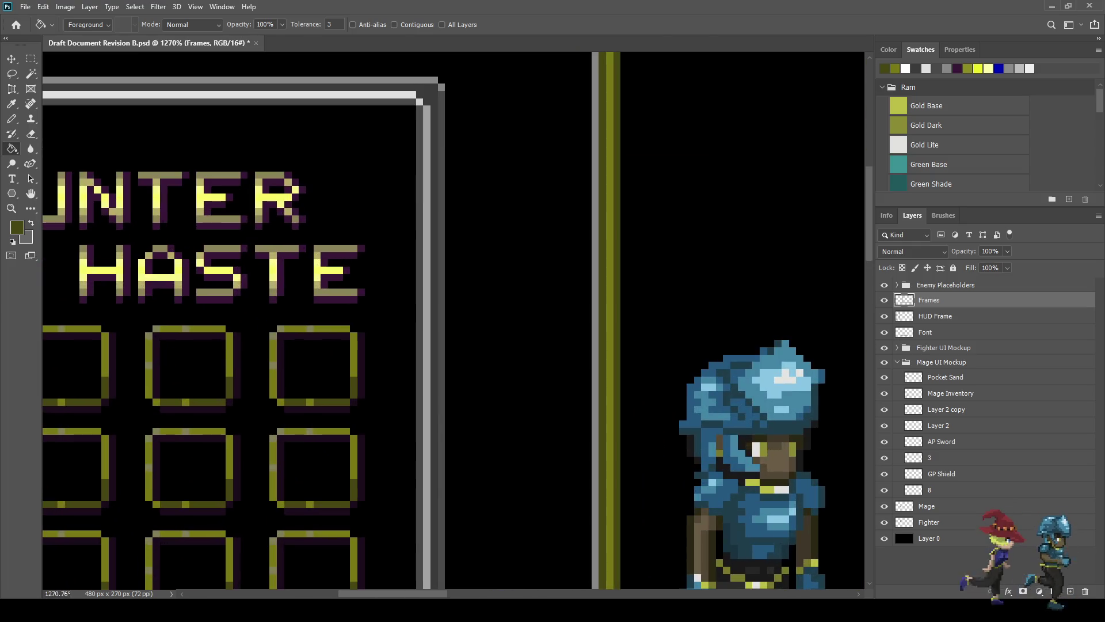
Step: Sample a lighter olive from the artwork as the new fill colour
{"action": "key", "text": "i"}
{"action": "left_click", "coordinate": [230, 368]}
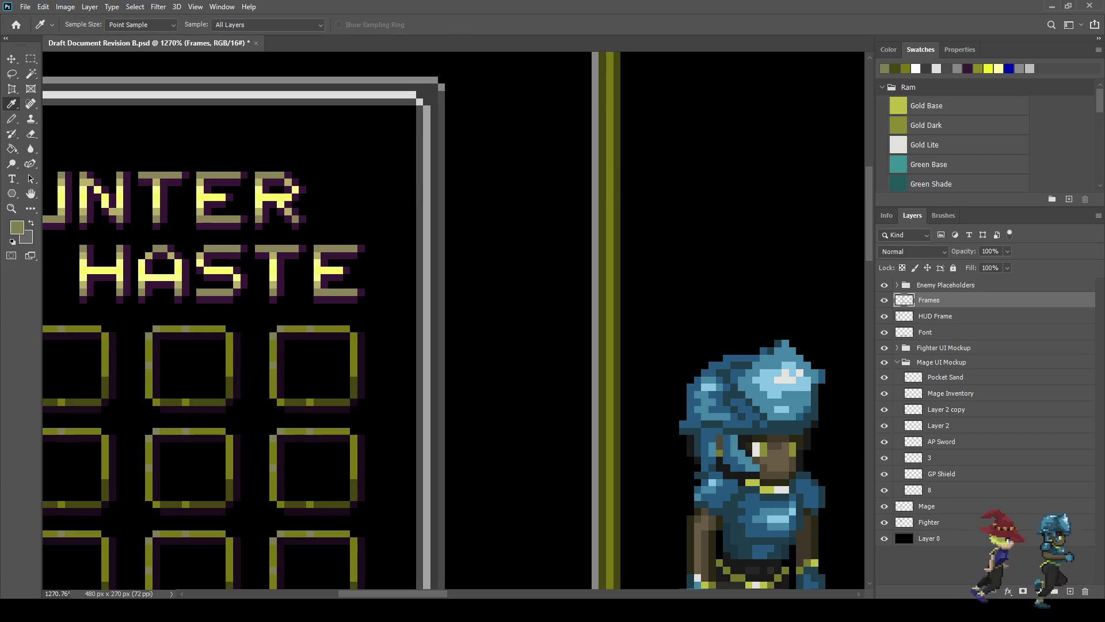
{"action": "key", "text": "g"}
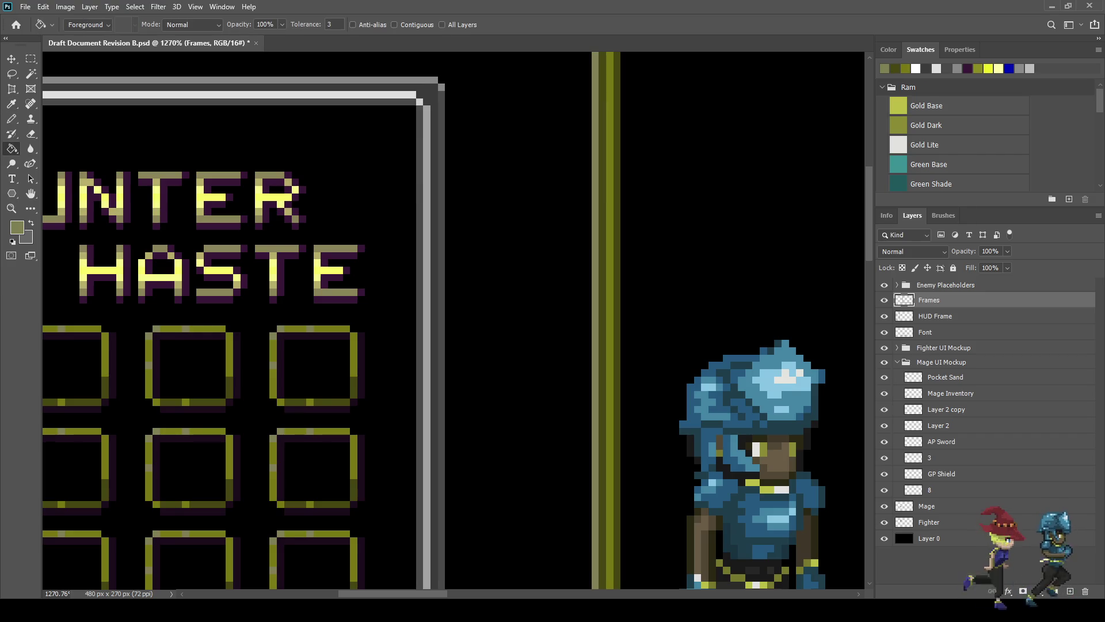
{"action": "scroll", "coordinate": [294, 219], "scroll_direction": "down", "scroll_amount": 10}
{"action": "scroll", "coordinate": [454, 320], "scroll_direction": "up", "scroll_amount": 3}
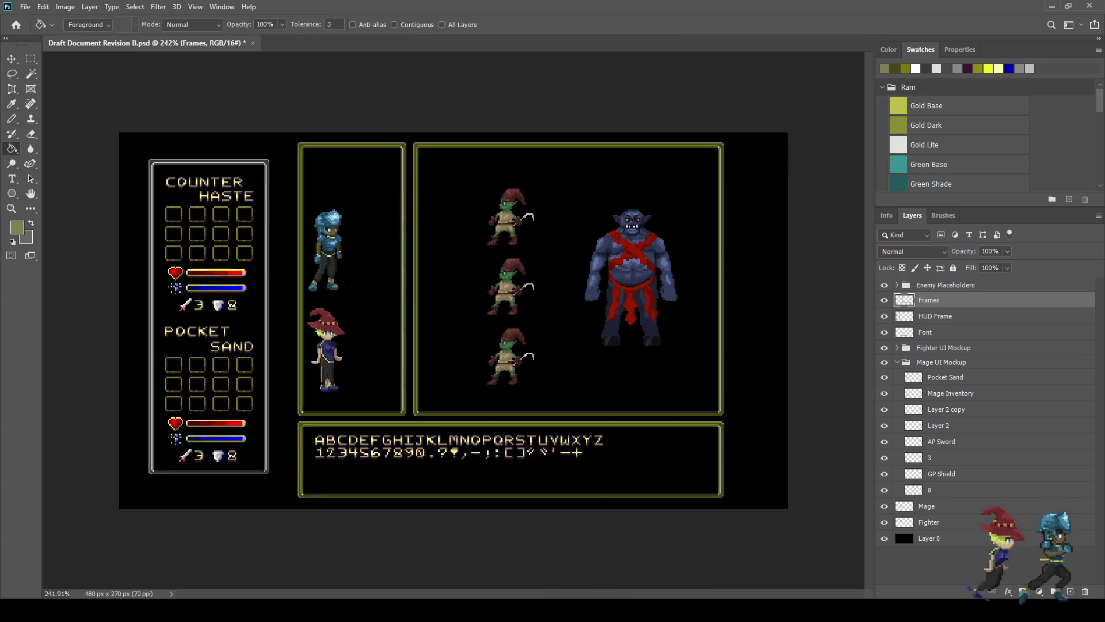
Step: Undo the olive recolouring, toggle the Frames layer to compare, and save the mockup
{"action": "key", "text": "ctrl+z"}
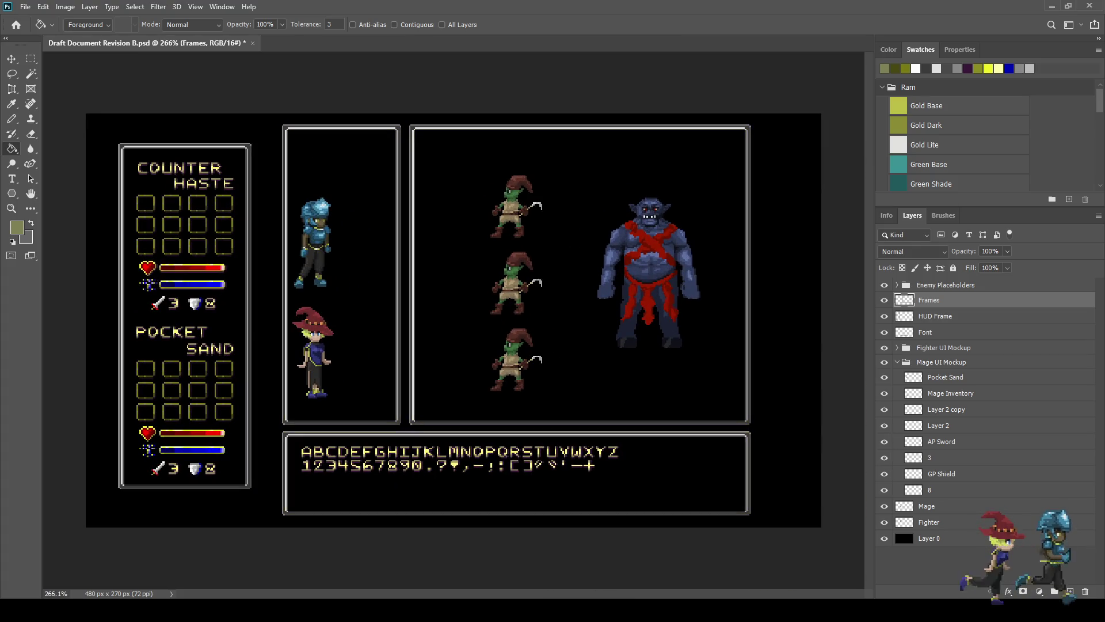
{"action": "left_click", "coordinate": [885, 300]}
{"action": "left_click", "coordinate": [884, 300]}
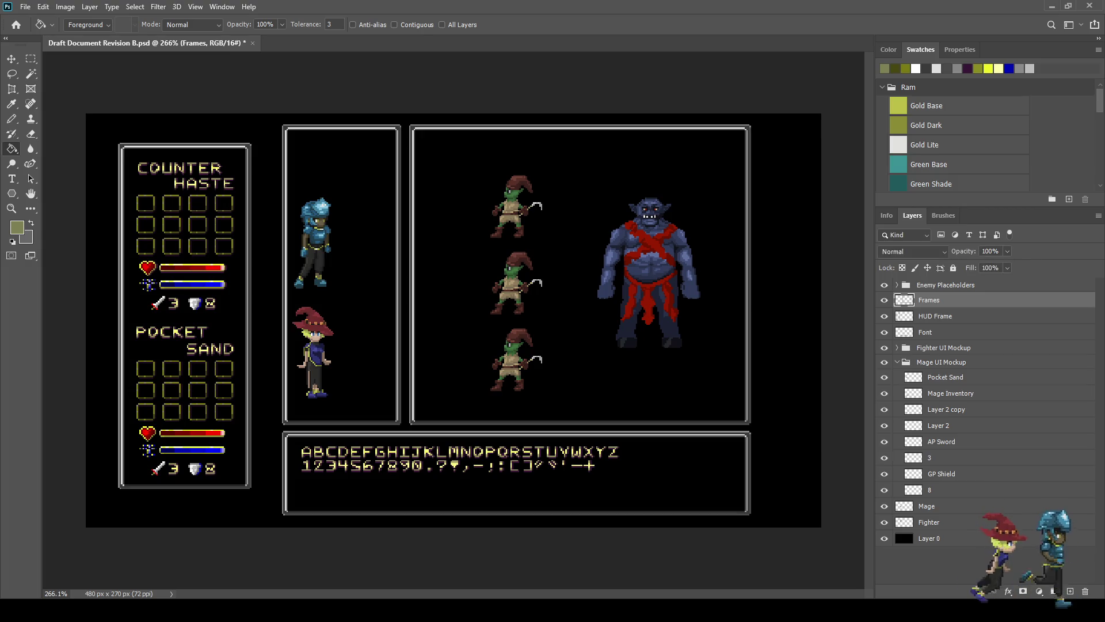
{"action": "key", "text": "ctrl+s"}
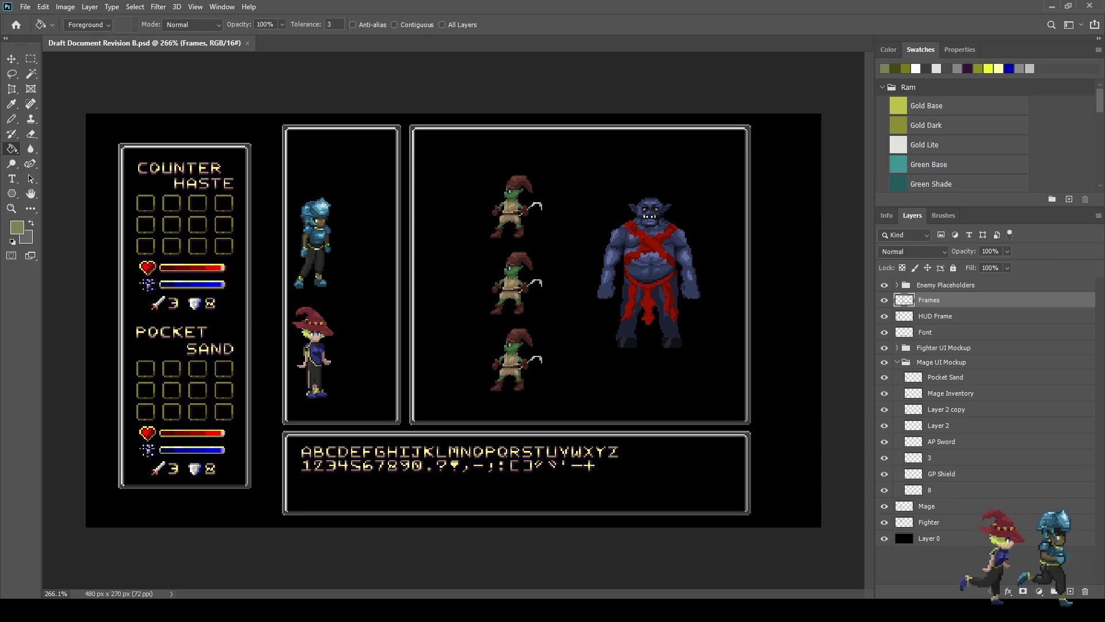
Step: Set the HUD Frame layer's opacity to 50%
{"action": "scroll", "coordinate": [451, 322], "scroll_direction": "down", "scroll_amount": 3}
{"action": "scroll", "coordinate": [451, 321], "scroll_direction": "up", "scroll_amount": 4}
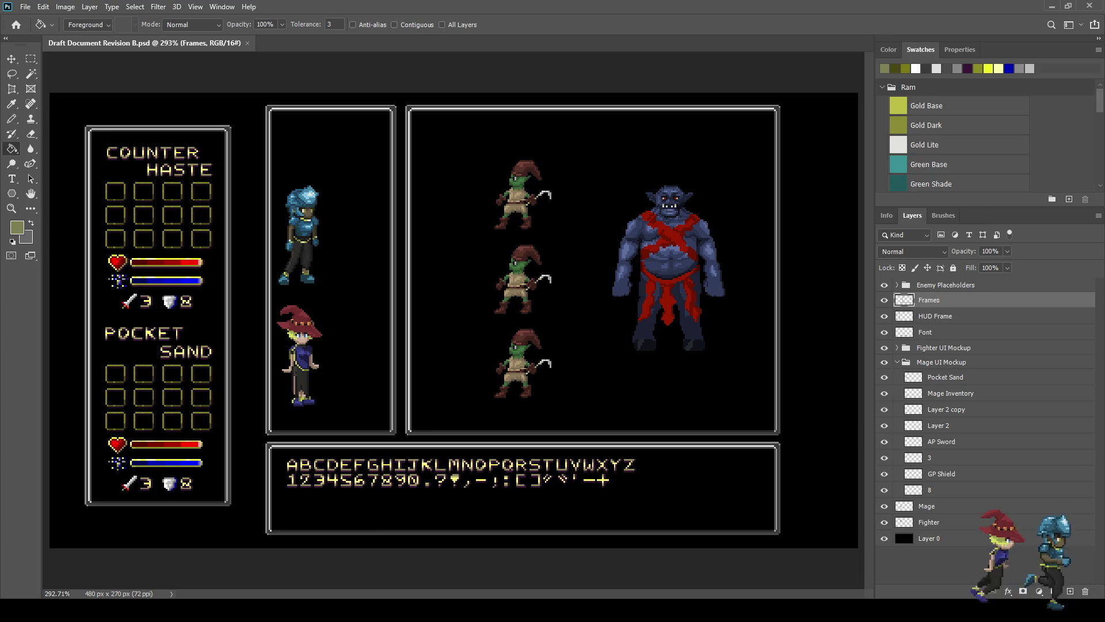
{"action": "key", "text": "b"}
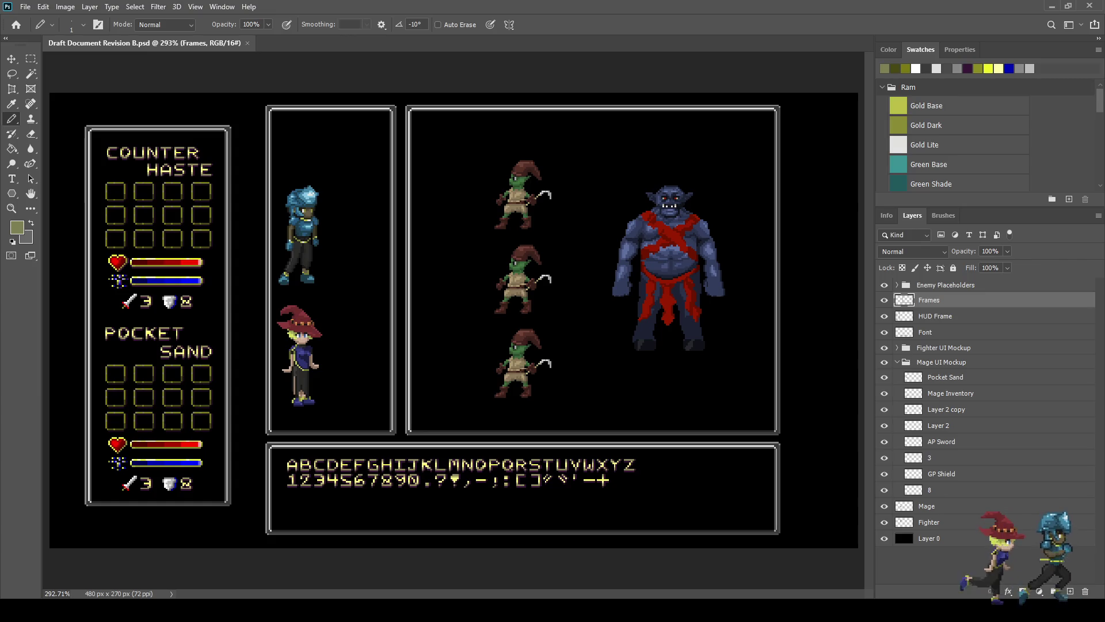
{"action": "left_click", "coordinate": [936, 316]}
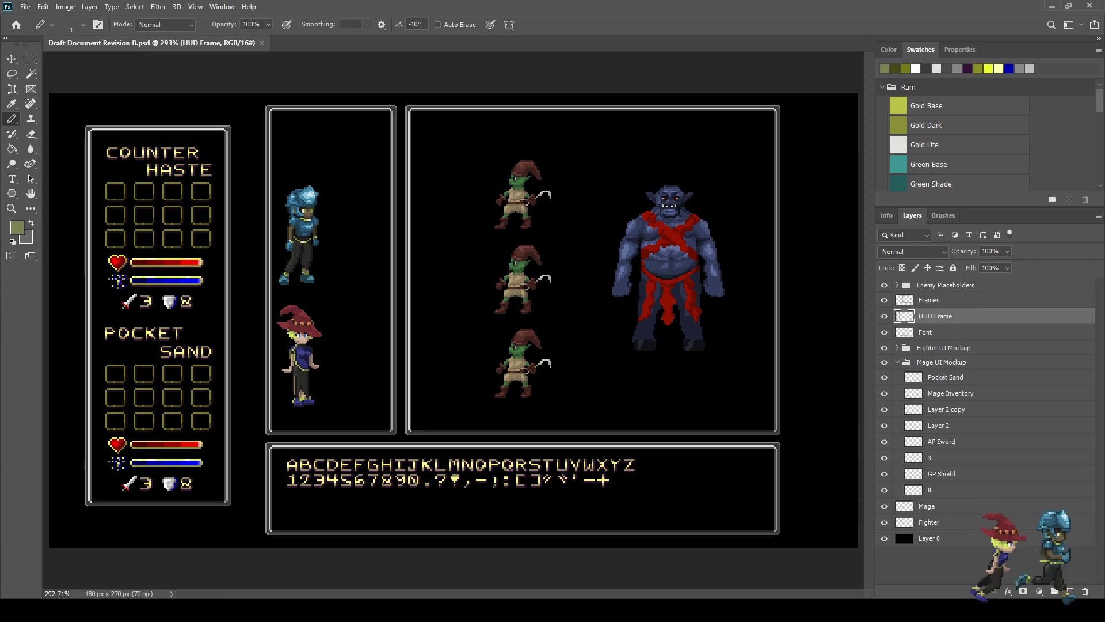
{"action": "type", "text": "50"}
{"action": "key", "text": "Return"}
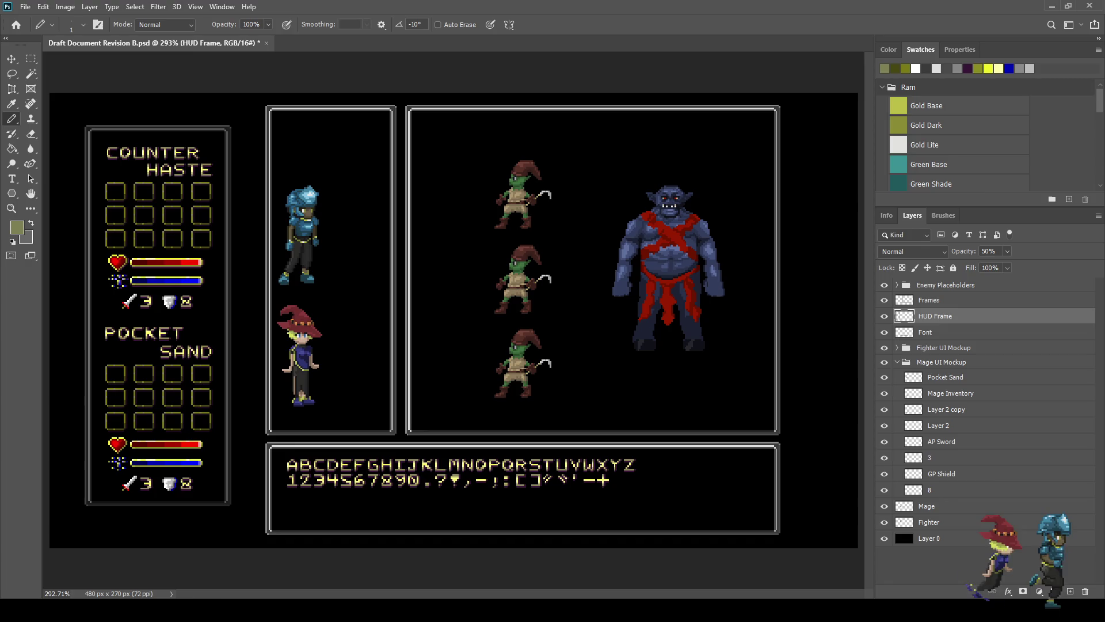
Step: Set the Frames layer to 50% opacity and save the mockup
{"action": "left_click", "coordinate": [929, 300]}
{"action": "left_click", "coordinate": [990, 251]}
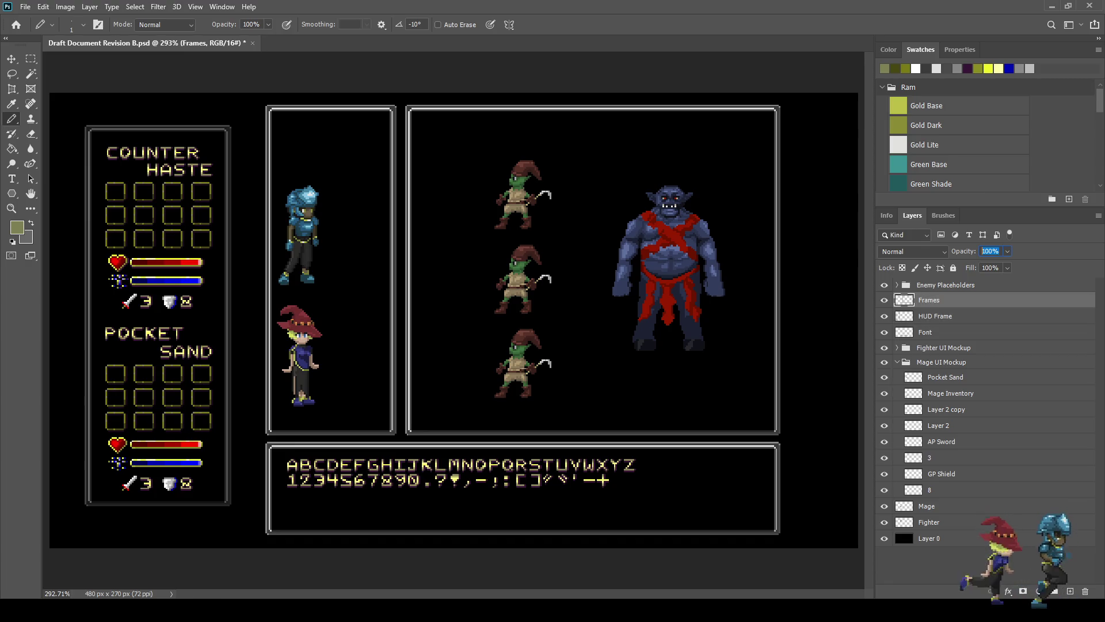
{"action": "type", "text": "50"}
{"action": "key", "text": "Return"}
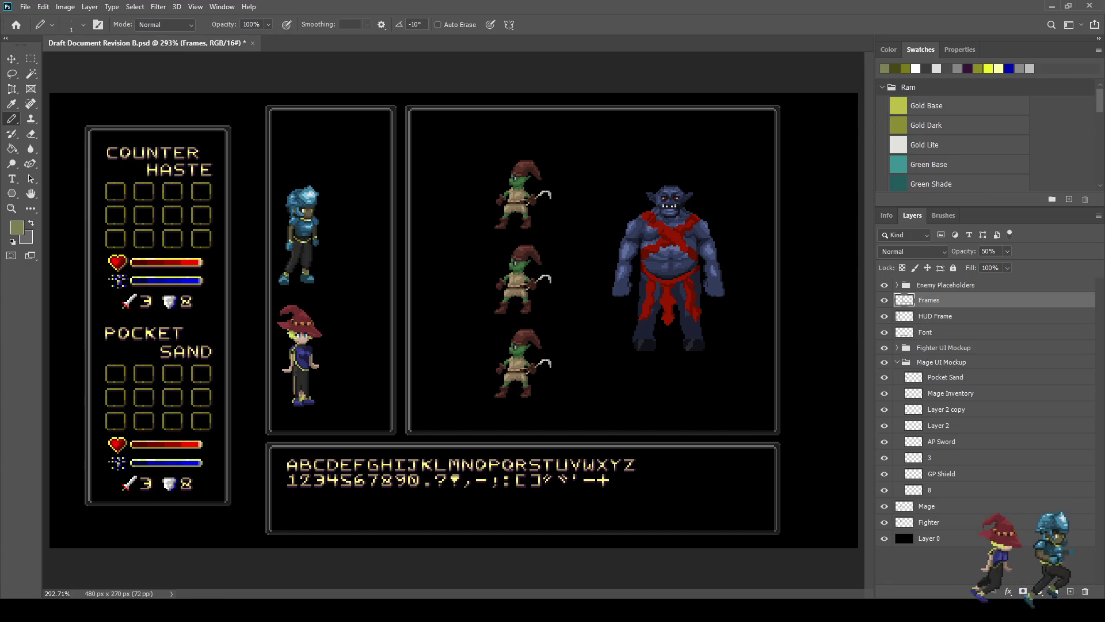
{"action": "scroll", "coordinate": [454, 320], "scroll_direction": "down", "scroll_amount": 2}
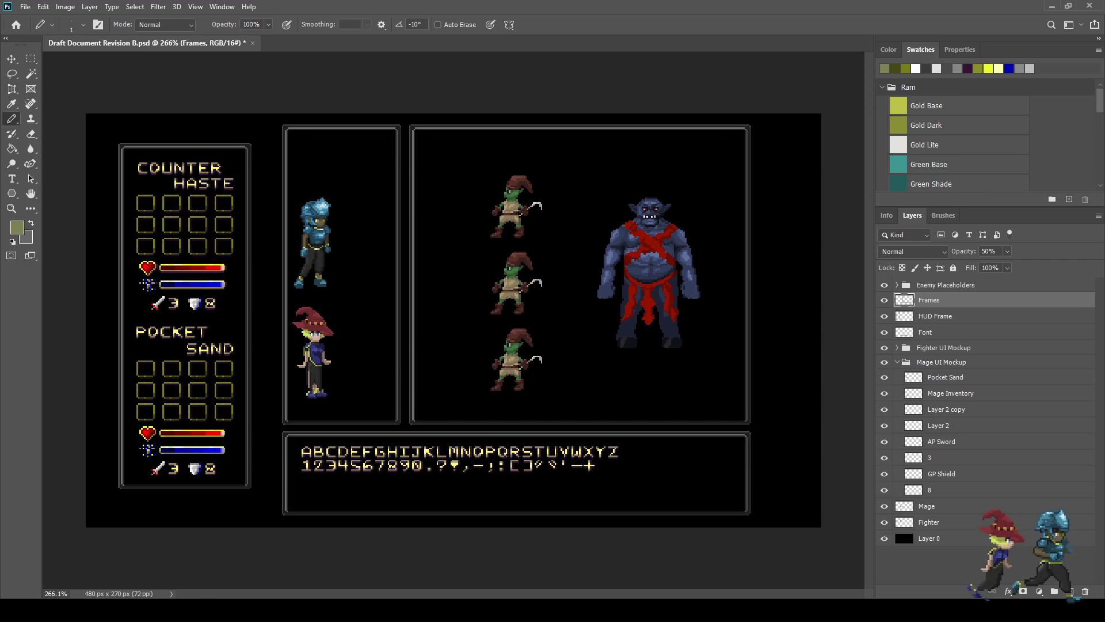
{"action": "key", "text": "ctrl+s"}
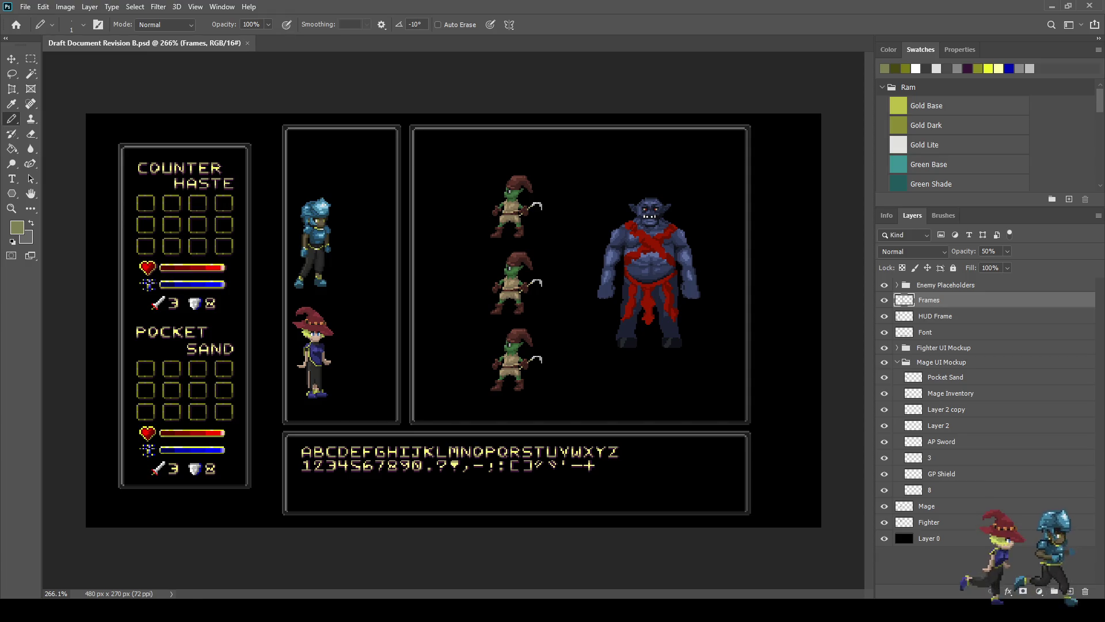
{"action": "key", "text": "ctrl+1"}
Step: Switch to full-screen mode and zoom in on the battle screen mockup
{"action": "key", "text": "f"}
{"action": "key", "text": "f"}
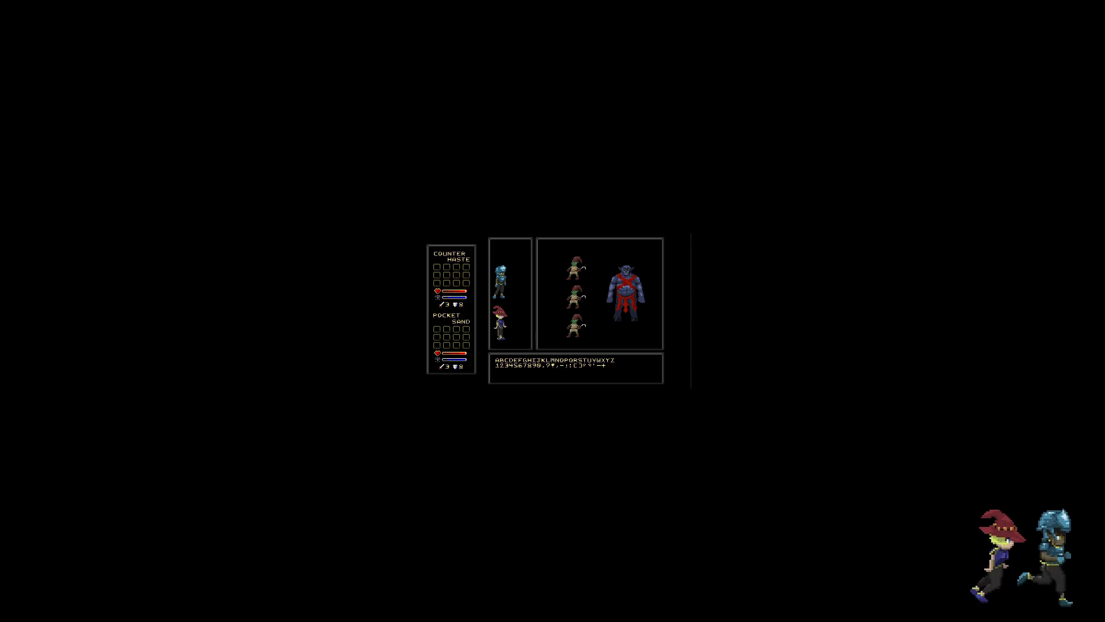
{"action": "key", "text": "ctrl+plus"}
{"action": "key", "text": "ctrl+plus"}
{"action": "key", "text": "ctrl+plus"}
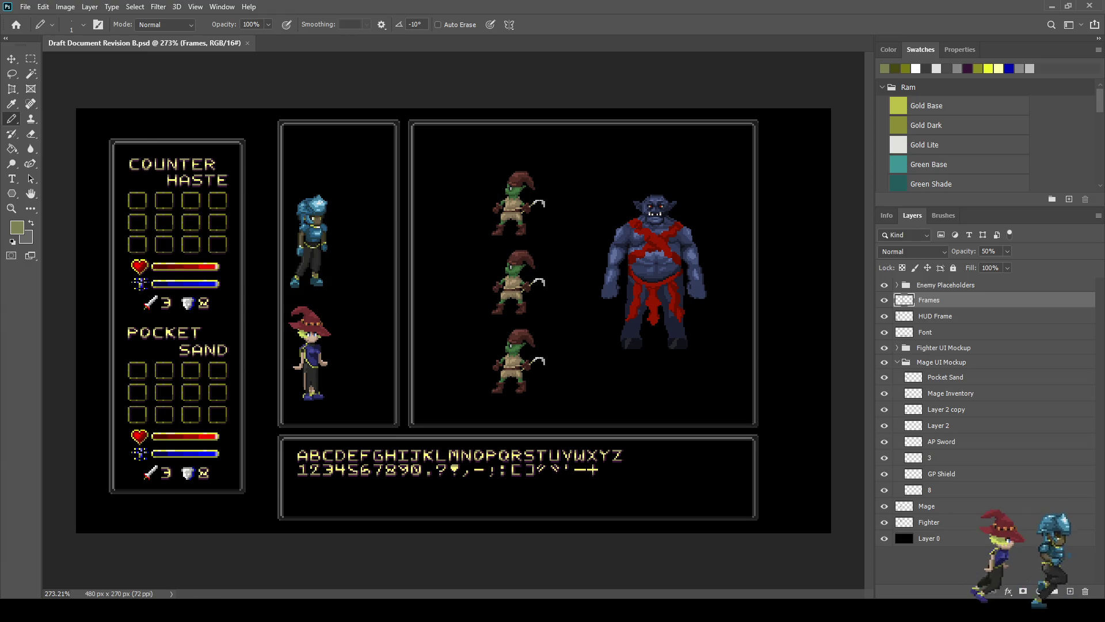
Step: Collapse Mage UI Mockup, expand Fighter UI Mockup and add an empty Layer 3 above Counter Haste
{"action": "scroll", "coordinate": [106, 197], "scroll_direction": "up", "scroll_amount": 10}
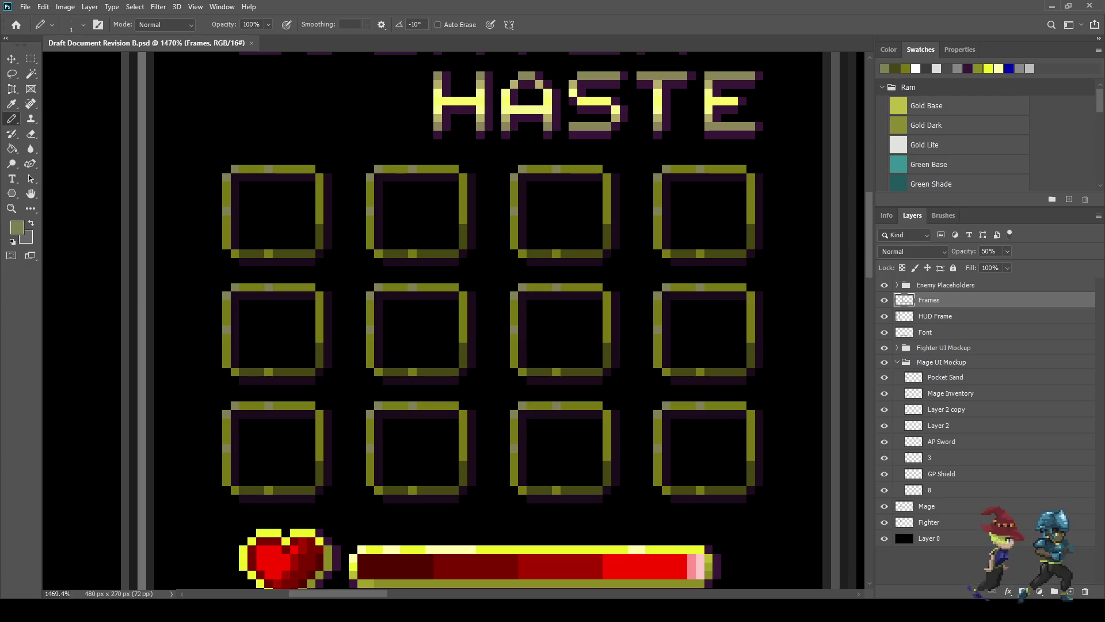
{"action": "left_click", "coordinate": [946, 377]}
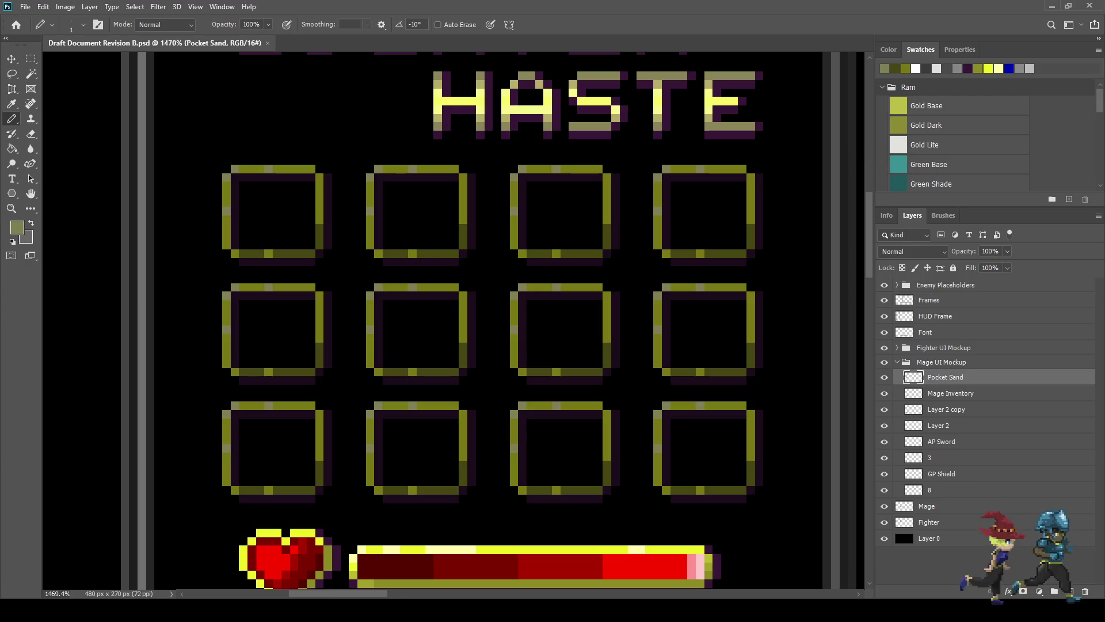
{"action": "left_click", "coordinate": [942, 362]}
{"action": "left_click", "coordinate": [897, 362]}
{"action": "left_click", "coordinate": [897, 347]}
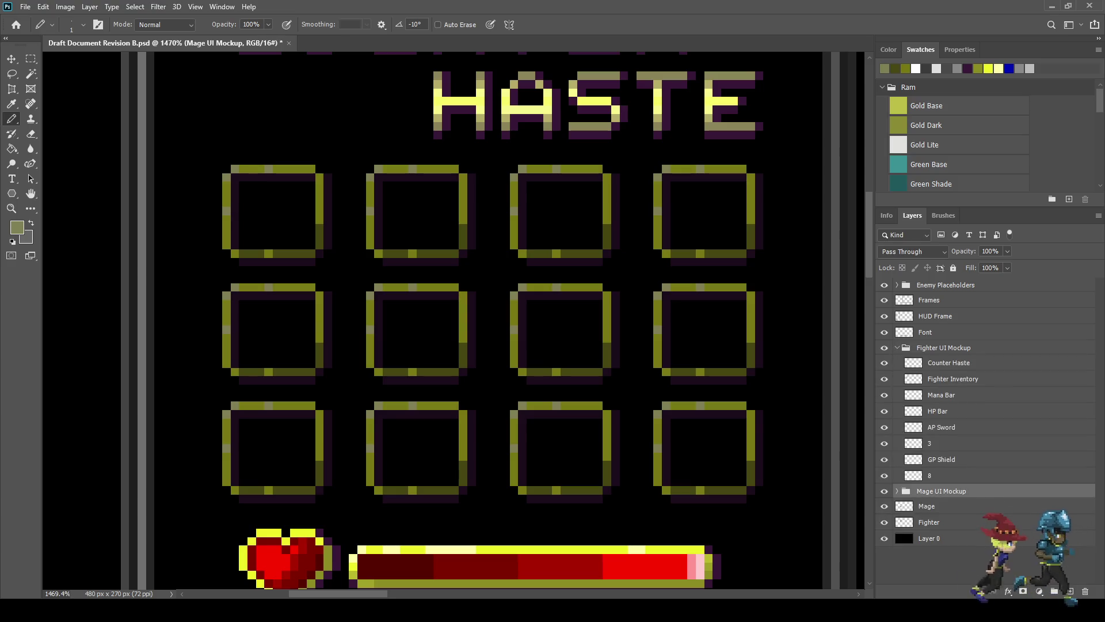
{"action": "left_click", "coordinate": [948, 363]}
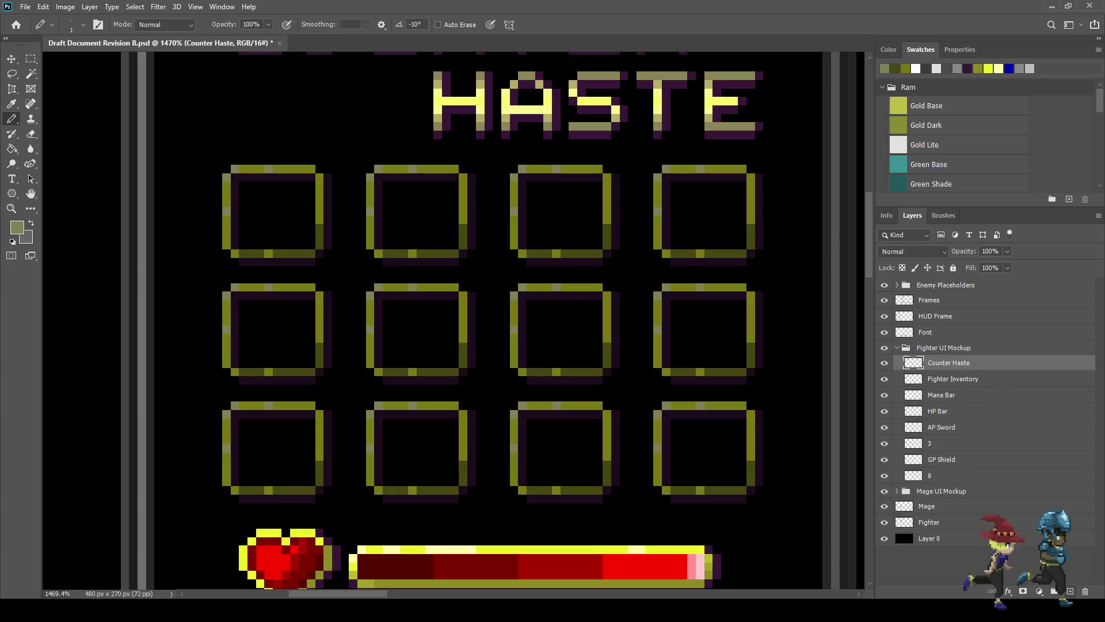
{"action": "key", "text": "ctrl+shift+alt+n"}
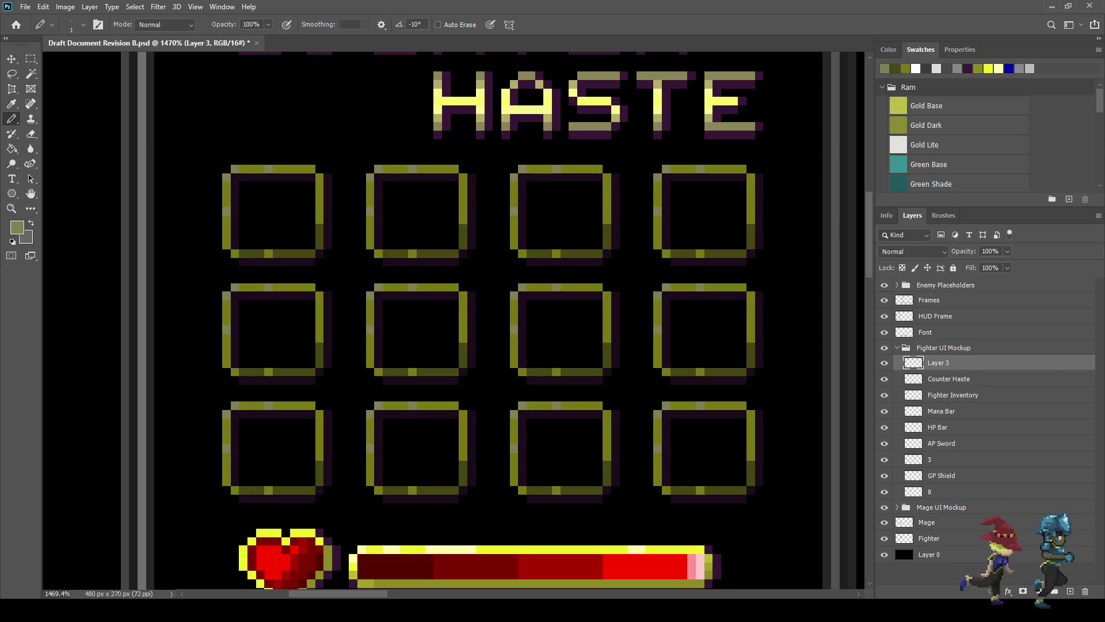
{"action": "key", "text": "i"}
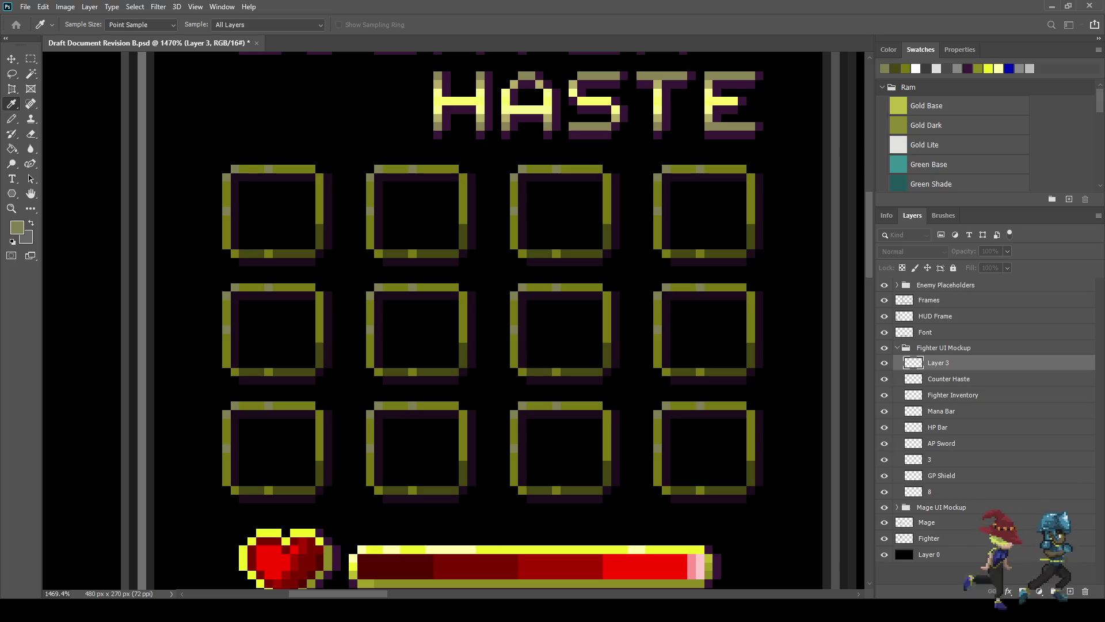
Step: Draw a two-pixel-thick pale-yellow blade diagonally across the first inventory slot
{"action": "key", "text": "b"}
{"action": "scroll", "coordinate": [314, 188], "scroll_direction": "up", "scroll_amount": 3}
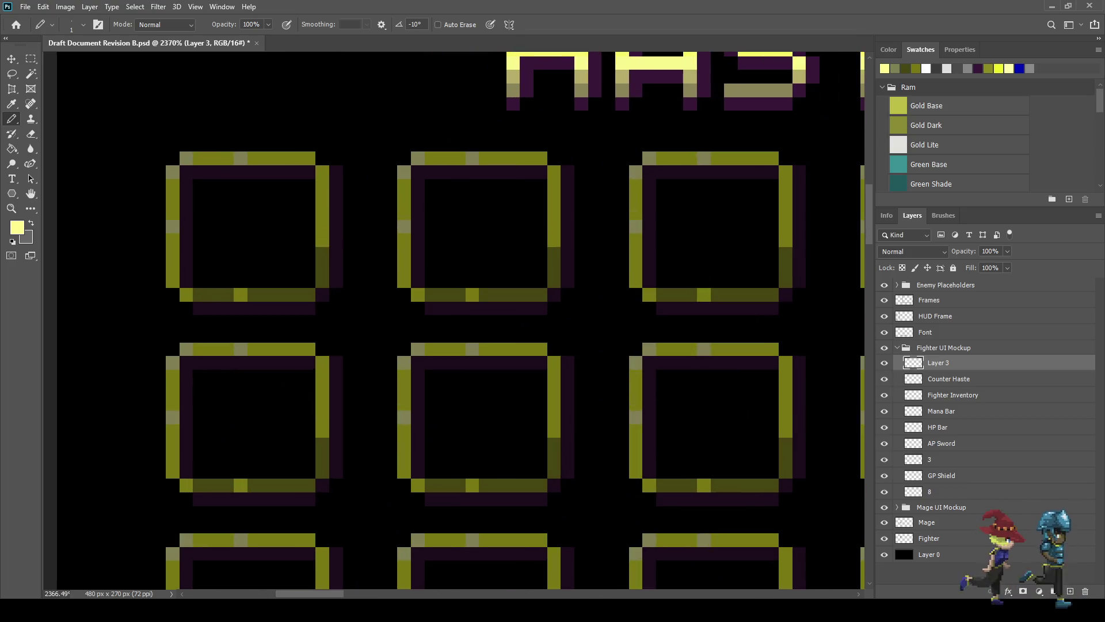
{"action": "mouse_move", "coordinate": [186, 172]}
{"action": "left_mouse_down"}
{"action": "mouse_move", "coordinate": [227, 186]}
{"action": "mouse_move", "coordinate": [227, 226]}
{"action": "mouse_move", "coordinate": [282, 240]}
{"action": "mouse_move", "coordinate": [282, 268]}
{"action": "mouse_move", "coordinate": [323, 281]}
{"action": "left_mouse_up"}
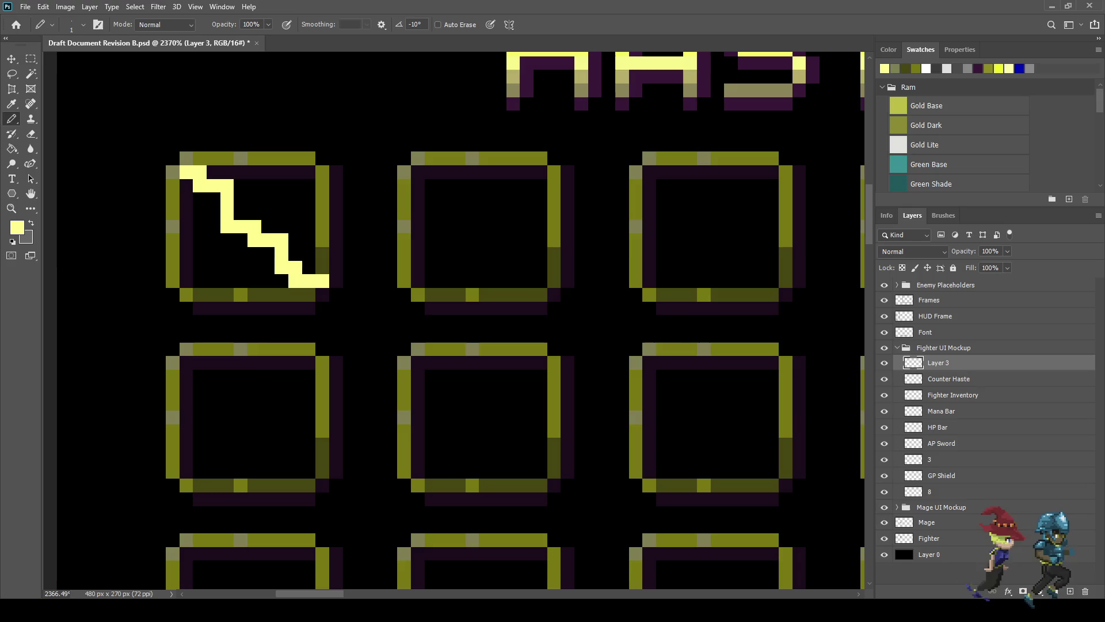
{"action": "mouse_move", "coordinate": [241, 185]}
{"action": "left_mouse_down"}
{"action": "mouse_move", "coordinate": [240, 214]}
{"action": "mouse_move", "coordinate": [281, 227]}
{"action": "mouse_move", "coordinate": [295, 261]}
{"action": "left_mouse_up"}
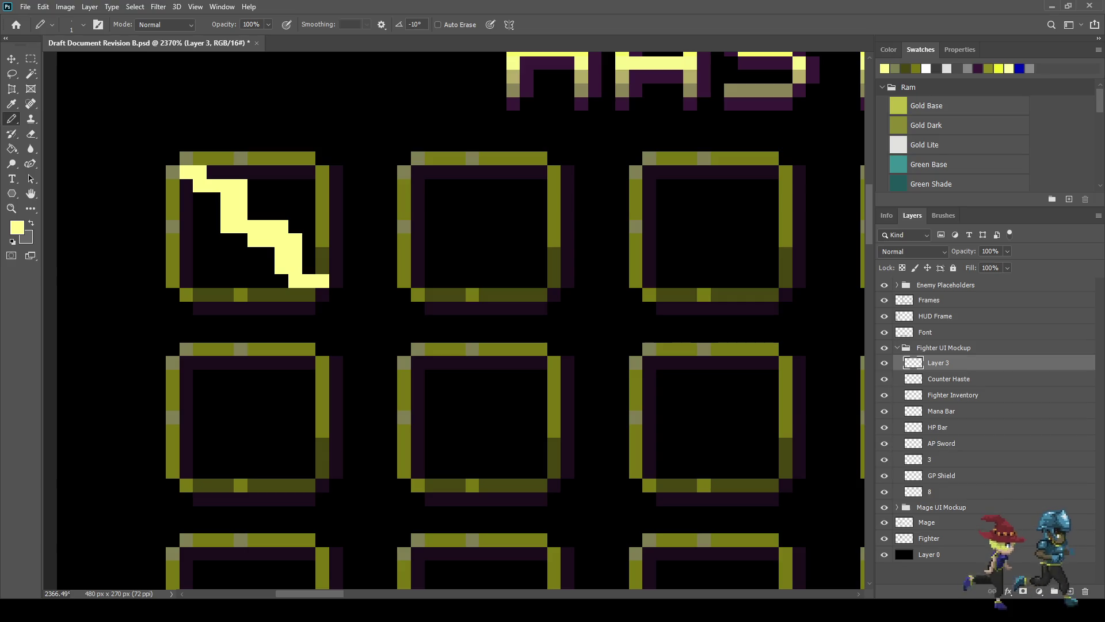
Step: Sample light blue and paint shading along the blade's lower edge
{"action": "key", "text": "i"}
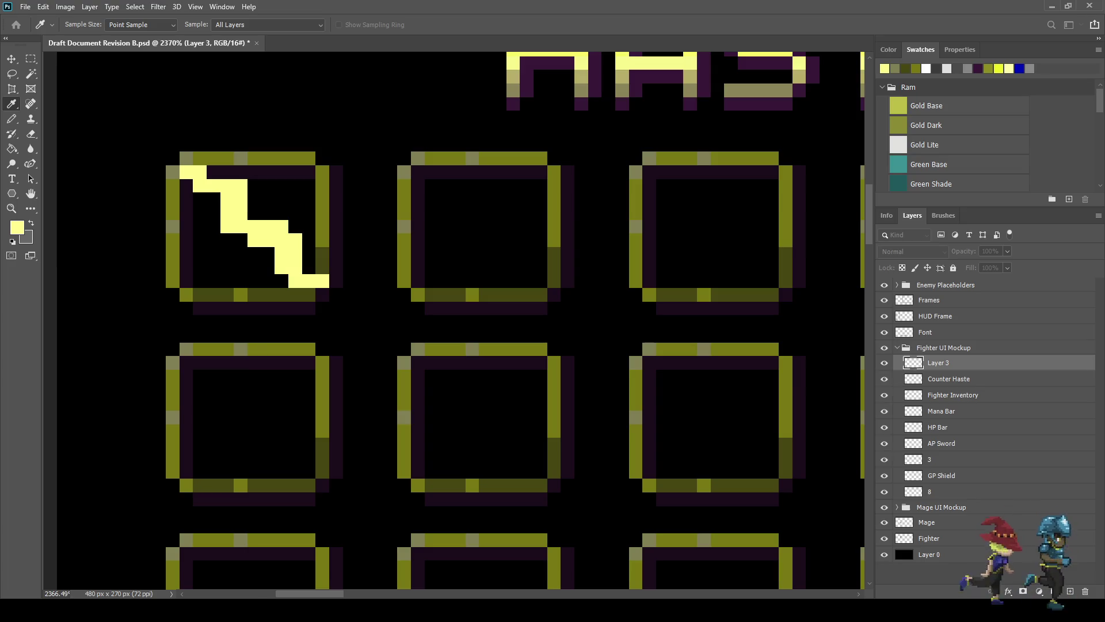
{"action": "key", "text": "b"}
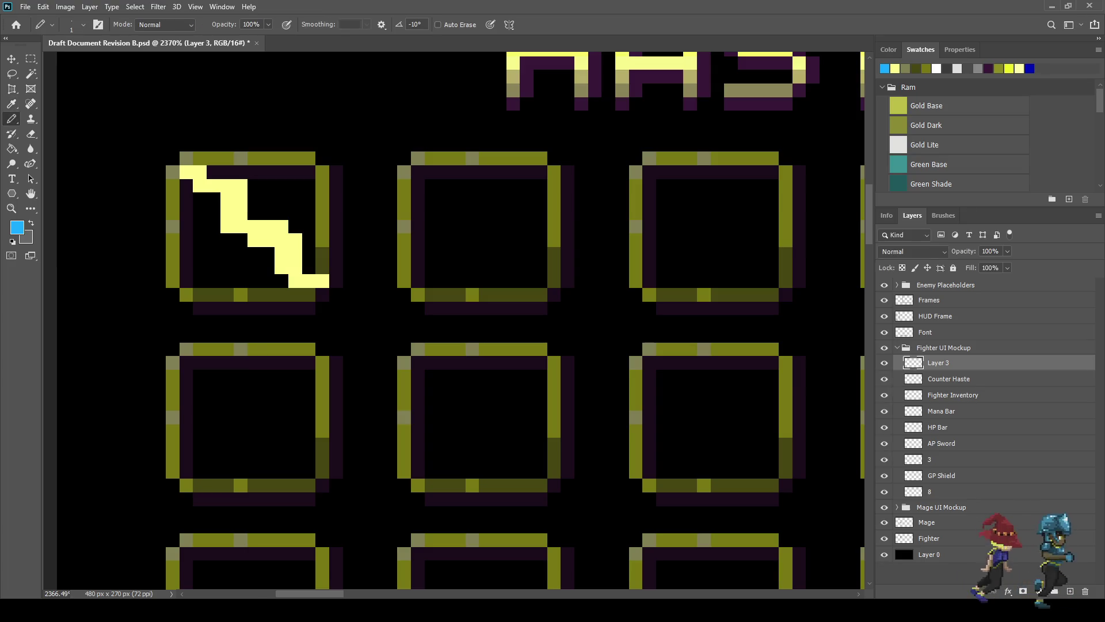
{"action": "scroll", "coordinate": [312, 275], "scroll_direction": "up", "scroll_amount": 2}
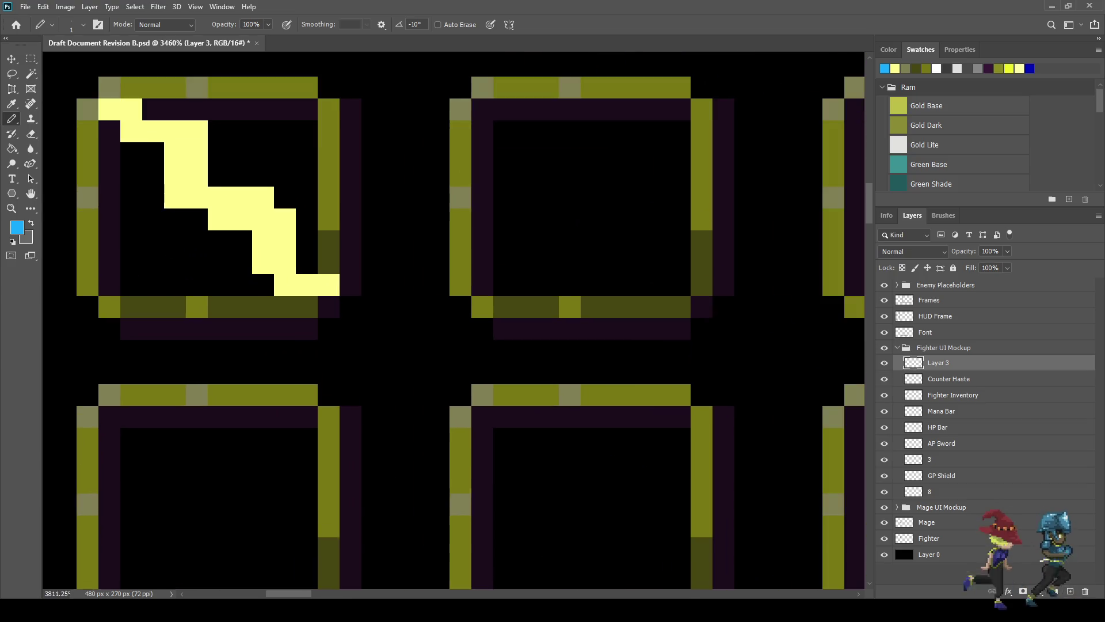
{"action": "mouse_move", "coordinate": [329, 306]}
{"action": "left_mouse_down"}
{"action": "mouse_move", "coordinate": [285, 306]}
{"action": "mouse_move", "coordinate": [241, 263]}
{"action": "mouse_move", "coordinate": [241, 241]}
{"action": "mouse_move", "coordinate": [175, 219]}
{"action": "mouse_move", "coordinate": [153, 153]}
{"action": "mouse_move", "coordinate": [132, 153]}
{"action": "mouse_move", "coordinate": [110, 132]}
{"action": "left_mouse_up"}
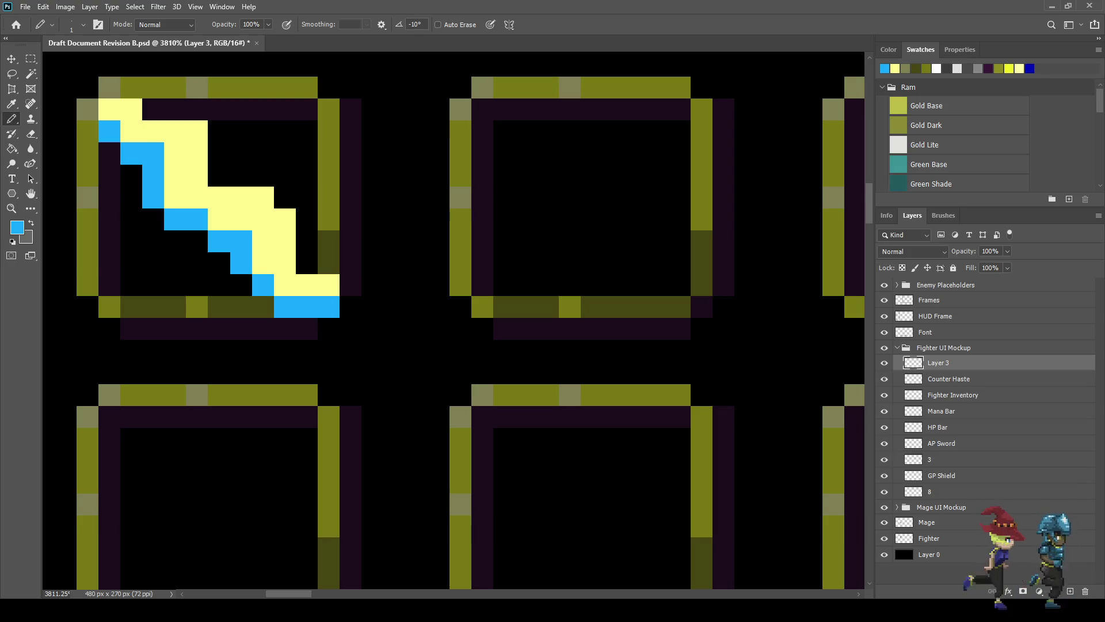
{"action": "scroll", "coordinate": [201, 216], "scroll_direction": "down", "scroll_amount": 10}
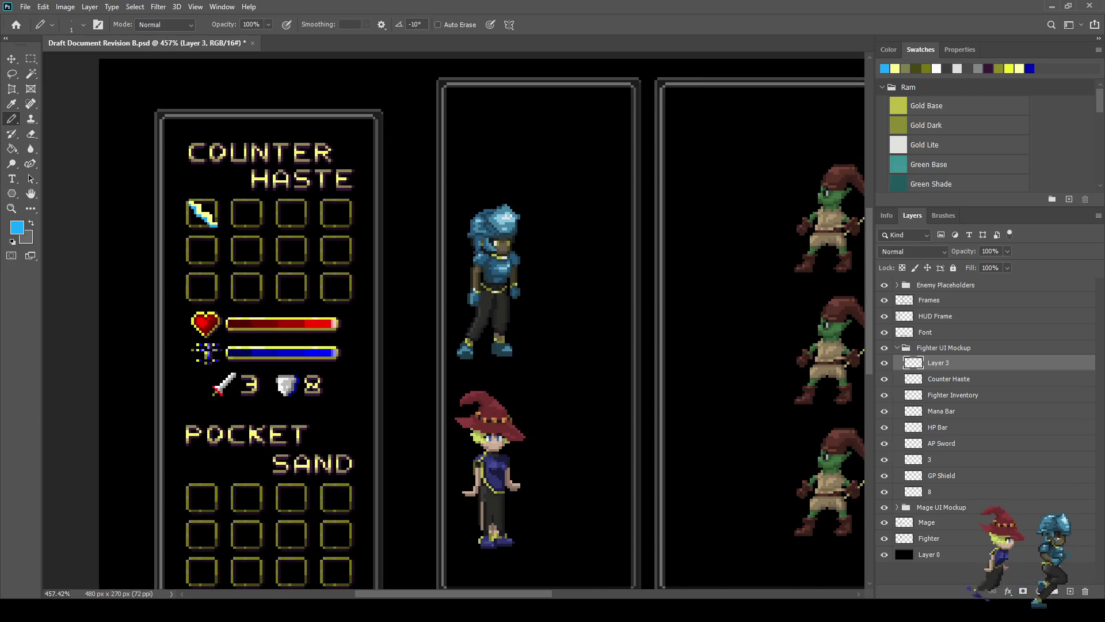
{"action": "scroll", "coordinate": [191, 207], "scroll_direction": "up", "scroll_amount": 10}
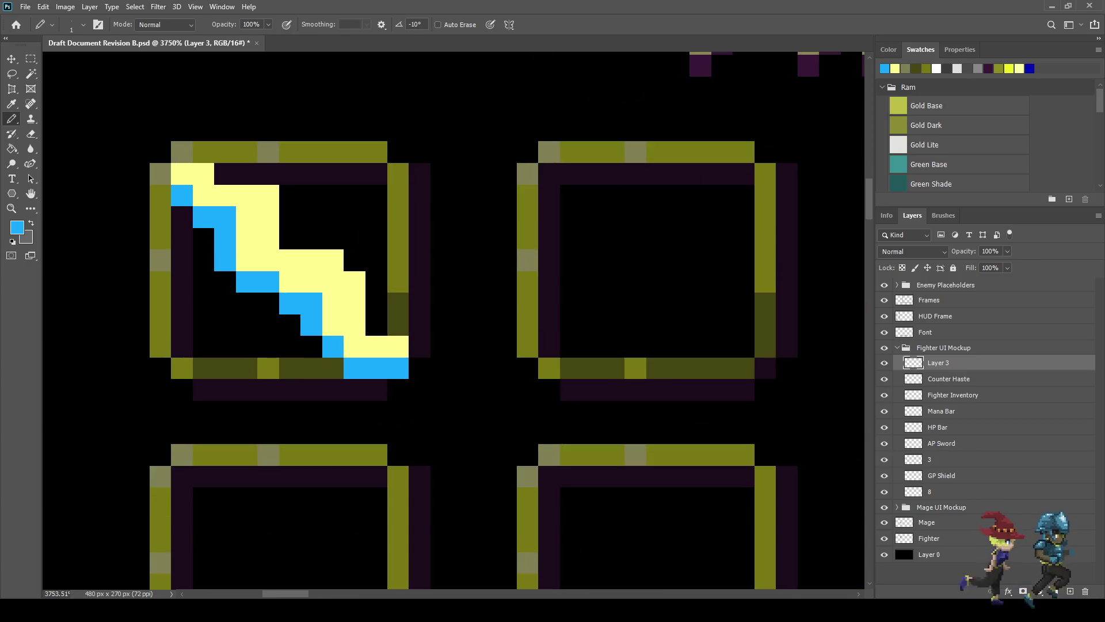
Step: Erase three stray yellow pixels from the blade and sword edge
{"action": "key", "text": "e"}
{"action": "left_click", "coordinate": [268, 196]}
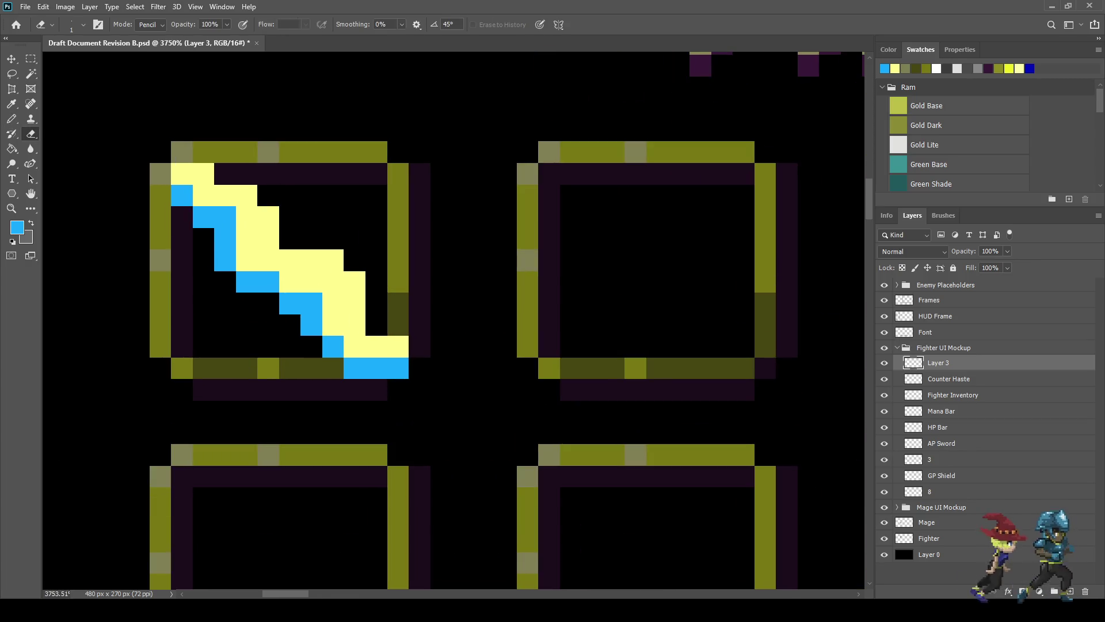
{"action": "left_click", "coordinate": [333, 261]}
{"action": "left_click", "coordinate": [355, 282]}
{"action": "scroll", "coordinate": [354, 283], "scroll_direction": "down", "scroll_amount": 4}
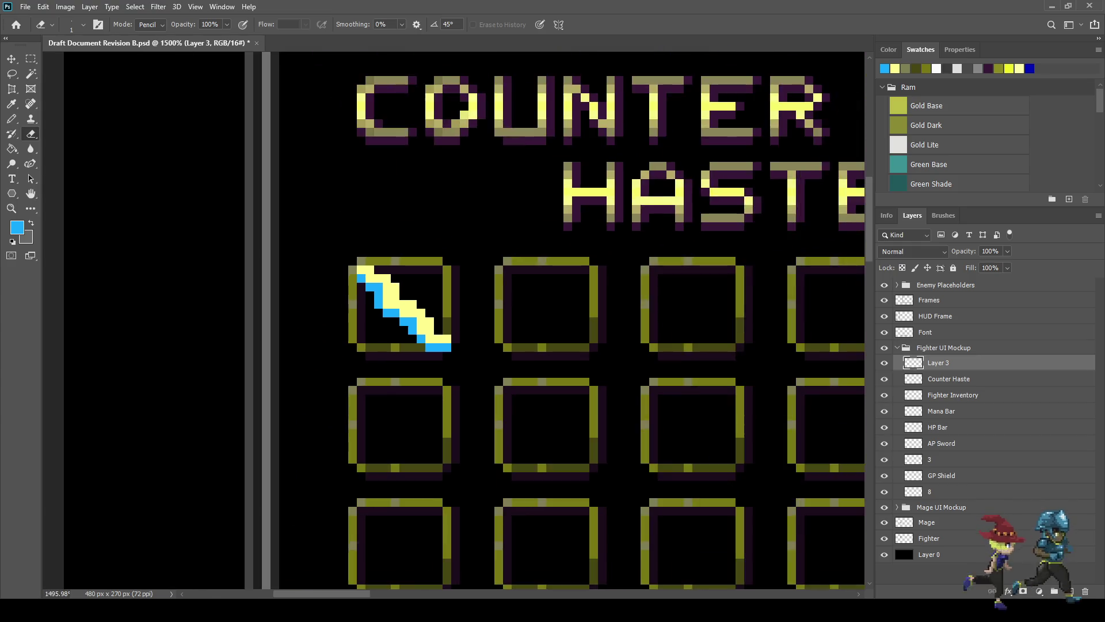
{"action": "scroll", "coordinate": [508, 338], "scroll_direction": "down", "scroll_amount": 5}
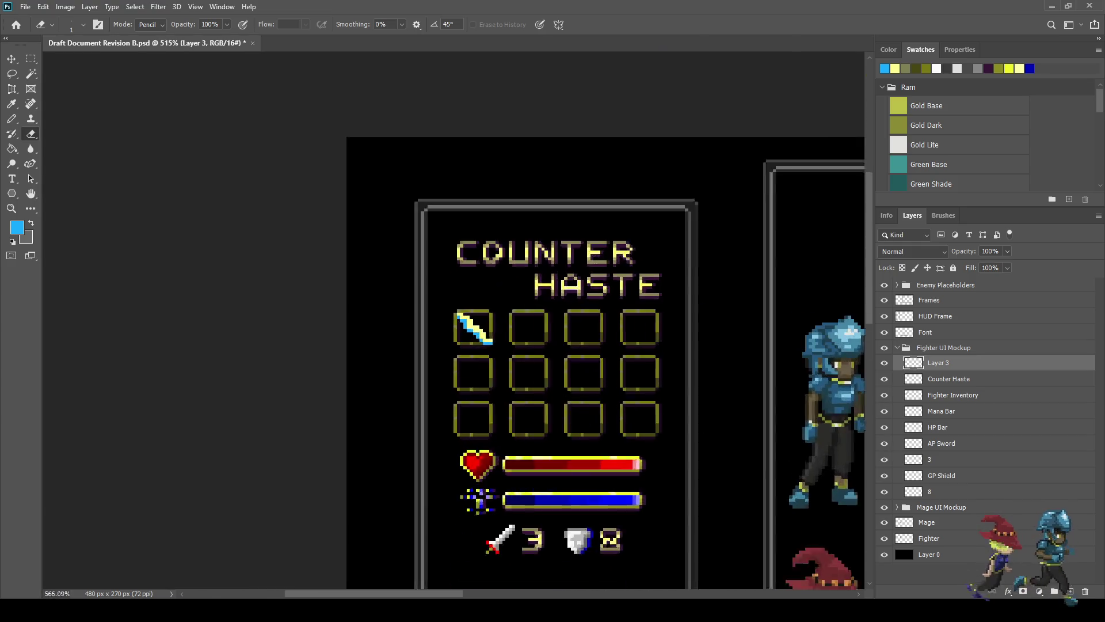
Step: Erase the old sword and begin redrawing a pale-yellow diagonal blade pixel by pixel from the top-left
{"action": "scroll", "coordinate": [475, 330], "scroll_direction": "up", "scroll_amount": 10}
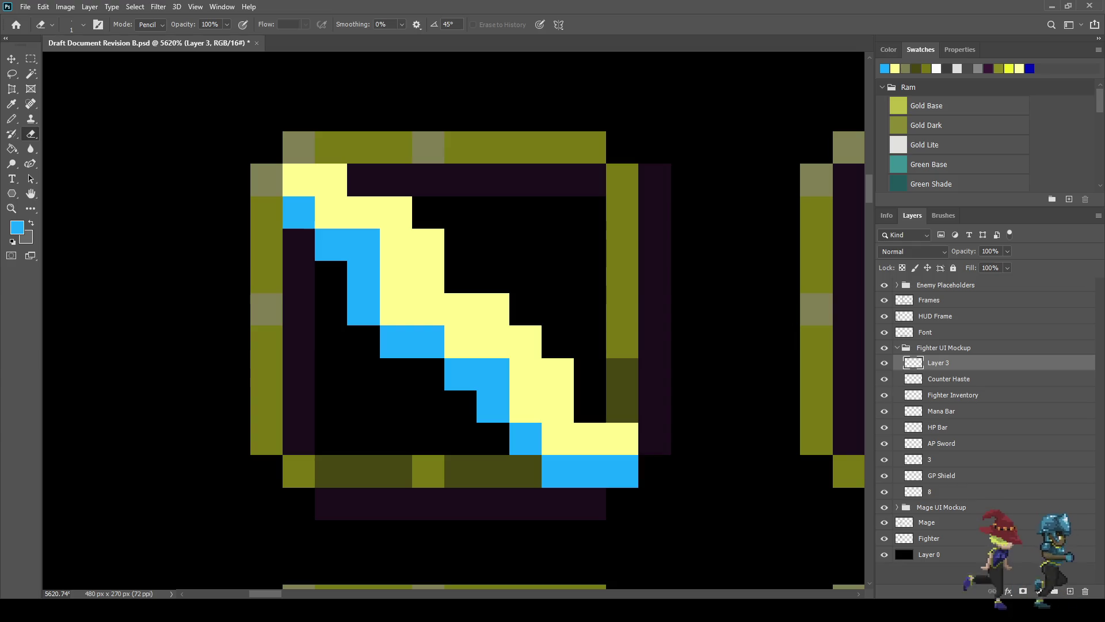
{"action": "key", "text": "x"}
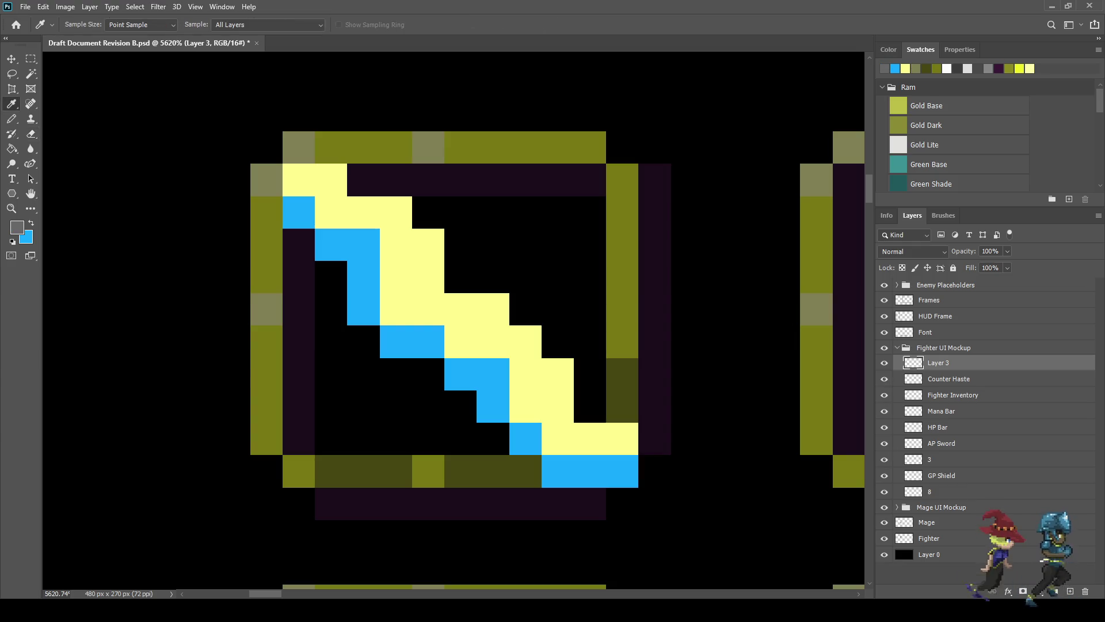
{"action": "mouse_move", "coordinate": [622, 471]}
{"action": "left_mouse_down"}
{"action": "mouse_move", "coordinate": [559, 406]}
{"action": "mouse_move", "coordinate": [559, 374]}
{"action": "mouse_move", "coordinate": [493, 374]}
{"action": "mouse_move", "coordinate": [461, 342]}
{"action": "mouse_move", "coordinate": [428, 259]}
{"action": "mouse_move", "coordinate": [380, 326]}
{"action": "mouse_move", "coordinate": [396, 277]}
{"action": "mouse_move", "coordinate": [331, 180]}
{"action": "mouse_move", "coordinate": [298, 212]}
{"action": "left_mouse_up"}
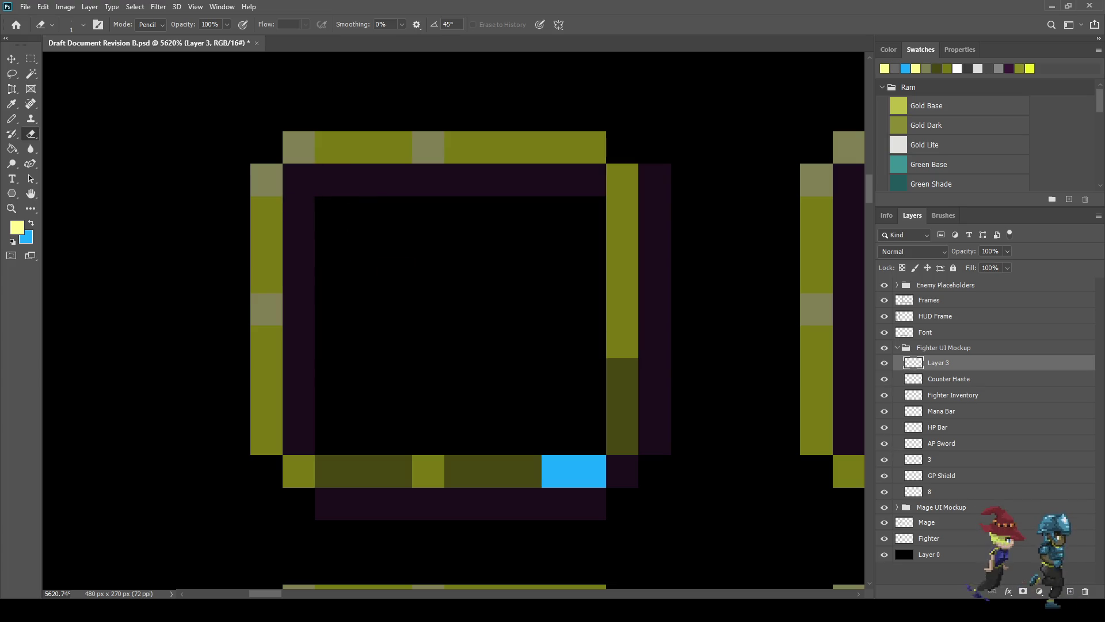
{"action": "key", "text": "b"}
{"action": "left_click", "coordinate": [299, 180]}
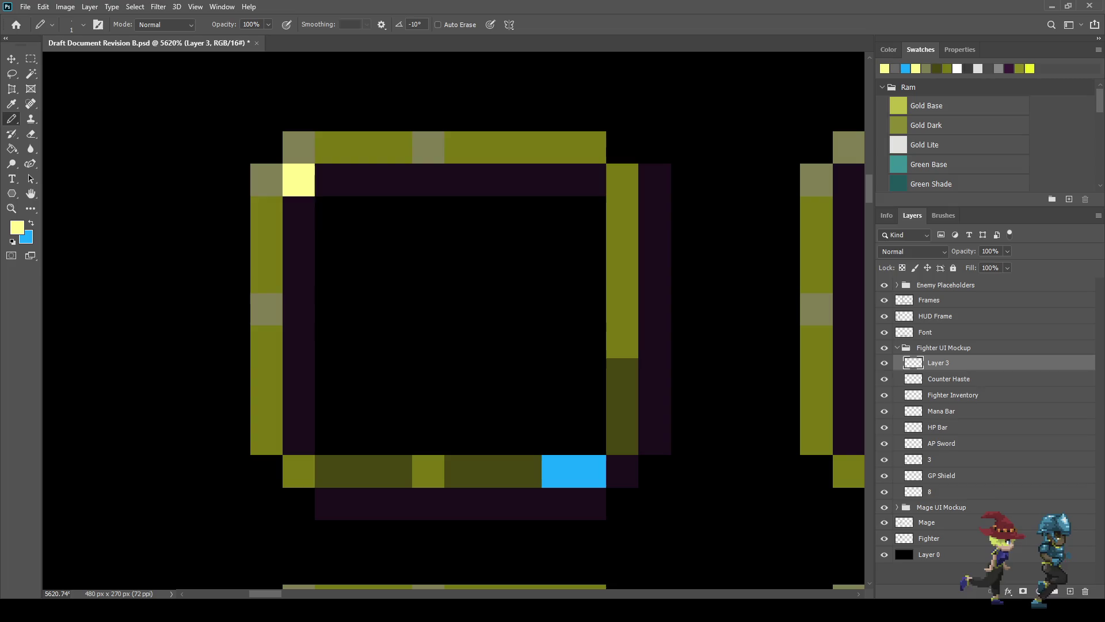
{"action": "left_click", "coordinate": [331, 213]}
{"action": "left_click", "coordinate": [363, 212]}
{"action": "left_click", "coordinate": [396, 245]}
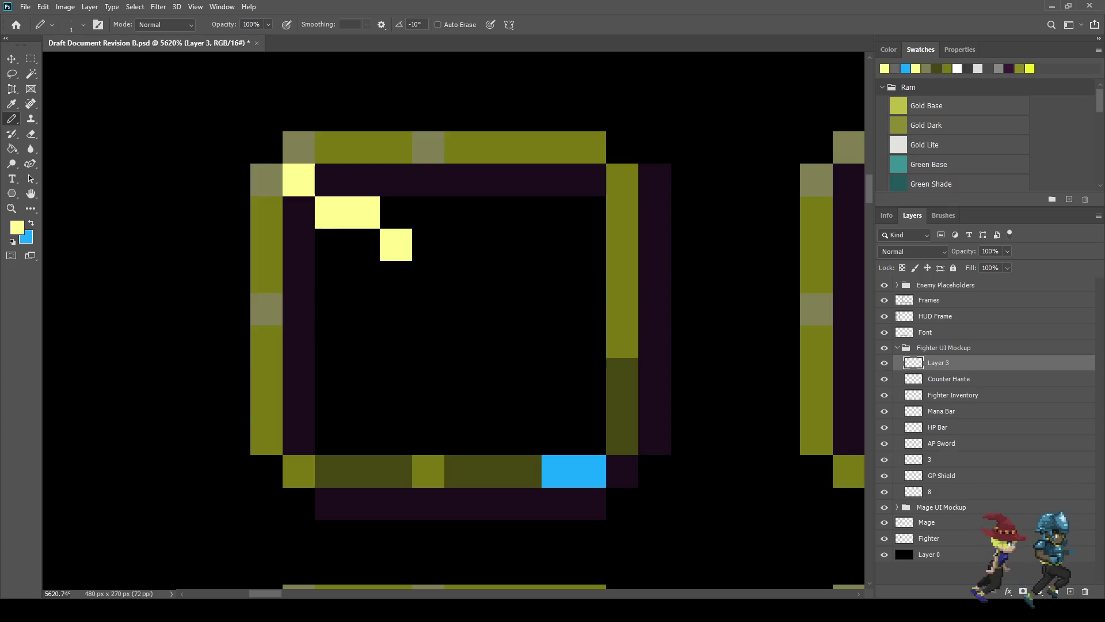
{"action": "left_click", "coordinate": [396, 277]}
{"action": "left_click", "coordinate": [428, 310]}
{"action": "left_click", "coordinate": [460, 309]}
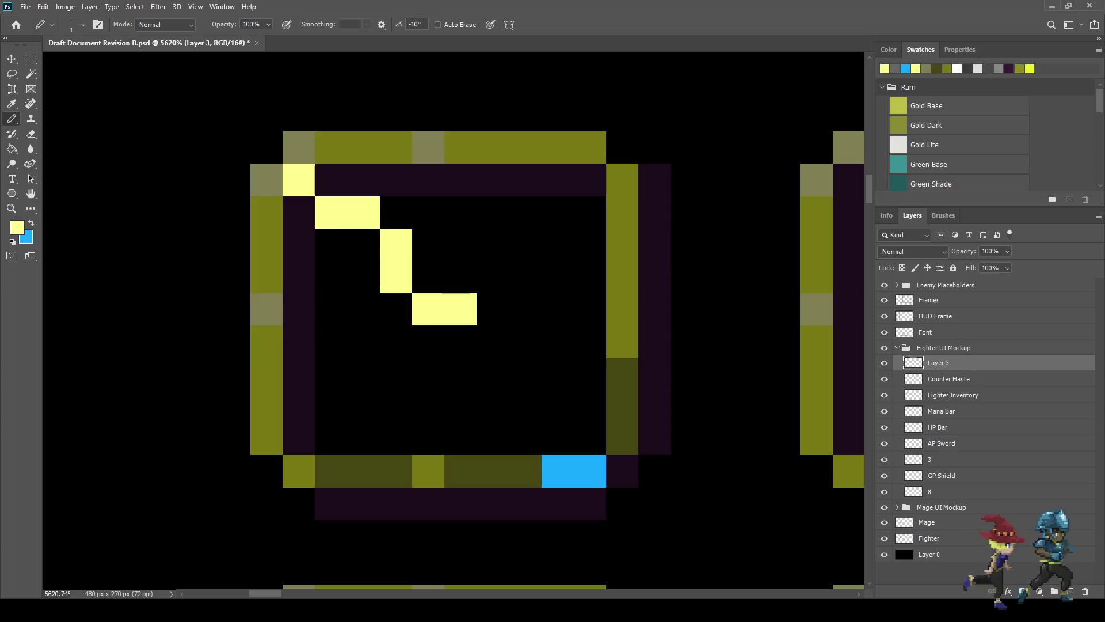
{"action": "left_click", "coordinate": [493, 309]}
{"action": "left_click", "coordinate": [493, 341]}
{"action": "left_click", "coordinate": [525, 342]}
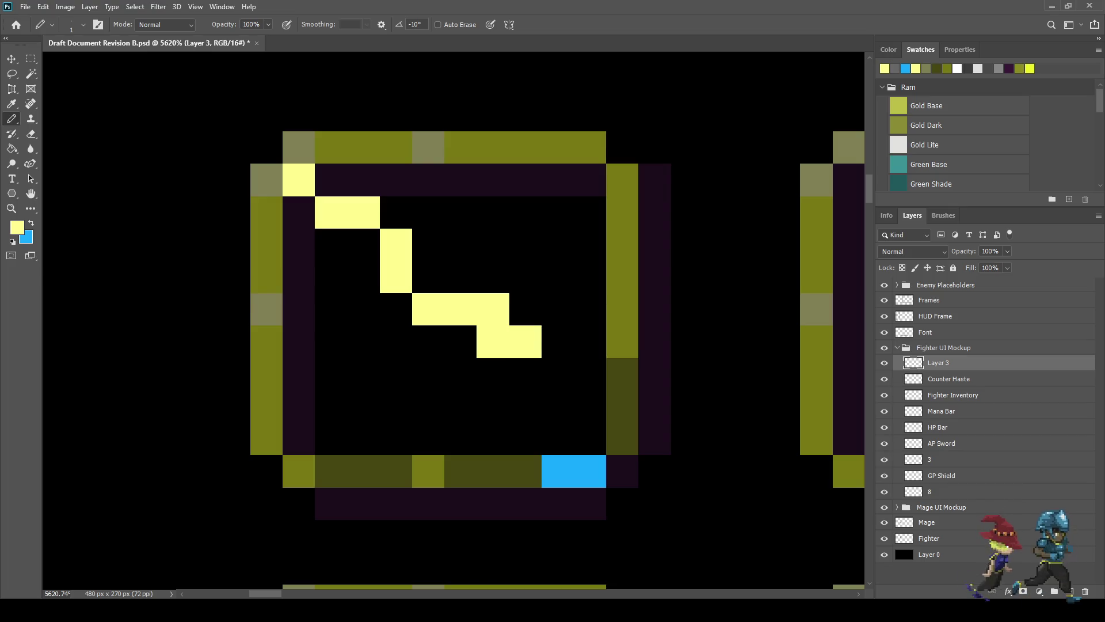
Step: Correct the misplaced pixel and finish the yellow blade at the slot's bottom-right
{"action": "key", "text": "ctrl+z"}
{"action": "left_click", "coordinate": [493, 341]}
{"action": "left_click", "coordinate": [526, 374]}
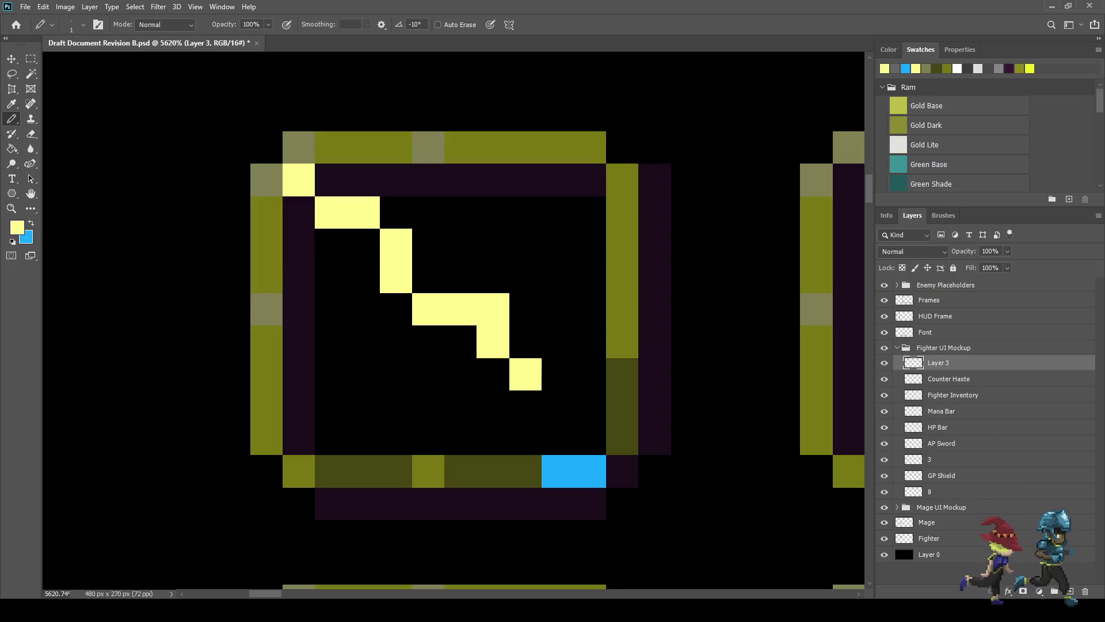
{"action": "left_click", "coordinate": [558, 374]}
{"action": "left_click", "coordinate": [590, 406]}
{"action": "left_click", "coordinate": [623, 438]}
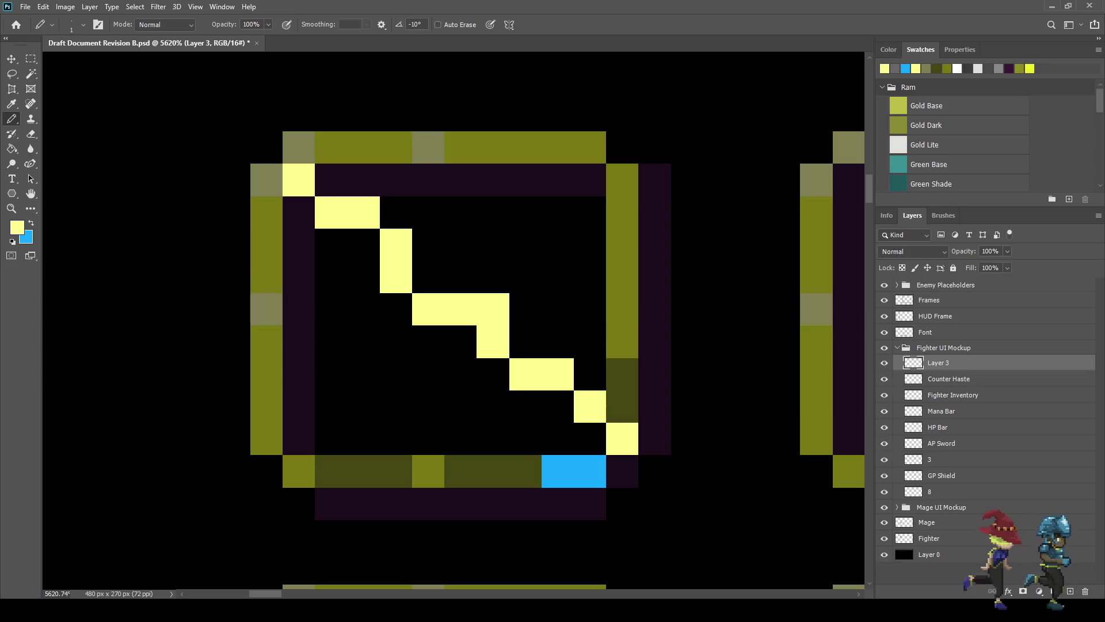
Step: Paint blue pixels beneath the lower blade and remove strays on the slot's bottom edge
{"action": "key", "text": "x"}
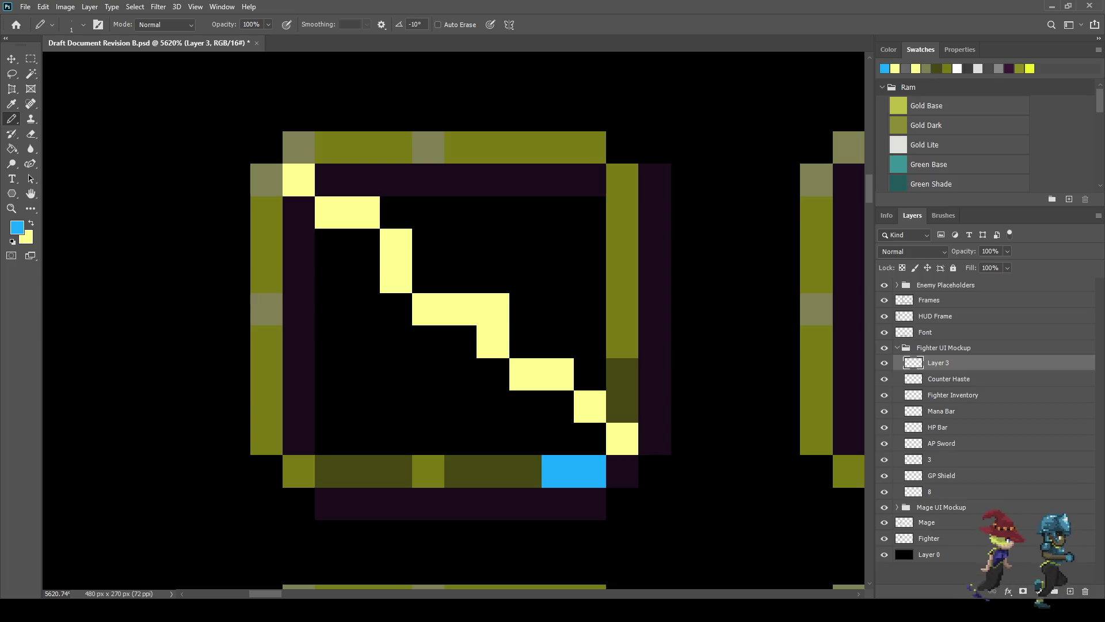
{"action": "left_click", "coordinate": [622, 471]}
{"action": "left_click", "coordinate": [590, 438]}
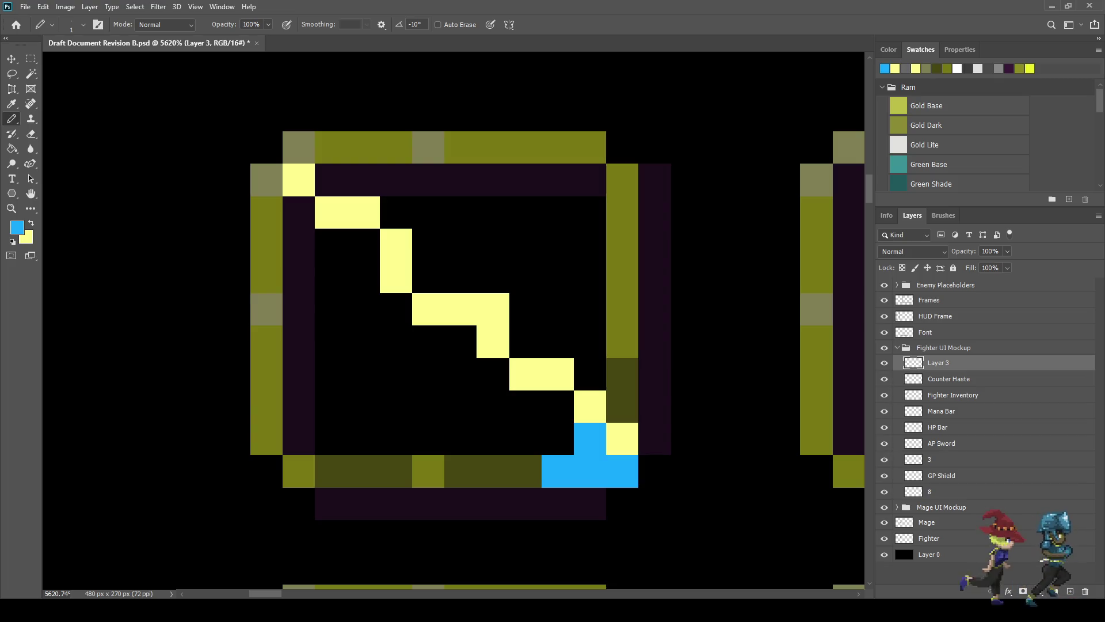
{"action": "left_click", "coordinate": [558, 406]}
{"action": "left_click", "coordinate": [526, 406]}
{"action": "key", "text": "e"}
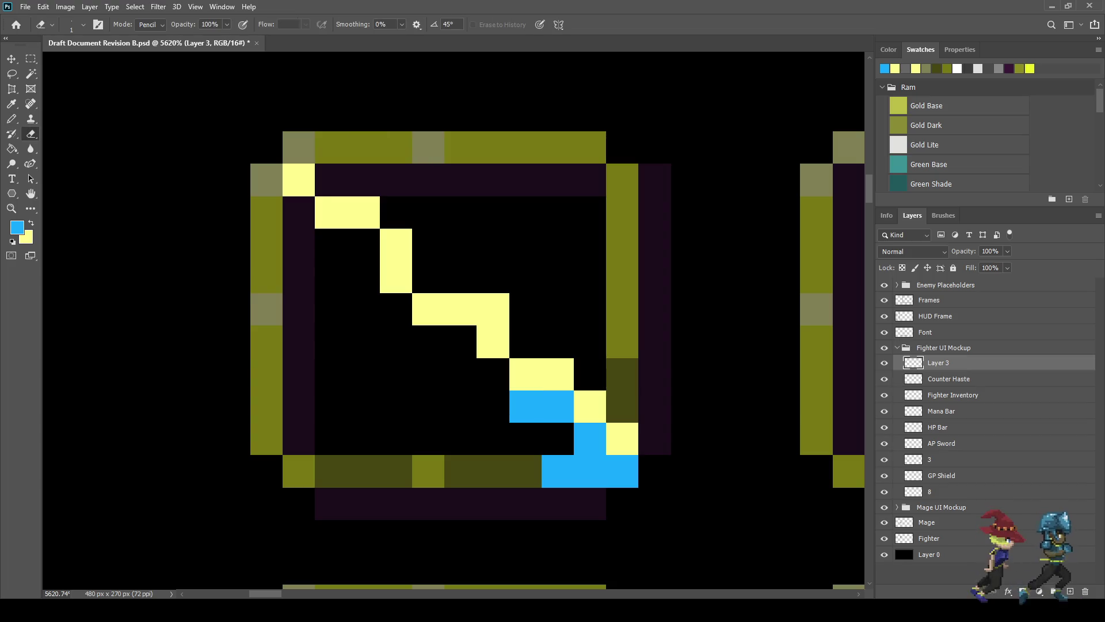
{"action": "left_click", "coordinate": [590, 471]}
{"action": "left_click", "coordinate": [558, 471]}
Step: Extend the blue edge up along the blade's underside to its top end
{"action": "key", "text": "b"}
{"action": "left_click", "coordinate": [493, 373]}
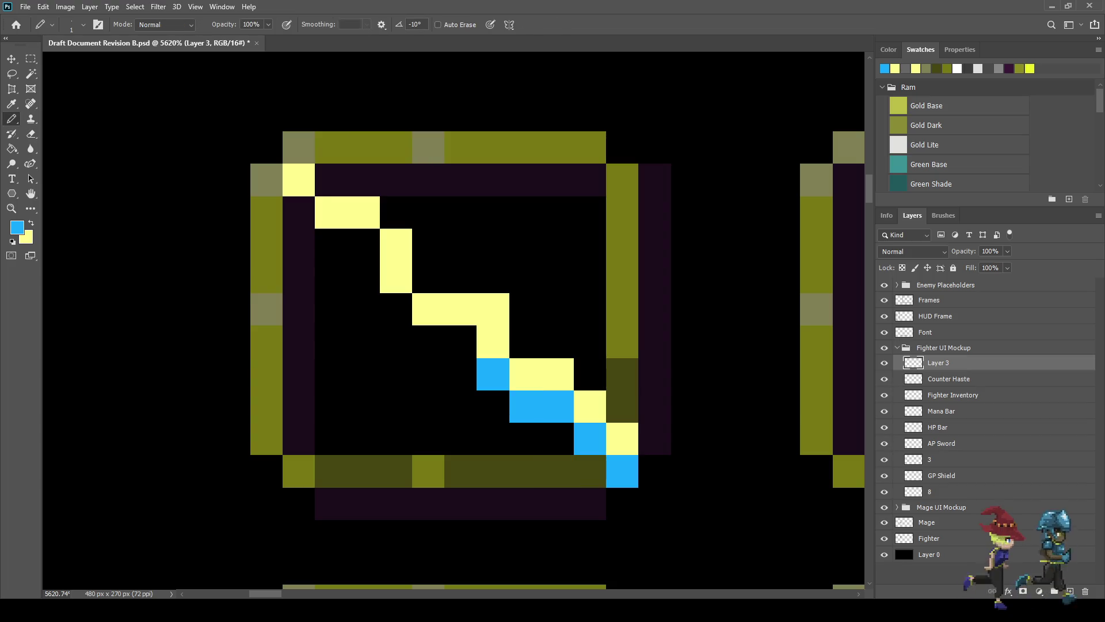
{"action": "left_click", "coordinate": [460, 341]}
{"action": "left_click", "coordinate": [428, 341]}
{"action": "left_click", "coordinate": [396, 309]}
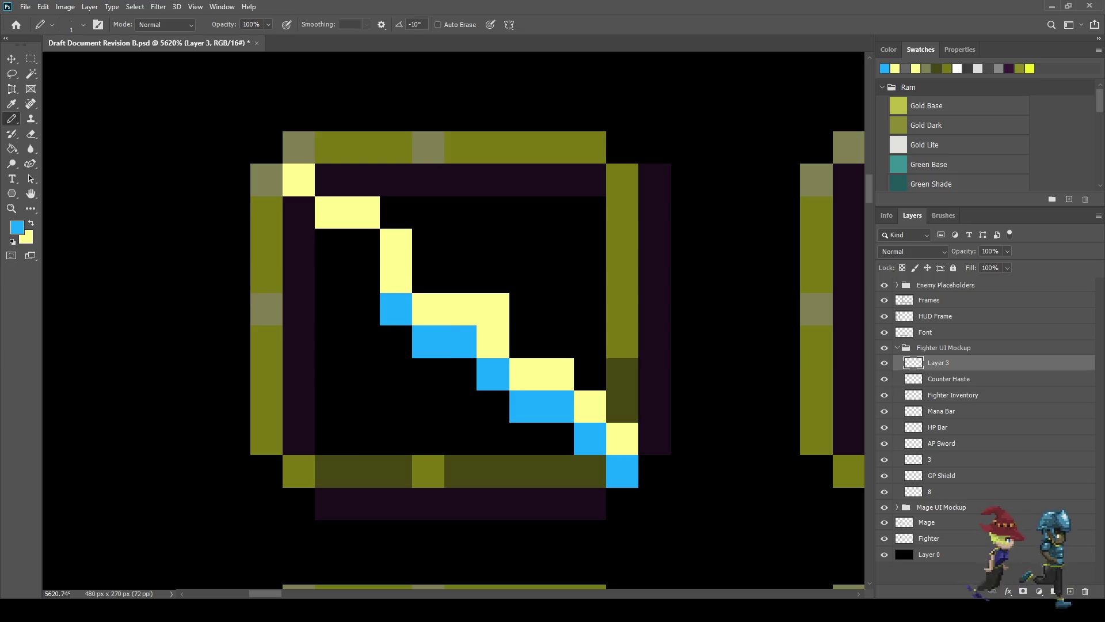
{"action": "left_click", "coordinate": [363, 244]}
{"action": "left_click", "coordinate": [331, 244]}
{"action": "left_click", "coordinate": [363, 277]}
{"action": "scroll", "coordinate": [527, 378], "scroll_direction": "down", "scroll_amount": 3}
{"action": "scroll", "coordinate": [527, 378], "scroll_direction": "up", "scroll_amount": 1}
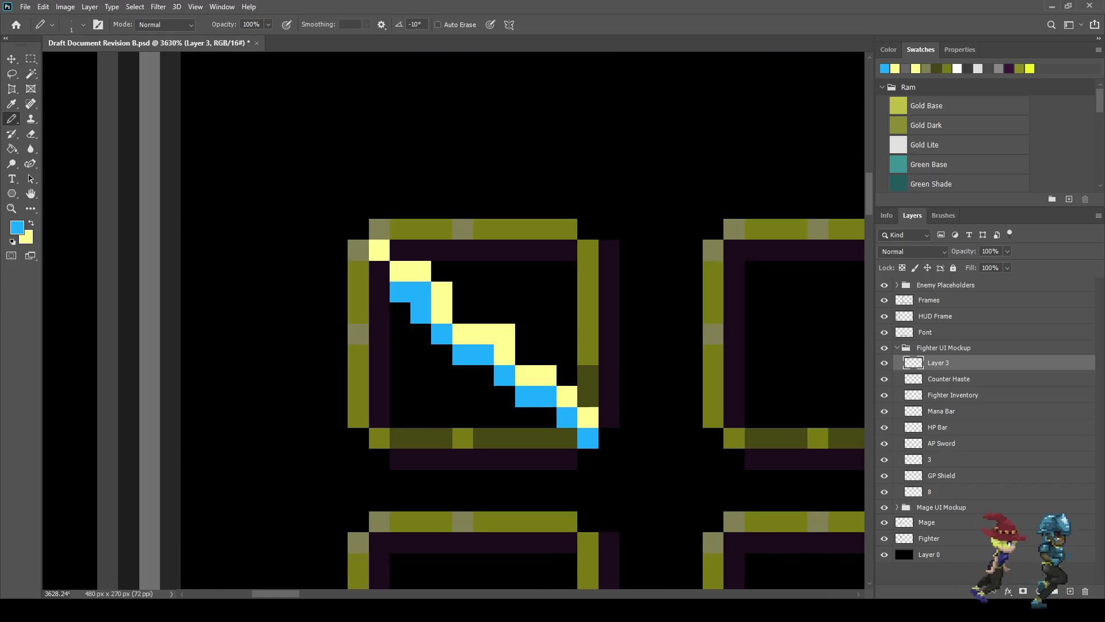
Step: Check the whole mockup at 100%, then zoom back to 300% on the sword
{"action": "scroll", "coordinate": [557, 353], "scroll_direction": "down", "scroll_amount": 6}
{"action": "scroll", "coordinate": [541, 353], "scroll_direction": "up", "scroll_amount": 5}
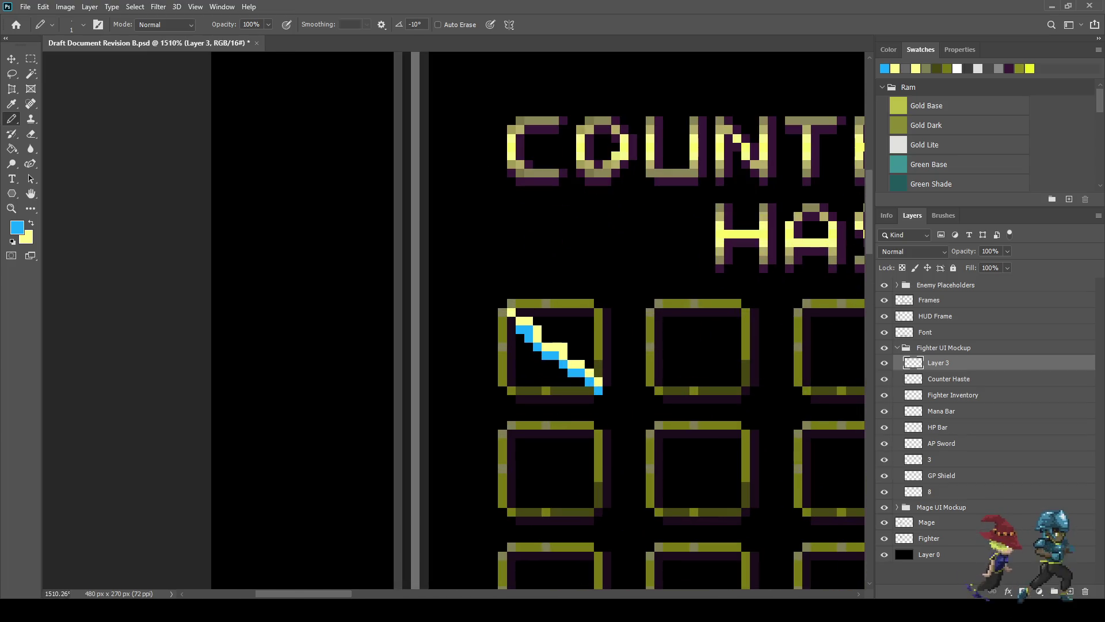
{"action": "scroll", "coordinate": [571, 367], "scroll_direction": "up", "scroll_amount": 2}
{"action": "key", "text": "ctrl+1"}
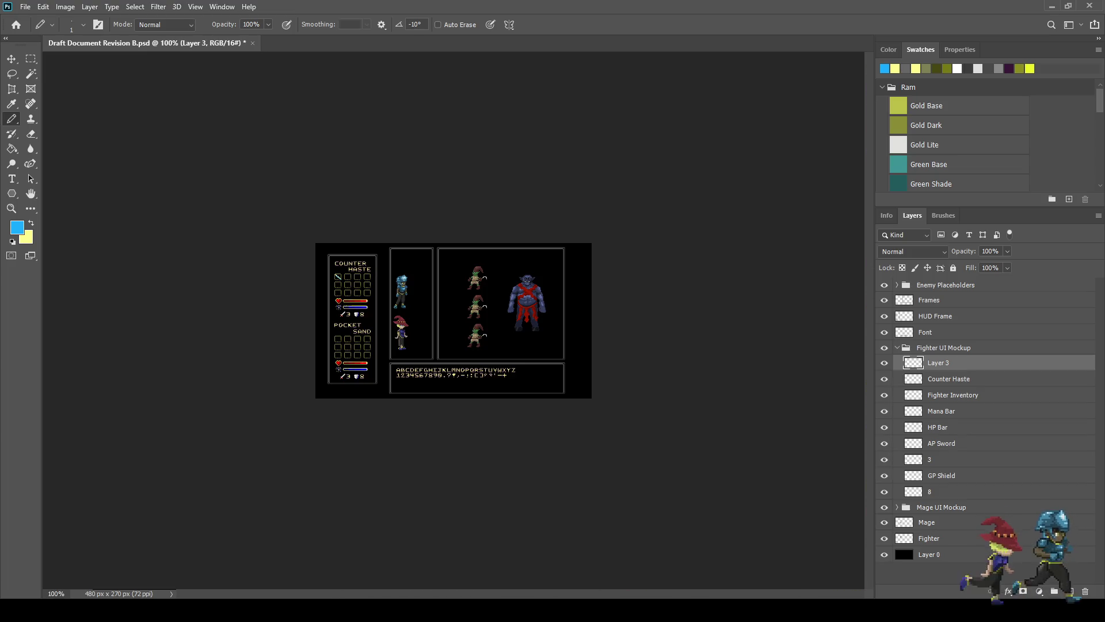
{"action": "key", "text": "ctrl+plus"}
{"action": "key", "text": "ctrl+plus"}
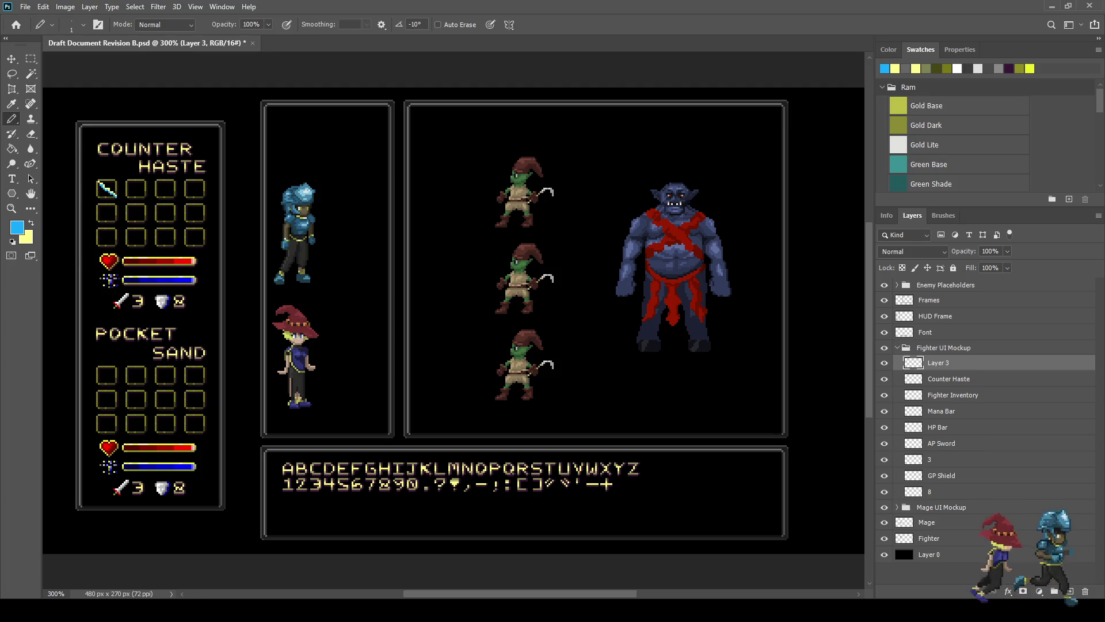
{"action": "scroll", "coordinate": [150, 230], "scroll_direction": "up", "scroll_amount": 5}
{"action": "scroll", "coordinate": [421, 266], "scroll_direction": "up", "scroll_amount": 5}
Step: Sample a lime colour and add highlight pixels along the sword from bottom tip to top
{"action": "key", "text": "x"}
{"action": "key", "text": "i"}
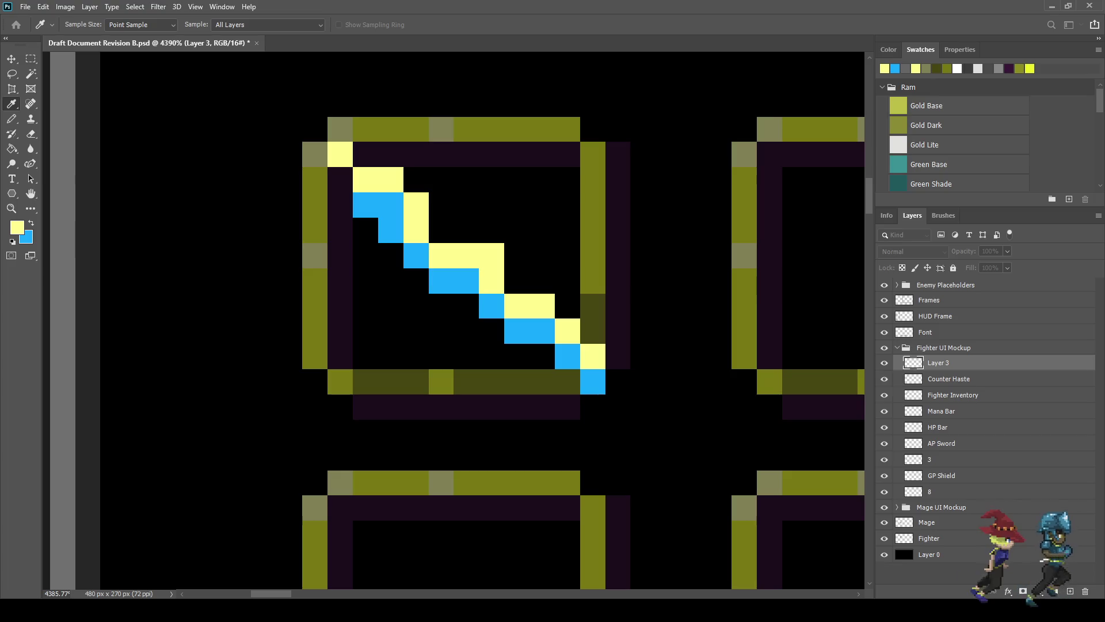
{"action": "key", "text": "b"}
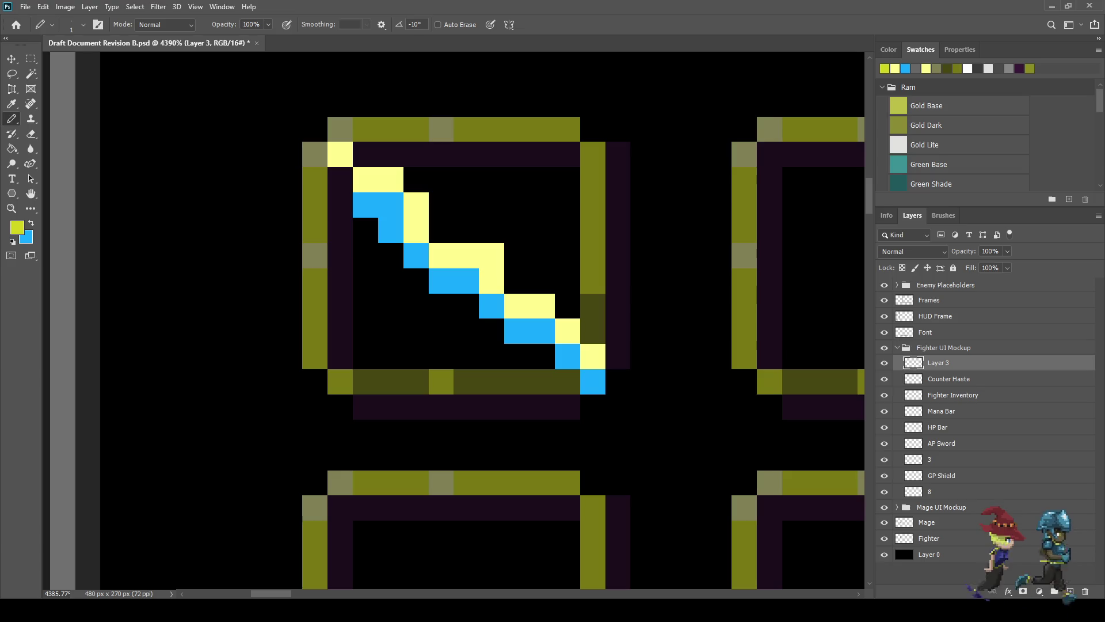
{"action": "left_click", "coordinate": [617, 381]}
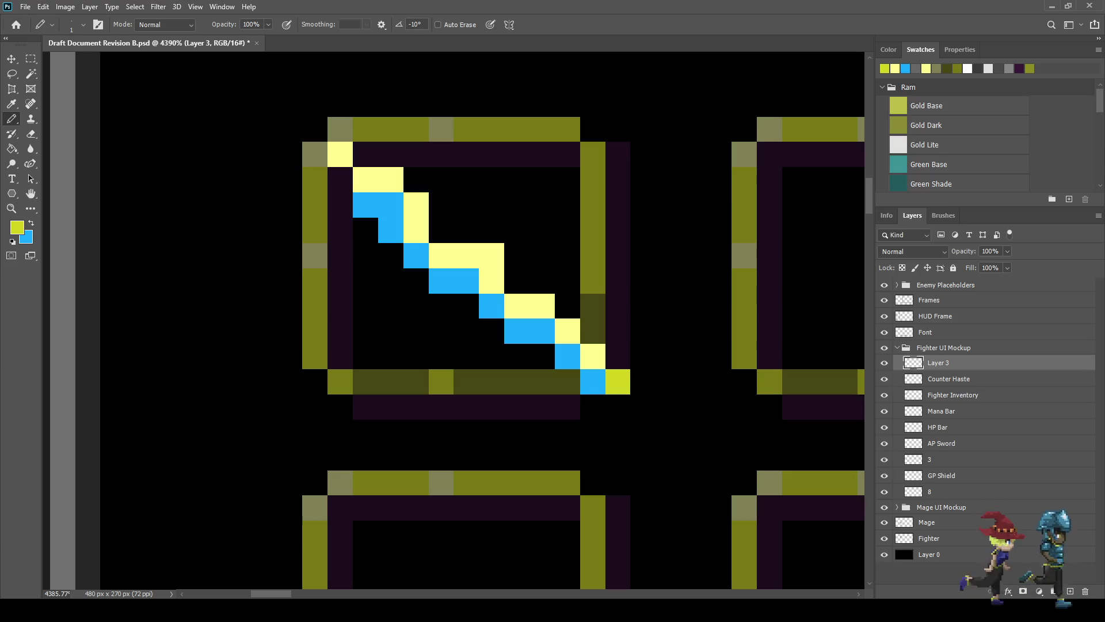
{"action": "left_click", "coordinate": [517, 281]}
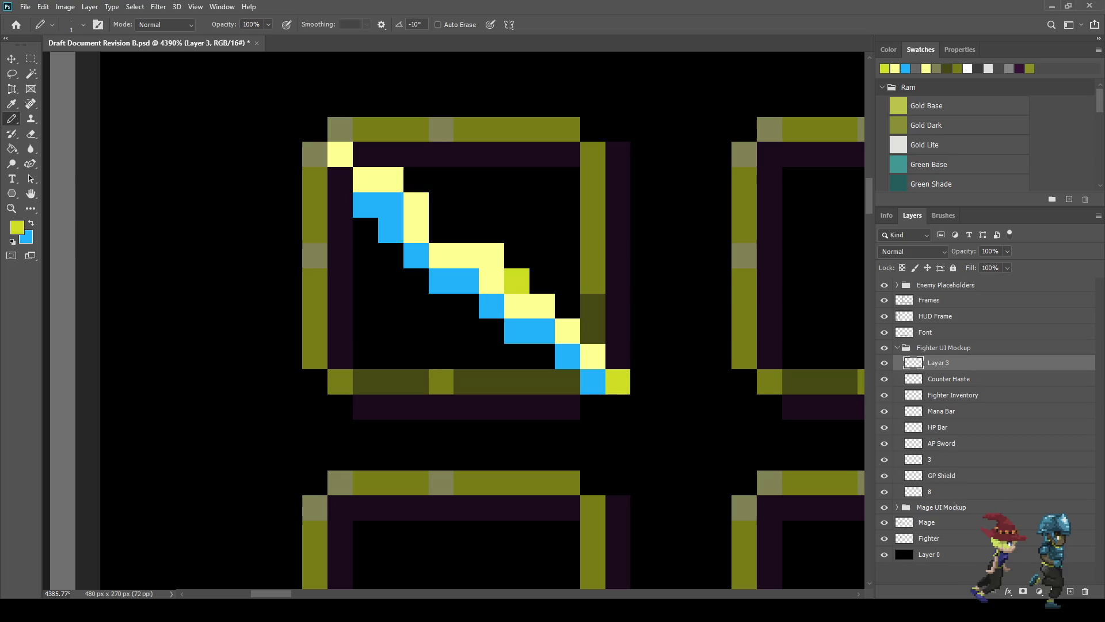
{"action": "left_click", "coordinate": [441, 230]}
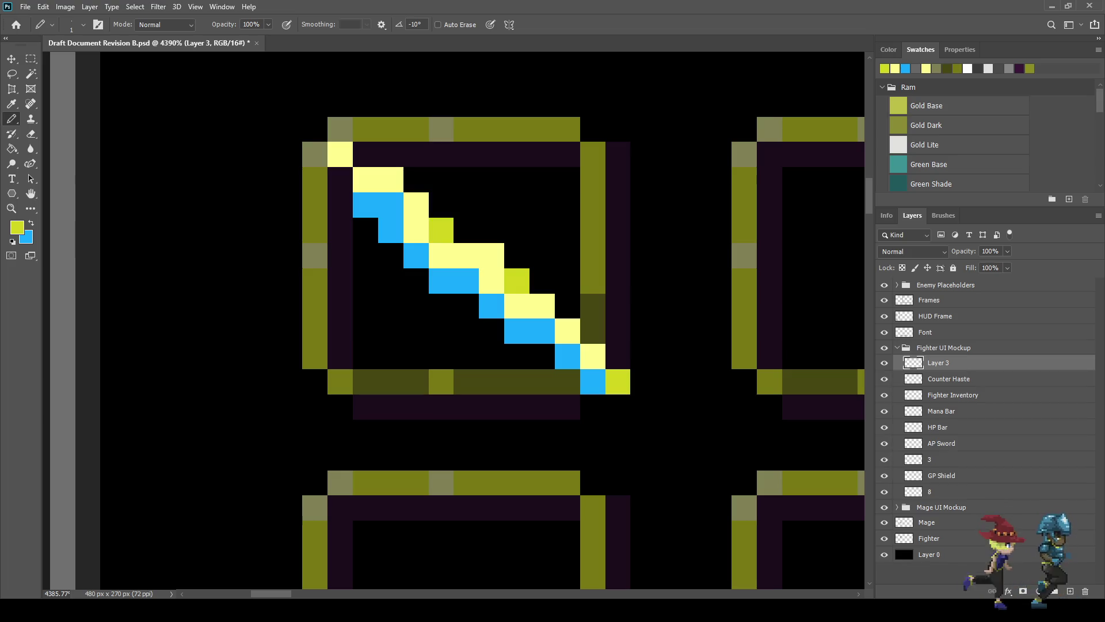
{"action": "left_click", "coordinate": [340, 179]}
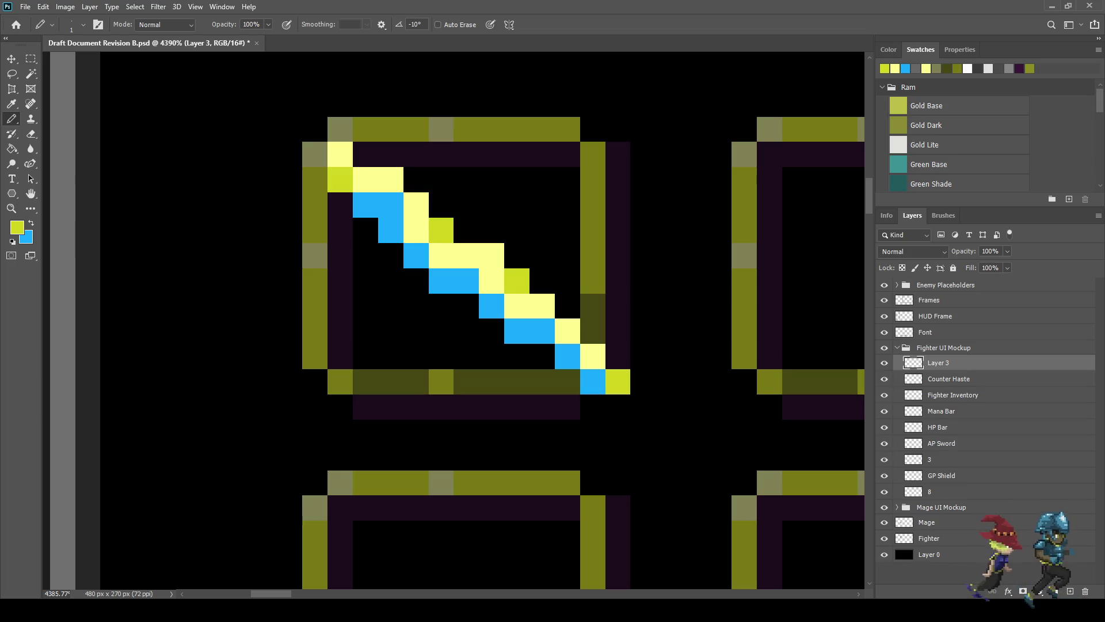
Step: Delete the sword's layer, leaving the first Counter Haste slot empty
{"action": "scroll", "coordinate": [633, 355], "scroll_direction": "down", "scroll_amount": 10}
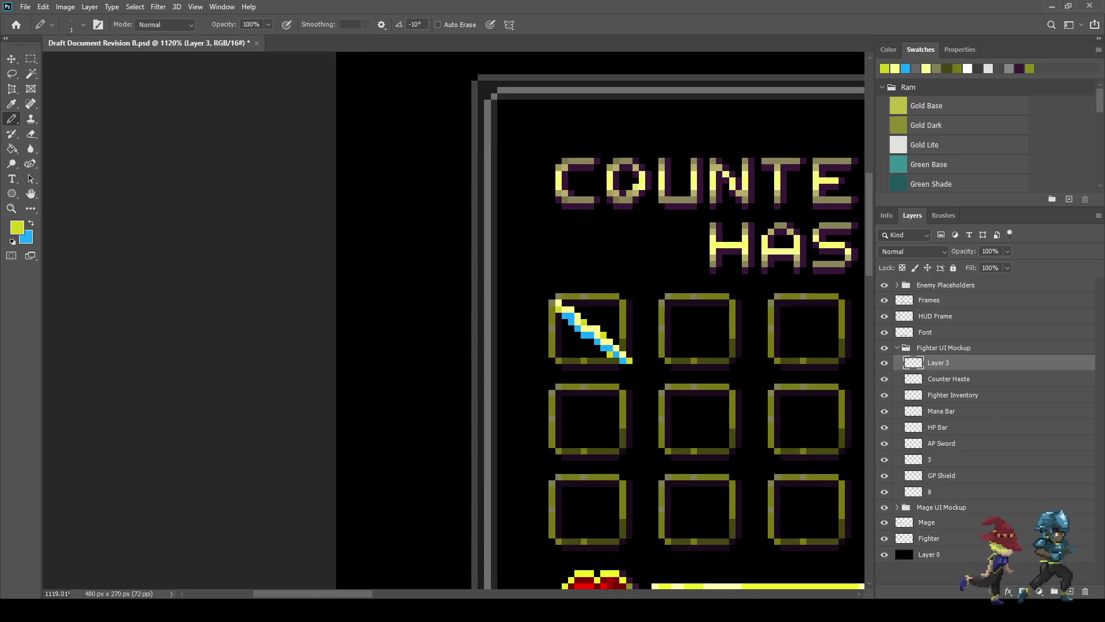
{"action": "scroll", "coordinate": [625, 339], "scroll_direction": "down", "scroll_amount": 3}
{"action": "scroll", "coordinate": [625, 340], "scroll_direction": "up", "scroll_amount": 6}
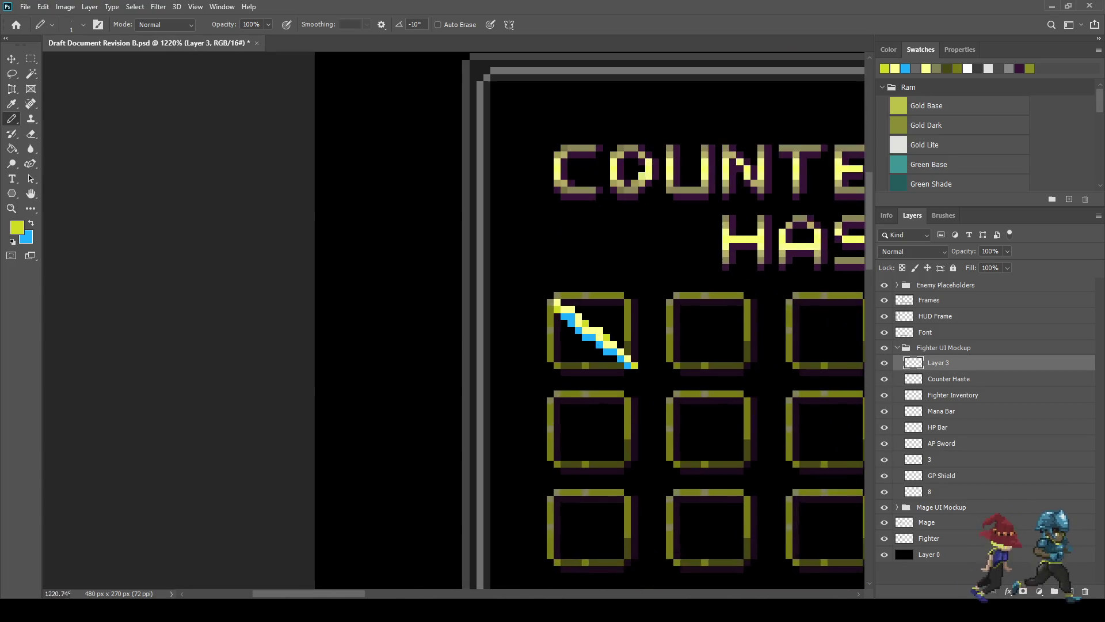
{"action": "scroll", "coordinate": [634, 342], "scroll_direction": "up", "scroll_amount": 5}
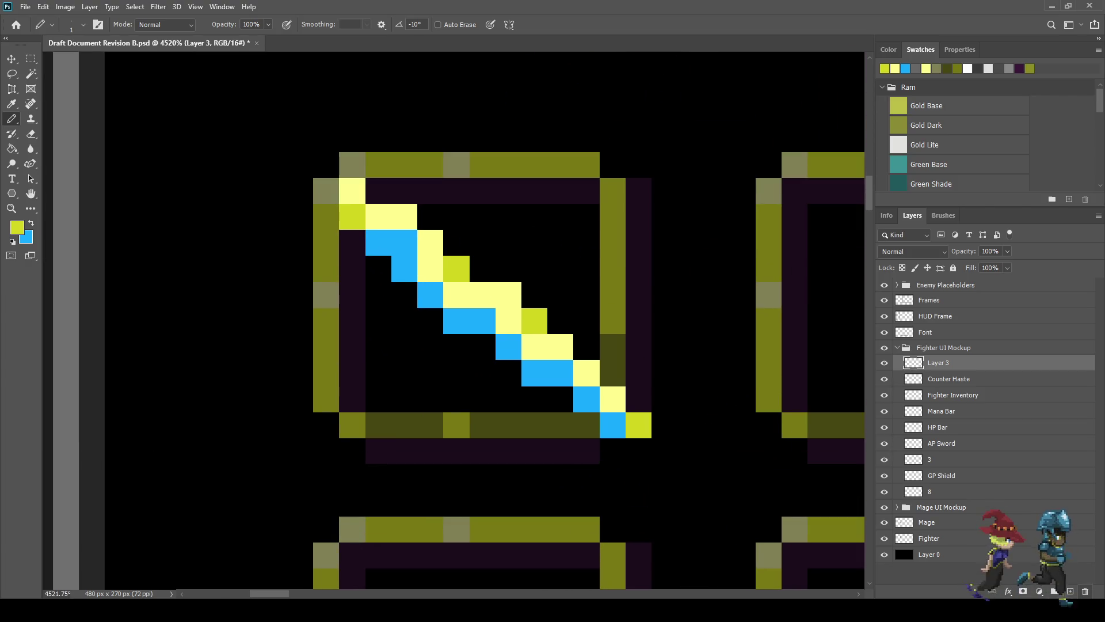
{"action": "key", "text": "Delete"}
{"action": "key", "text": "ctrl+z"}
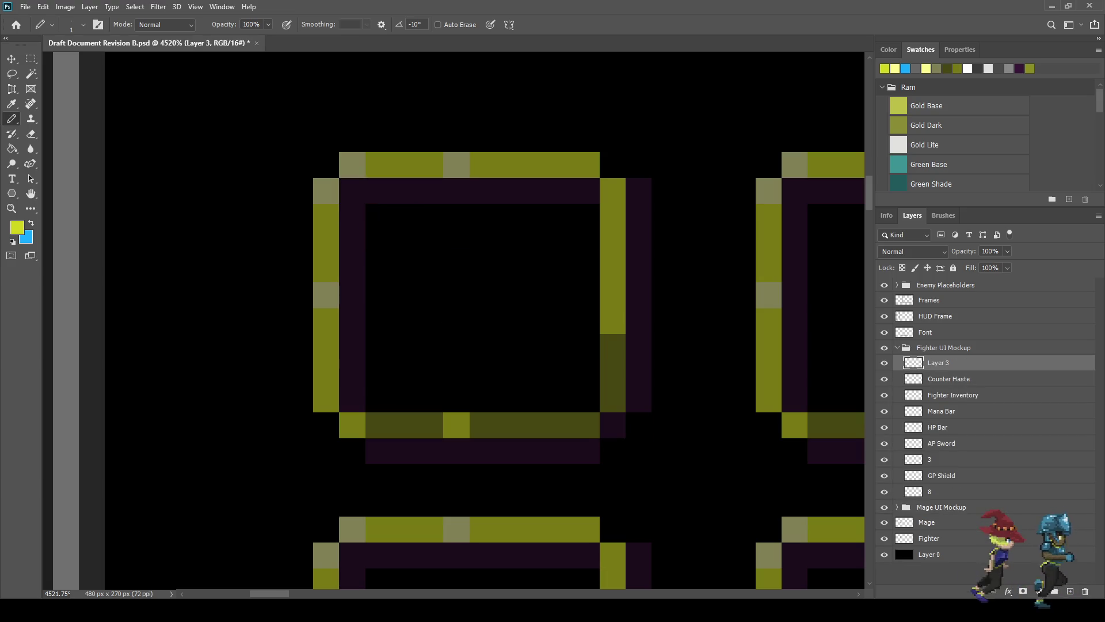
Step: Draw the yellow rune's long diagonal left stroke from the slot's top border to its left edge
{"action": "left_click", "coordinate": [482, 165]}
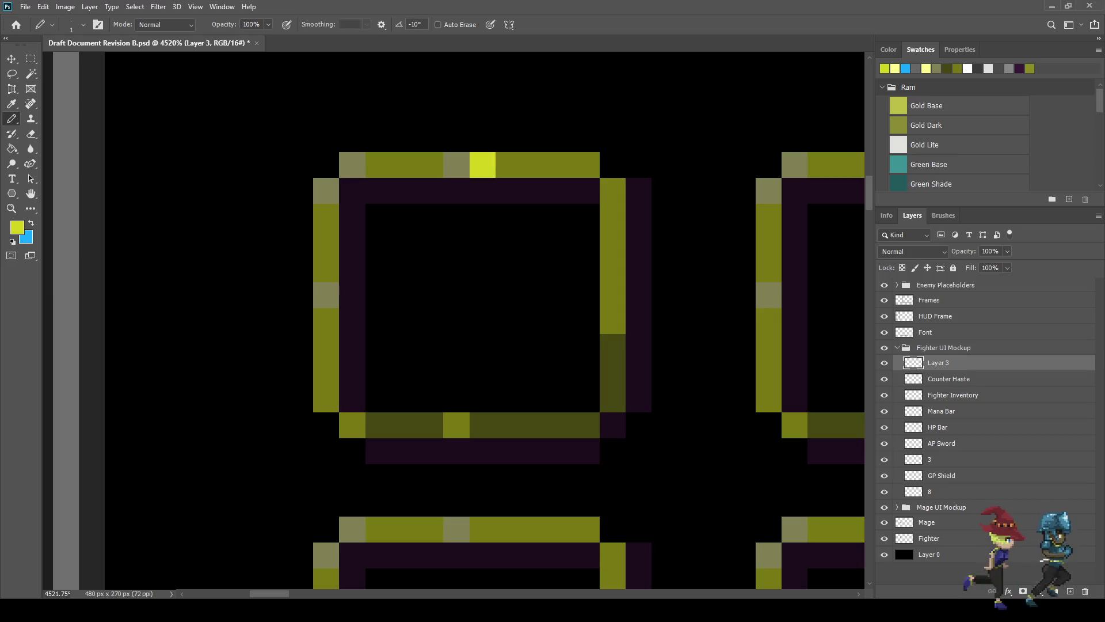
{"action": "left_click", "coordinate": [456, 191]}
{"action": "left_click", "coordinate": [430, 217]}
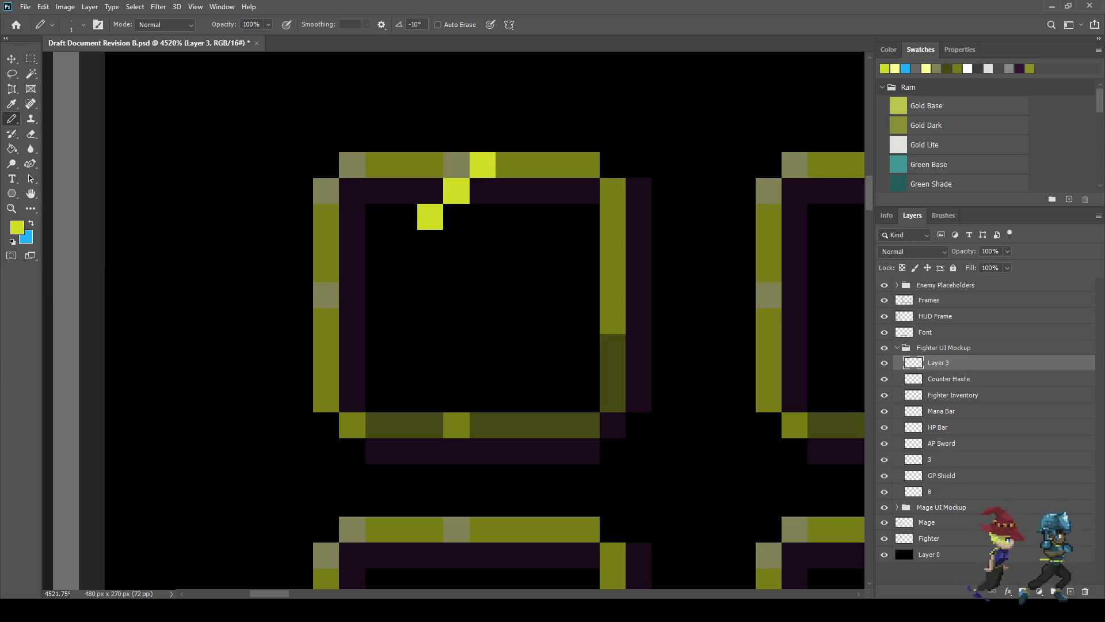
{"action": "left_click", "coordinate": [430, 243]}
{"action": "left_click", "coordinate": [404, 269]}
{"action": "left_click", "coordinate": [379, 295]}
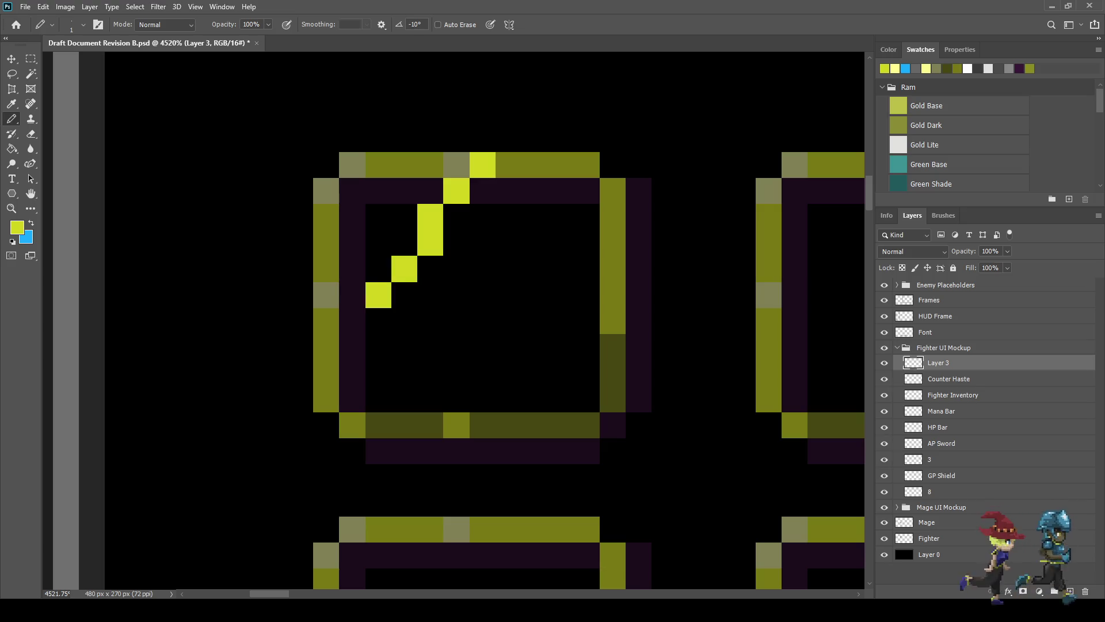
{"action": "left_click", "coordinate": [352, 322]}
{"action": "left_click", "coordinate": [352, 347]}
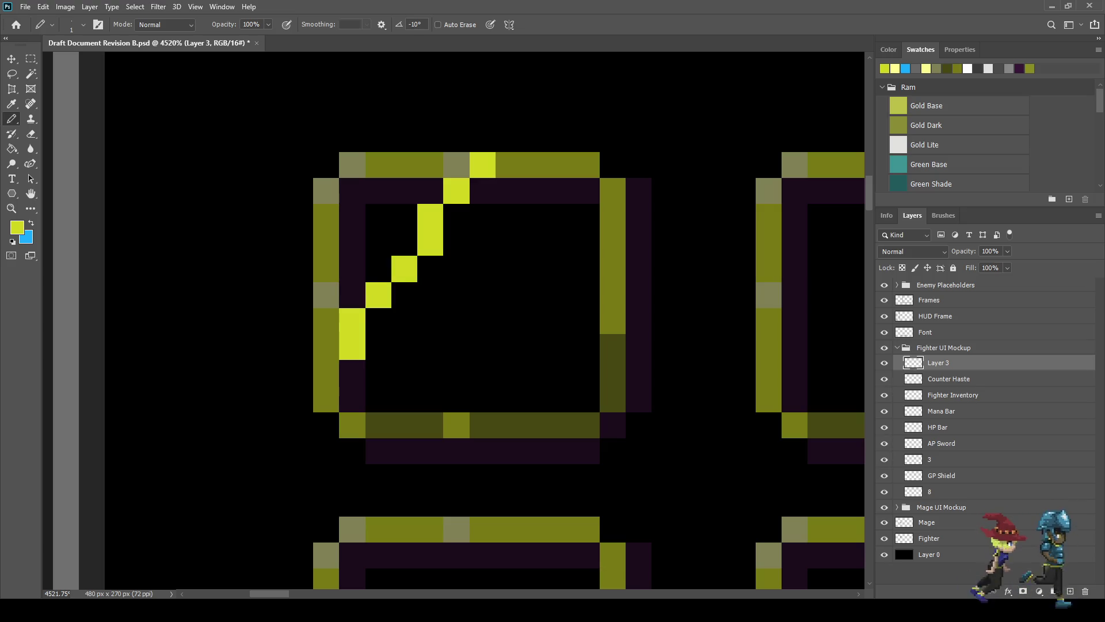
{"action": "left_click", "coordinate": [326, 373]}
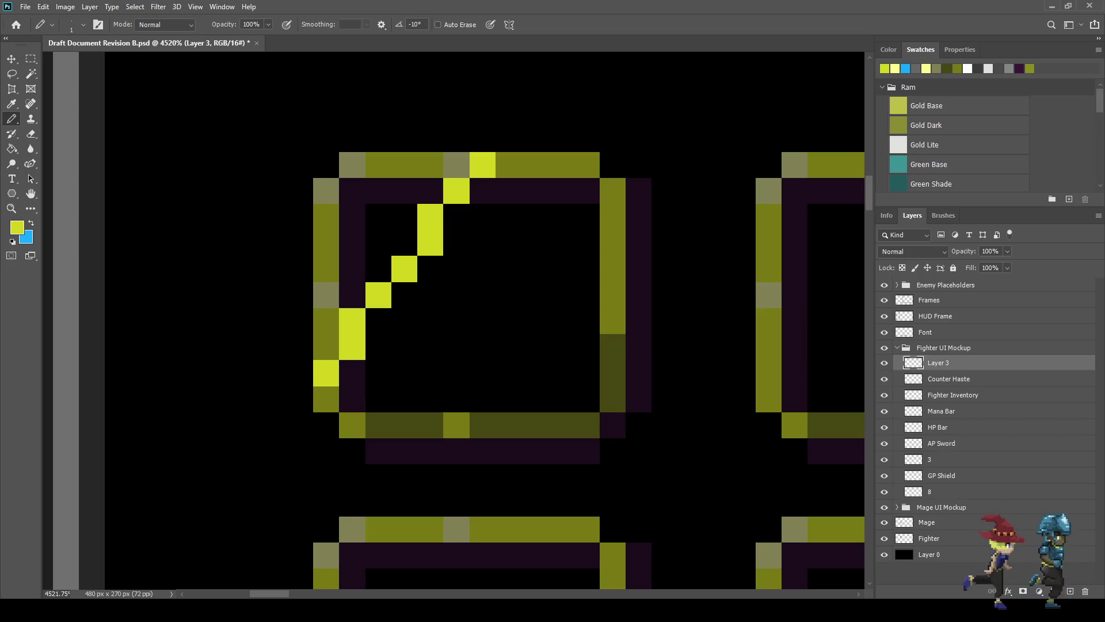
Step: Add a second zigzag stroke through the rune's centre down to the slot's bottom edge
{"action": "left_click", "coordinate": [482, 216]}
{"action": "left_click", "coordinate": [508, 242]}
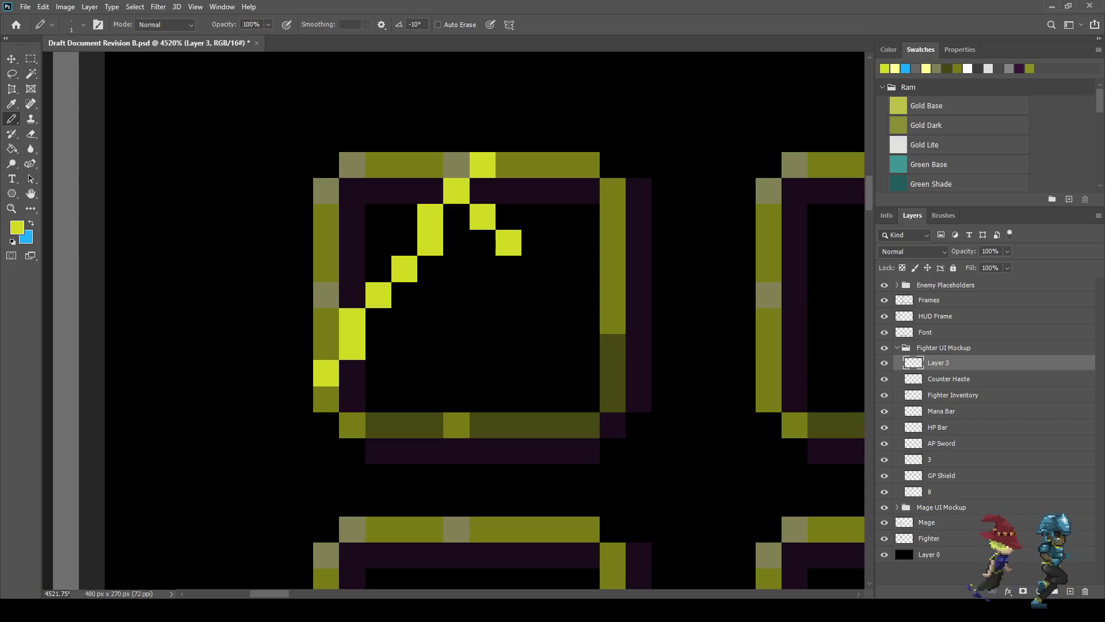
{"action": "left_click", "coordinate": [482, 268]}
{"action": "left_click", "coordinate": [457, 295]}
{"action": "left_click", "coordinate": [430, 321]}
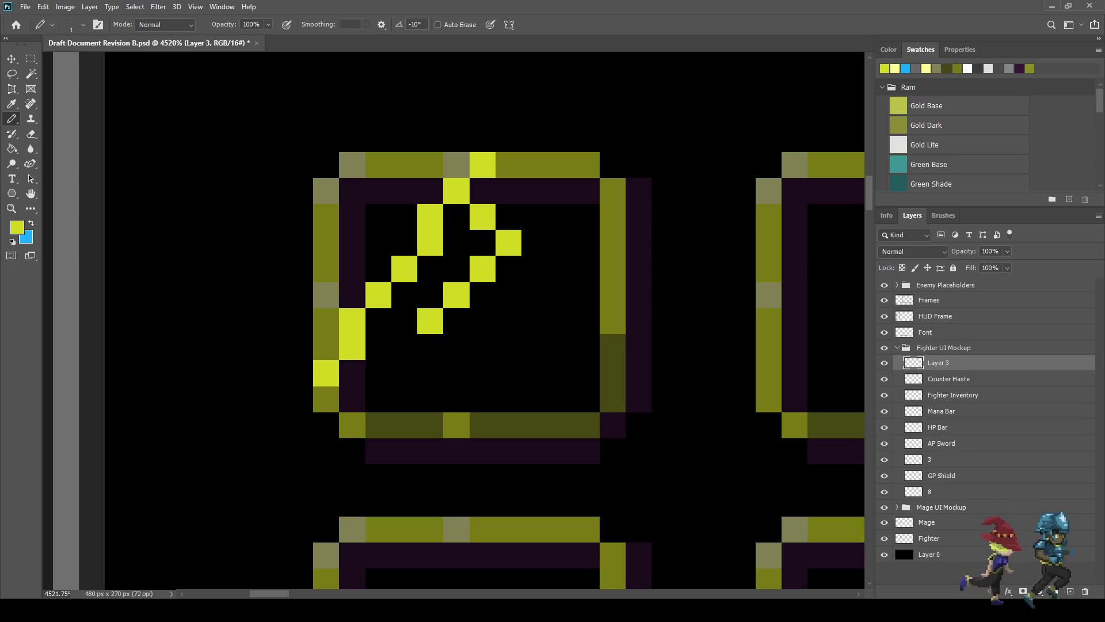
{"action": "left_click", "coordinate": [457, 347]}
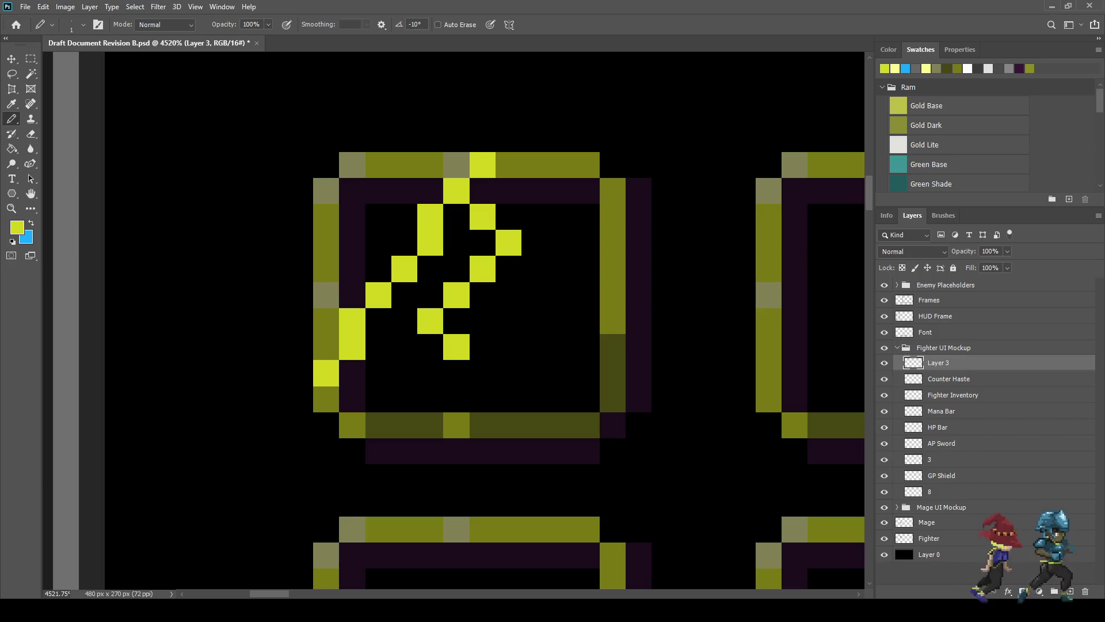
{"action": "left_click", "coordinate": [482, 372]}
{"action": "left_click", "coordinate": [456, 399]}
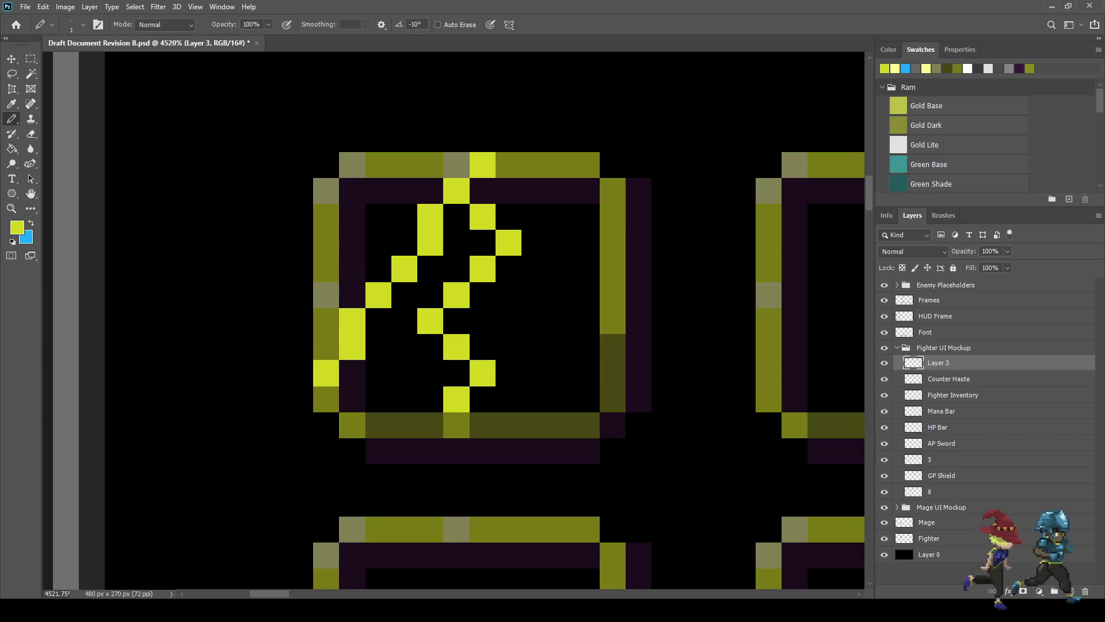
Step: Draw the rune's right-hand stroke down to the slot frame
{"action": "left_click", "coordinate": [535, 242]}
{"action": "left_click", "coordinate": [561, 269]}
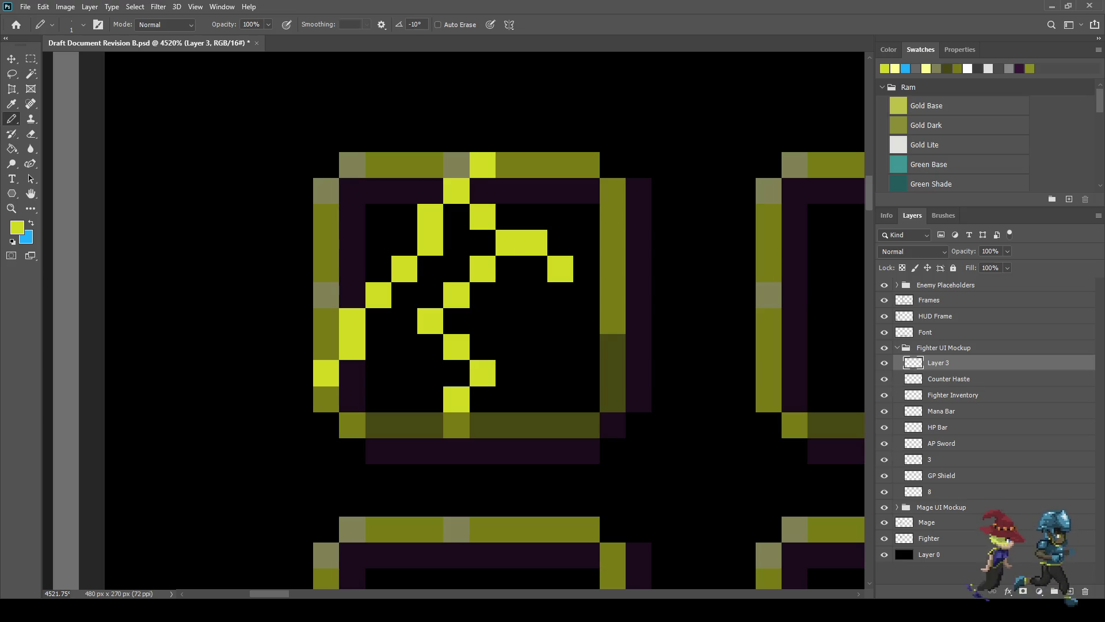
{"action": "left_click", "coordinate": [560, 321]}
{"action": "left_click", "coordinate": [587, 347]}
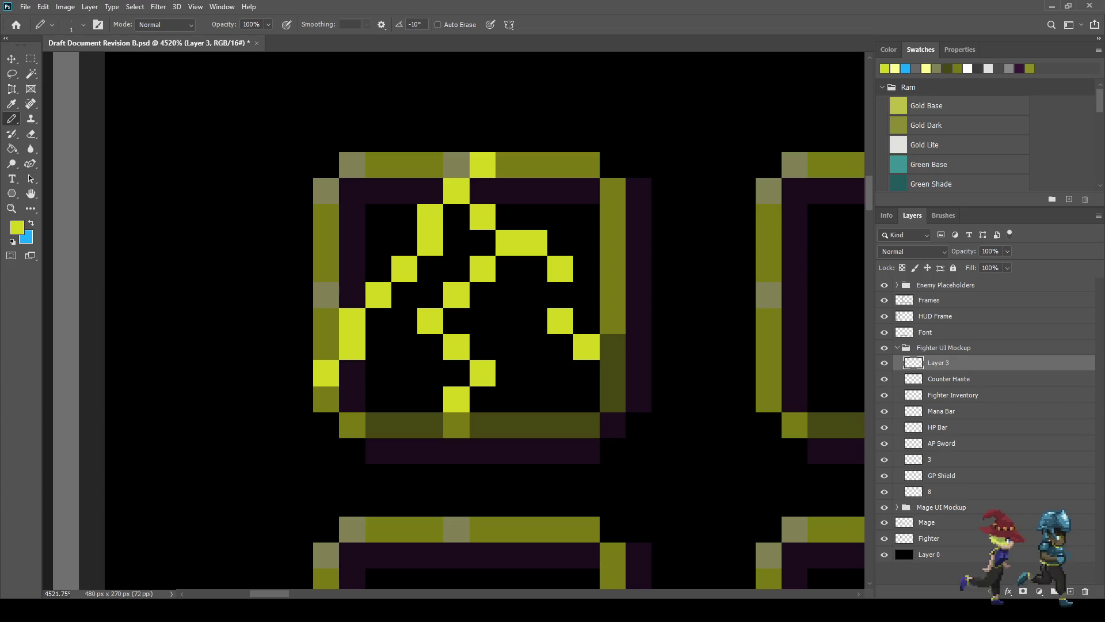
{"action": "left_click", "coordinate": [613, 372]}
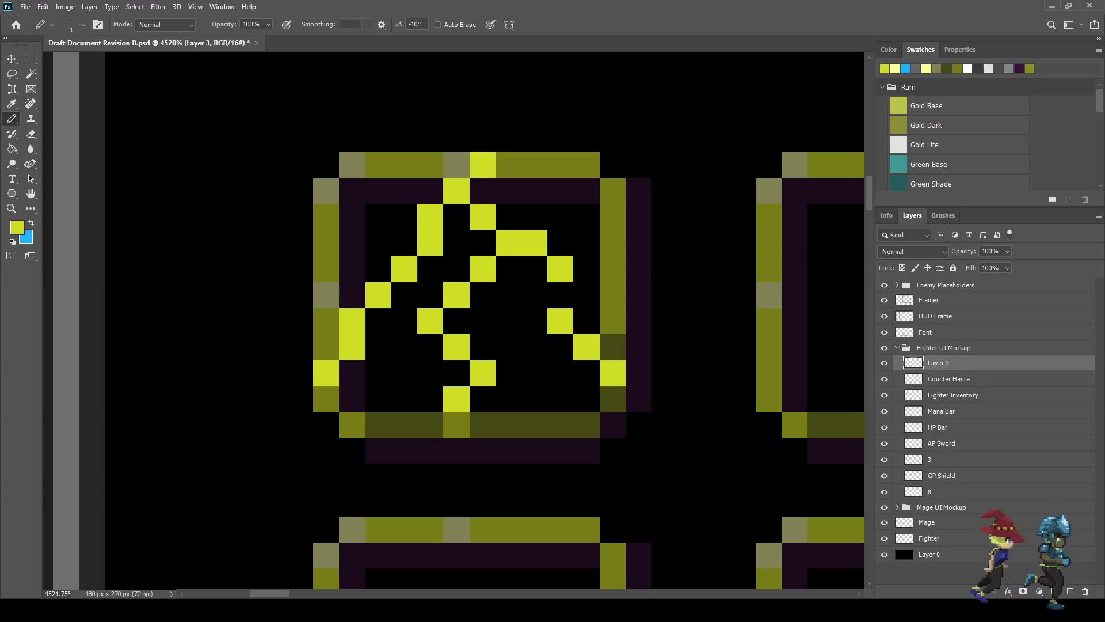
{"action": "scroll", "coordinate": [616, 372], "scroll_direction": "down", "scroll_amount": 15}
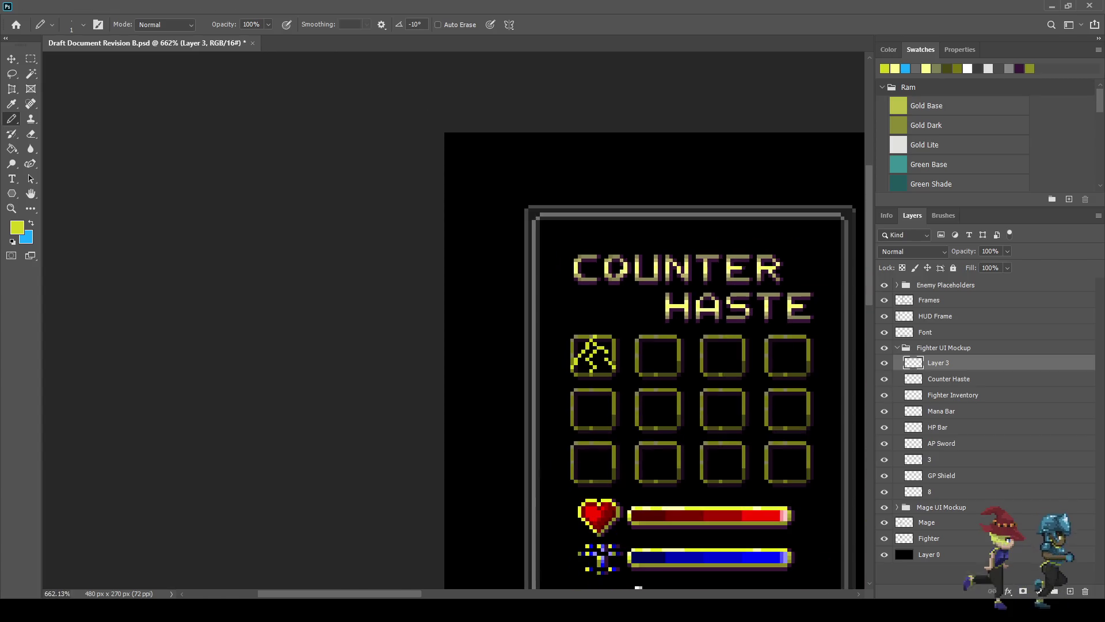
{"action": "scroll", "coordinate": [588, 358], "scroll_direction": "up", "scroll_amount": 15}
Step: Switch to blue and line the rune's lower-left stroke and peak with blue pixels
{"action": "key", "text": "x"}
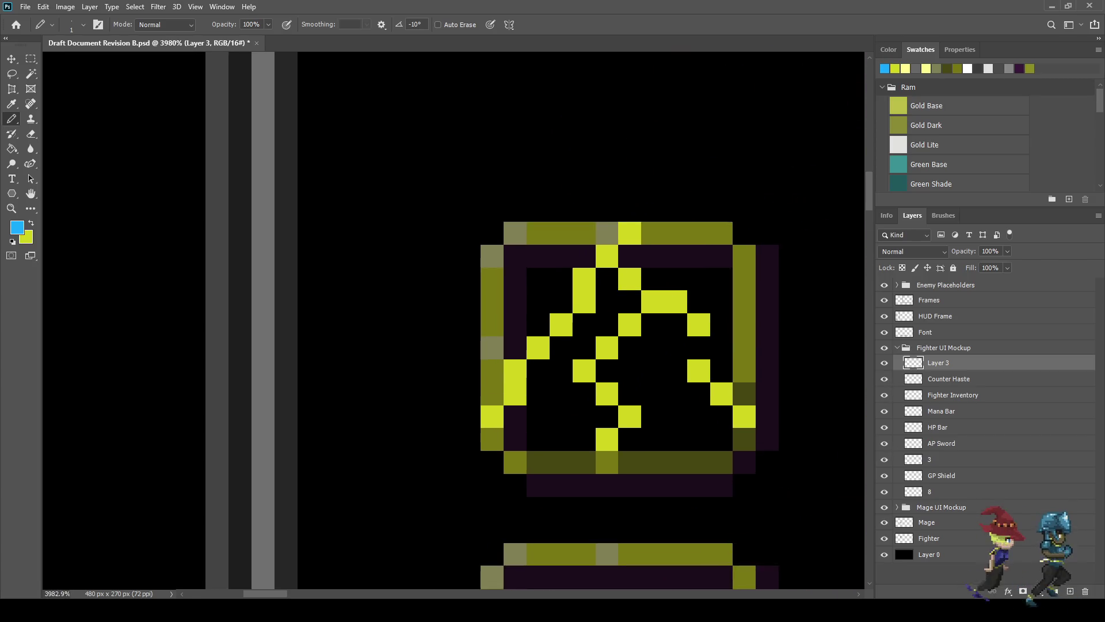
{"action": "left_click", "coordinate": [496, 428]}
{"action": "left_click", "coordinate": [524, 399]}
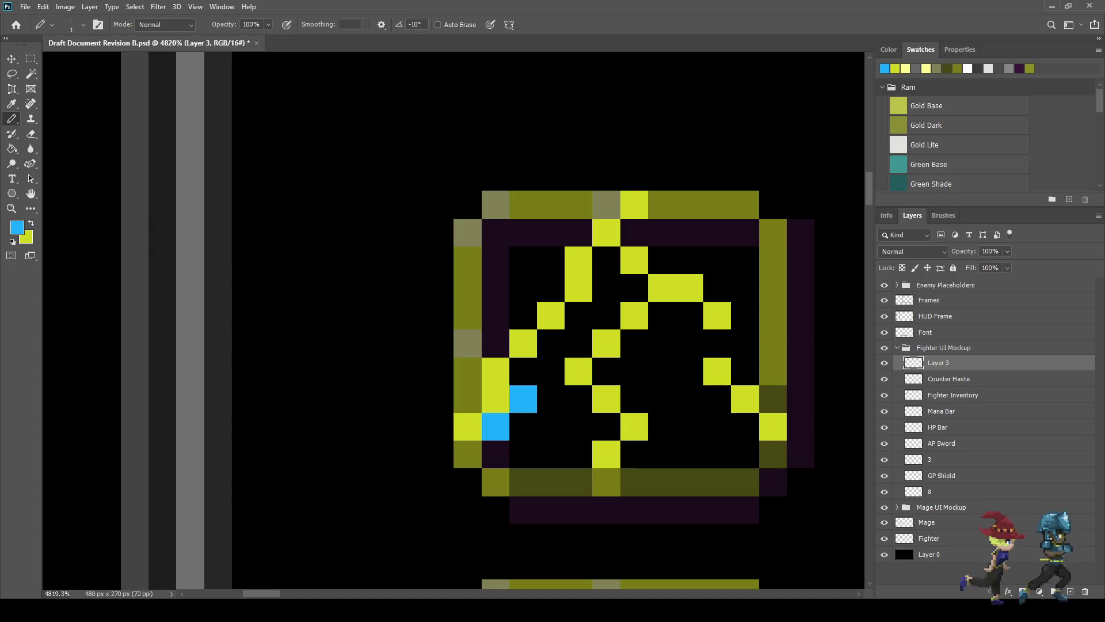
{"action": "left_click", "coordinate": [523, 372]}
{"action": "left_click", "coordinate": [551, 343]}
{"action": "left_click", "coordinate": [578, 315]}
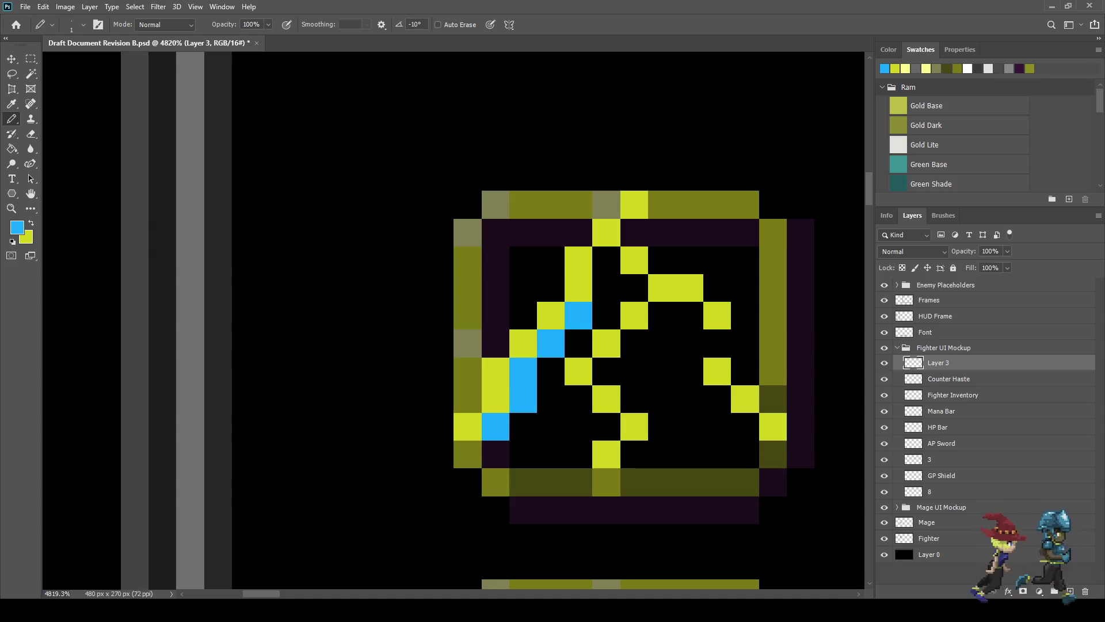
{"action": "left_click", "coordinate": [606, 259]}
{"action": "left_click", "coordinate": [606, 287]}
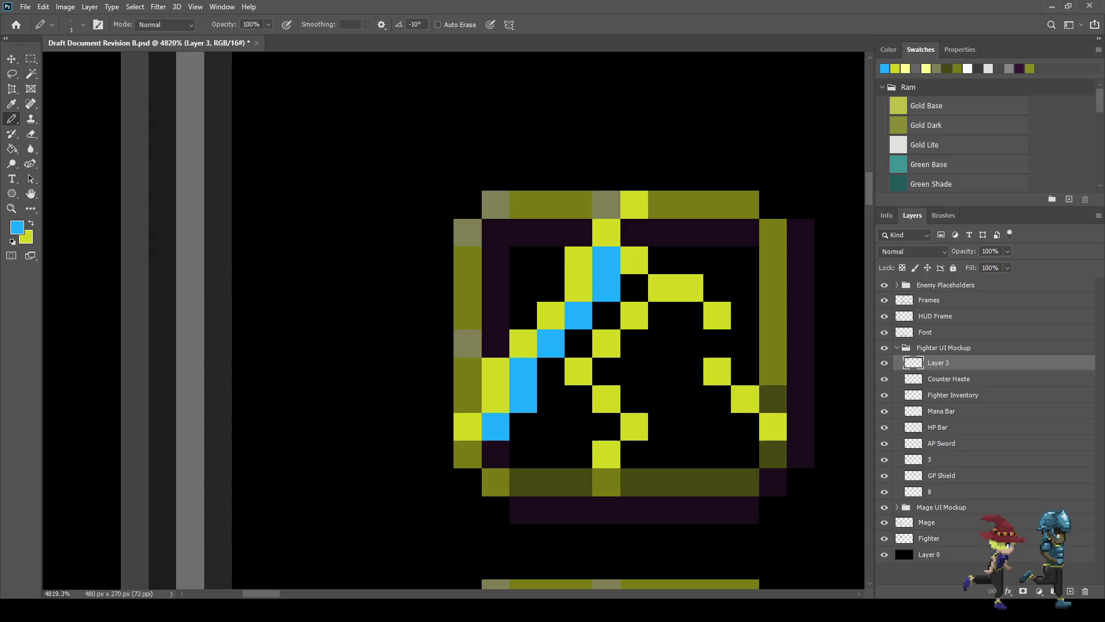
Step: Add blue pixels along the rune's upper-right and lower-right strokes
{"action": "left_click", "coordinate": [635, 287]}
{"action": "left_click", "coordinate": [662, 315]}
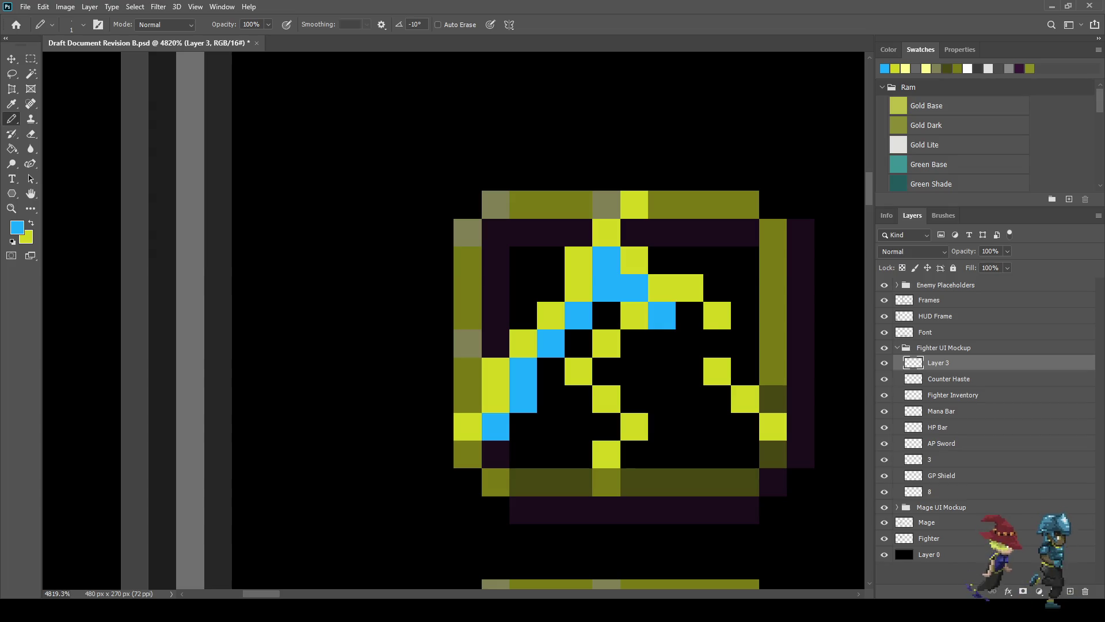
{"action": "left_click", "coordinate": [689, 315]}
{"action": "left_click", "coordinate": [717, 343]}
{"action": "left_click", "coordinate": [717, 399]}
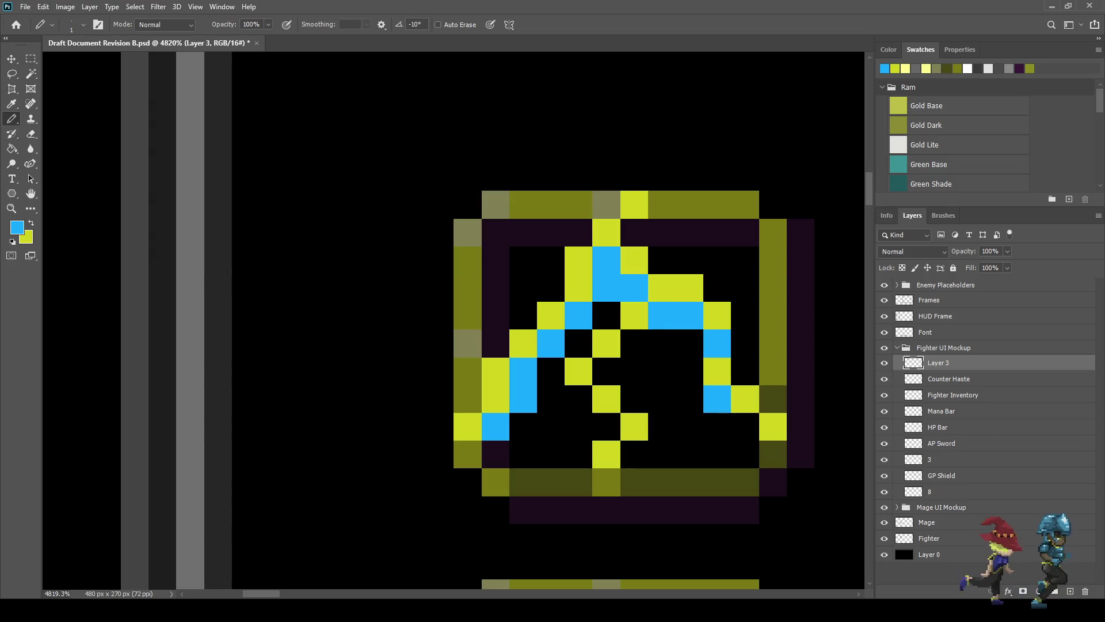
{"action": "left_click", "coordinate": [745, 426]}
{"action": "left_click", "coordinate": [773, 454]}
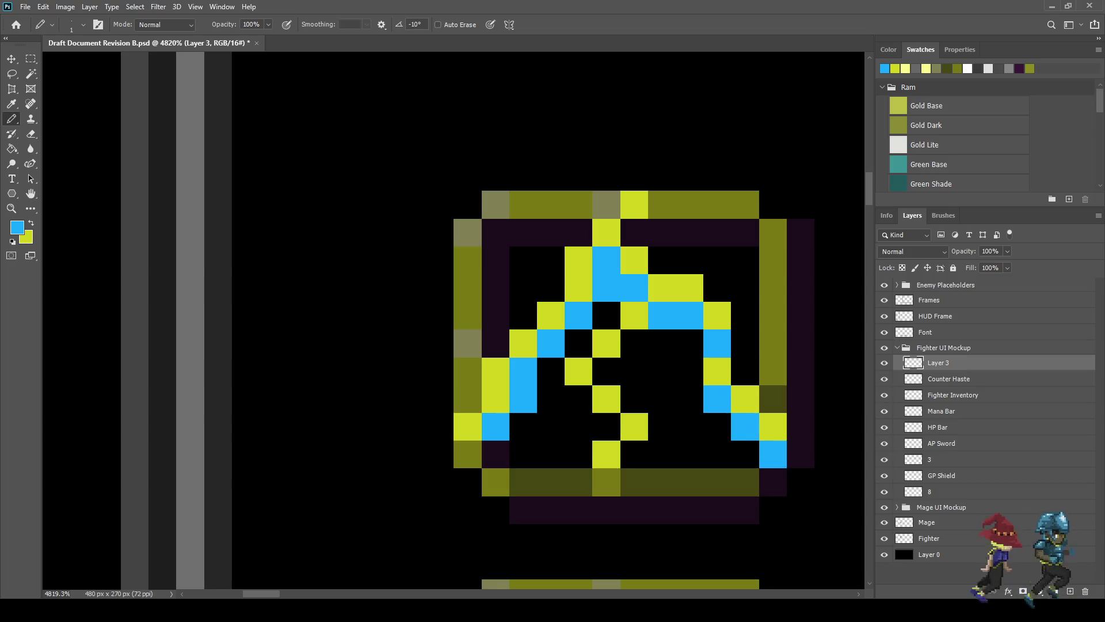
Step: Line the rune's inner branch and centre stem with blue pixels
{"action": "left_click", "coordinate": [634, 344]}
{"action": "left_click", "coordinate": [607, 371]}
{"action": "left_click", "coordinate": [606, 427]}
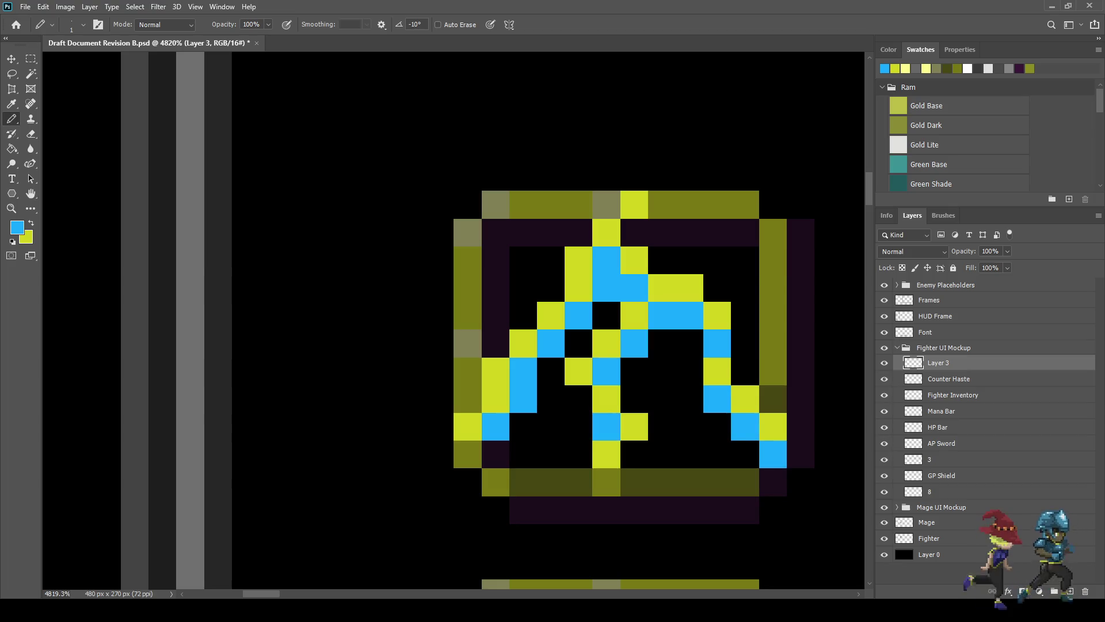
{"action": "left_click", "coordinate": [635, 454]}
{"action": "scroll", "coordinate": [599, 421], "scroll_direction": "down", "scroll_amount": 10}
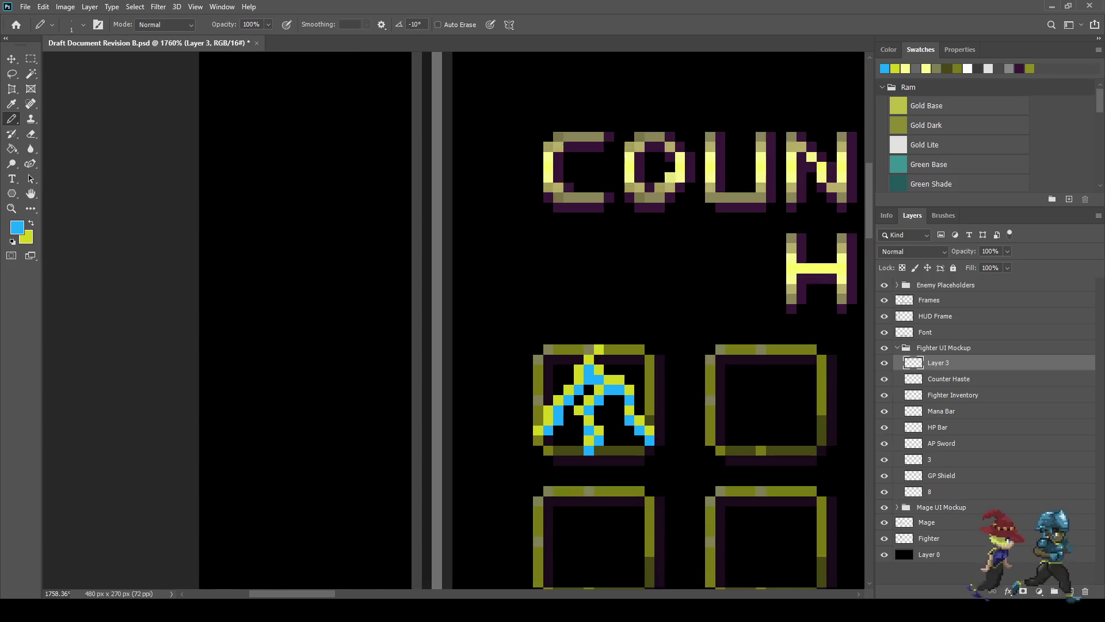
{"action": "scroll", "coordinate": [599, 421], "scroll_direction": "up", "scroll_amount": 2}
Step: Sample black from the canvas background as the painting colour
{"action": "scroll", "coordinate": [604, 409], "scroll_direction": "up", "scroll_amount": 5}
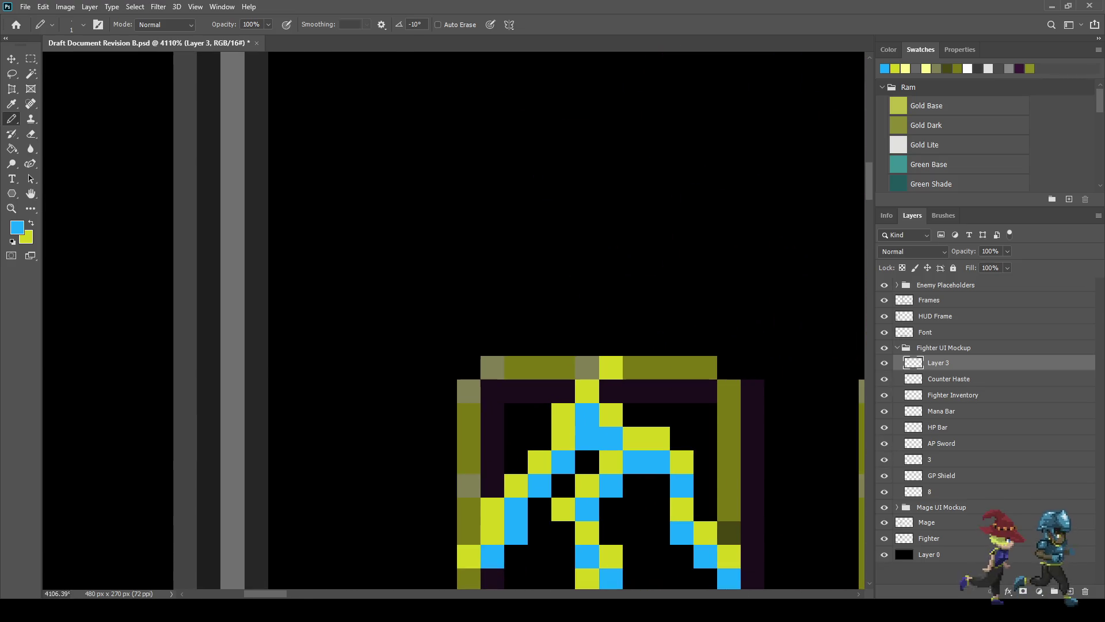
{"action": "scroll", "coordinate": [604, 420], "scroll_direction": "down", "scroll_amount": 2}
{"action": "scroll", "coordinate": [605, 409], "scroll_direction": "down", "scroll_amount": 8}
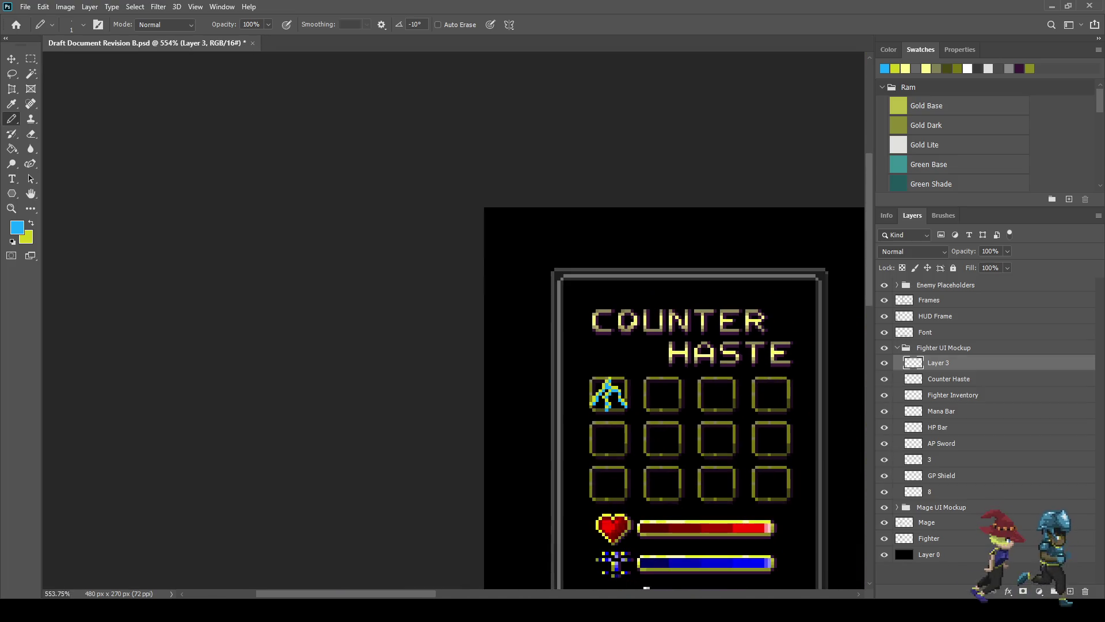
{"action": "scroll", "coordinate": [605, 403], "scroll_direction": "up", "scroll_amount": 3}
{"action": "scroll", "coordinate": [589, 383], "scroll_direction": "up", "scroll_amount": 6}
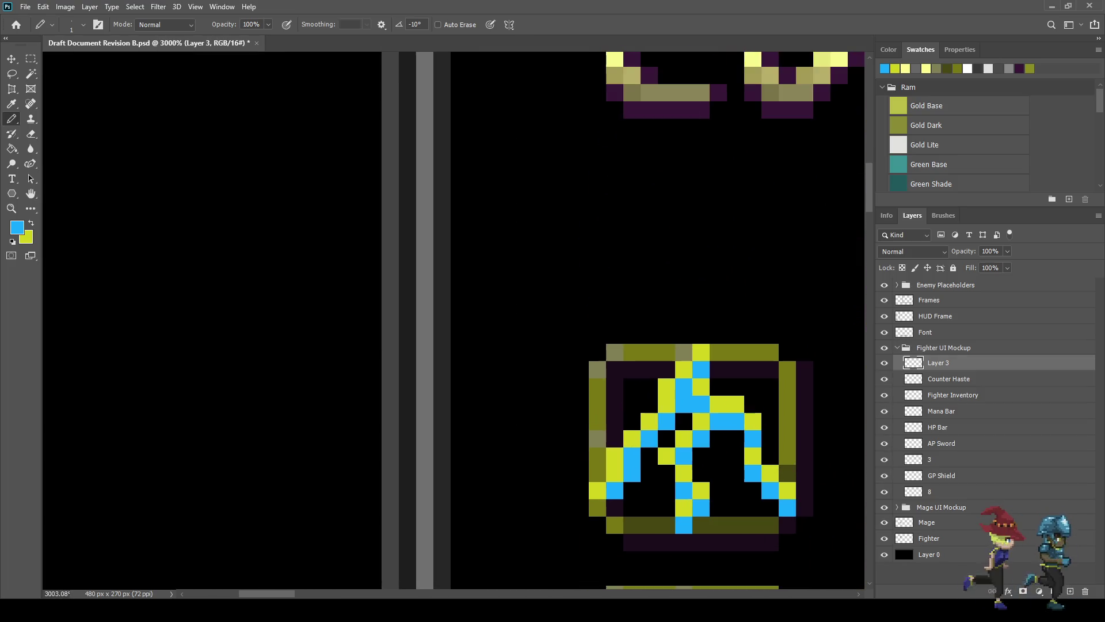
{"action": "left_click", "coordinate": [552, 288], "text": "alt"}
Step: Paint black over the olive slot border's top rows, corners and side column around the rune
{"action": "scroll", "coordinate": [619, 369], "scroll_direction": "up", "scroll_amount": 2}
{"action": "mouse_move", "coordinate": [722, 342]}
{"action": "left_mouse_down"}
{"action": "mouse_move", "coordinate": [694, 369]}
{"action": "mouse_move", "coordinate": [668, 342]}
{"action": "mouse_move", "coordinate": [585, 370]}
{"action": "mouse_move", "coordinate": [613, 424]}
{"action": "mouse_move", "coordinate": [613, 478]}
{"action": "mouse_move", "coordinate": [585, 451]}
{"action": "mouse_move", "coordinate": [585, 533]}
{"action": "mouse_move", "coordinate": [540, 212]}
{"action": "left_mouse_up"}
{"action": "mouse_move", "coordinate": [541, 266]}
{"action": "left_mouse_down"}
{"action": "mouse_move", "coordinate": [555, 282]}
{"action": "mouse_move", "coordinate": [650, 292]}
{"action": "mouse_move", "coordinate": [568, 266]}
{"action": "left_mouse_up"}
{"action": "mouse_move", "coordinate": [596, 320]}
{"action": "left_mouse_down"}
{"action": "mouse_move", "coordinate": [705, 319]}
{"action": "mouse_move", "coordinate": [733, 293]}
{"action": "mouse_move", "coordinate": [732, 319]}
{"action": "left_mouse_up"}
{"action": "mouse_move", "coordinate": [786, 293]}
{"action": "left_mouse_down"}
{"action": "mouse_move", "coordinate": [812, 292]}
{"action": "mouse_move", "coordinate": [813, 319]}
{"action": "mouse_move", "coordinate": [572, 333]}
{"action": "left_mouse_up"}
{"action": "mouse_move", "coordinate": [653, 278]}
{"action": "left_mouse_down"}
{"action": "mouse_move", "coordinate": [653, 224]}
{"action": "mouse_move", "coordinate": [626, 197]}
{"action": "mouse_move", "coordinate": [653, 197]}
{"action": "mouse_move", "coordinate": [626, 115]}
{"action": "mouse_move", "coordinate": [653, 143]}
{"action": "mouse_move", "coordinate": [631, 299]}
{"action": "left_mouse_up"}
{"action": "mouse_move", "coordinate": [632, 243]}
{"action": "left_mouse_down"}
{"action": "mouse_move", "coordinate": [604, 216]}
{"action": "mouse_move", "coordinate": [550, 216]}
{"action": "mouse_move", "coordinate": [496, 188]}
{"action": "mouse_move", "coordinate": [523, 189]}
{"action": "mouse_move", "coordinate": [577, 216]}
{"action": "left_mouse_up"}
{"action": "scroll", "coordinate": [645, 287], "scroll_direction": "down", "scroll_amount": 5}
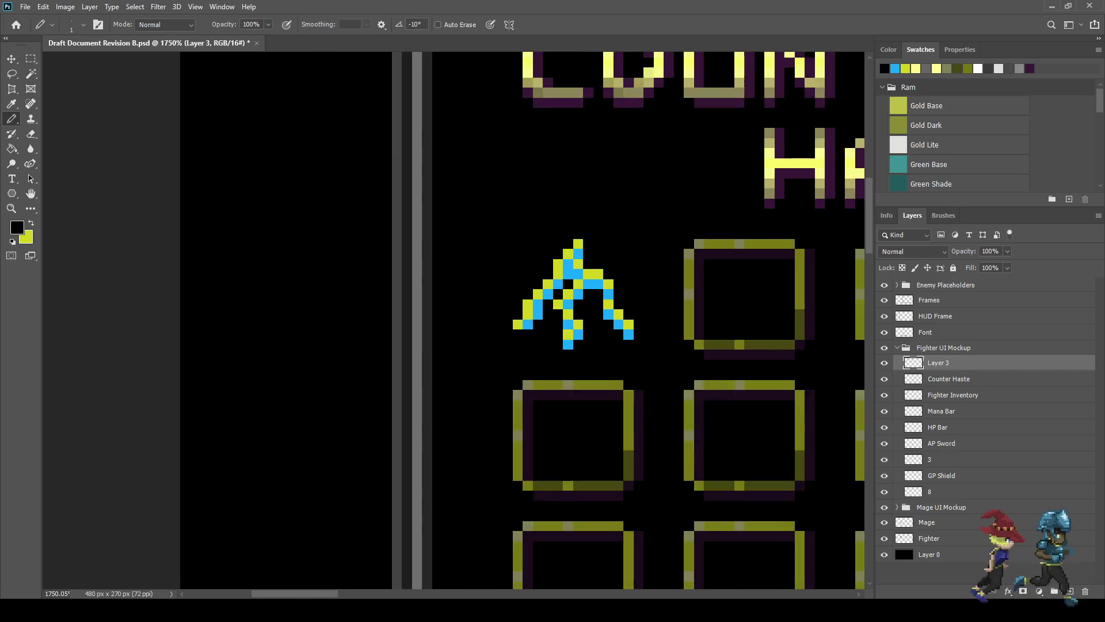
{"action": "key", "text": "ctrl+1"}
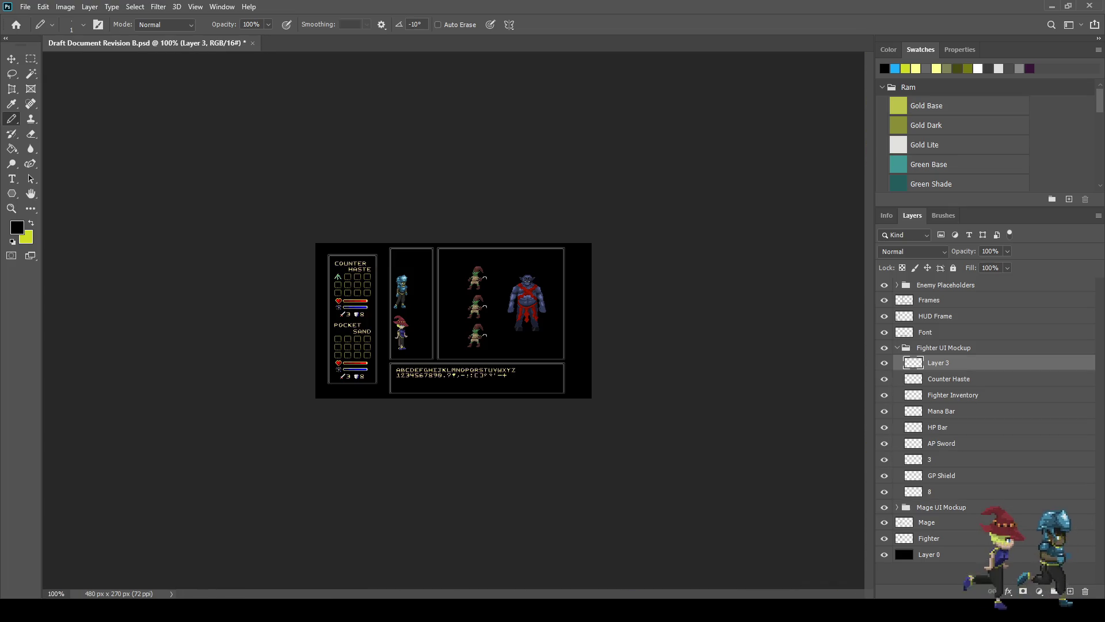
{"action": "key", "text": "ctrl+plus"}
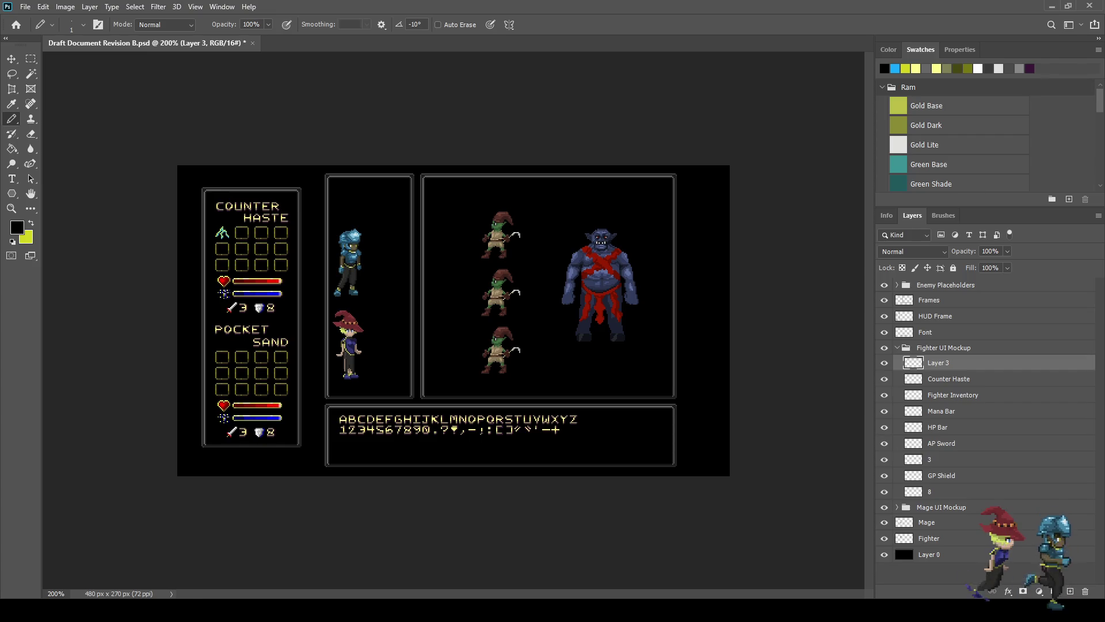
{"action": "scroll", "coordinate": [349, 284], "scroll_direction": "up", "scroll_amount": 5}
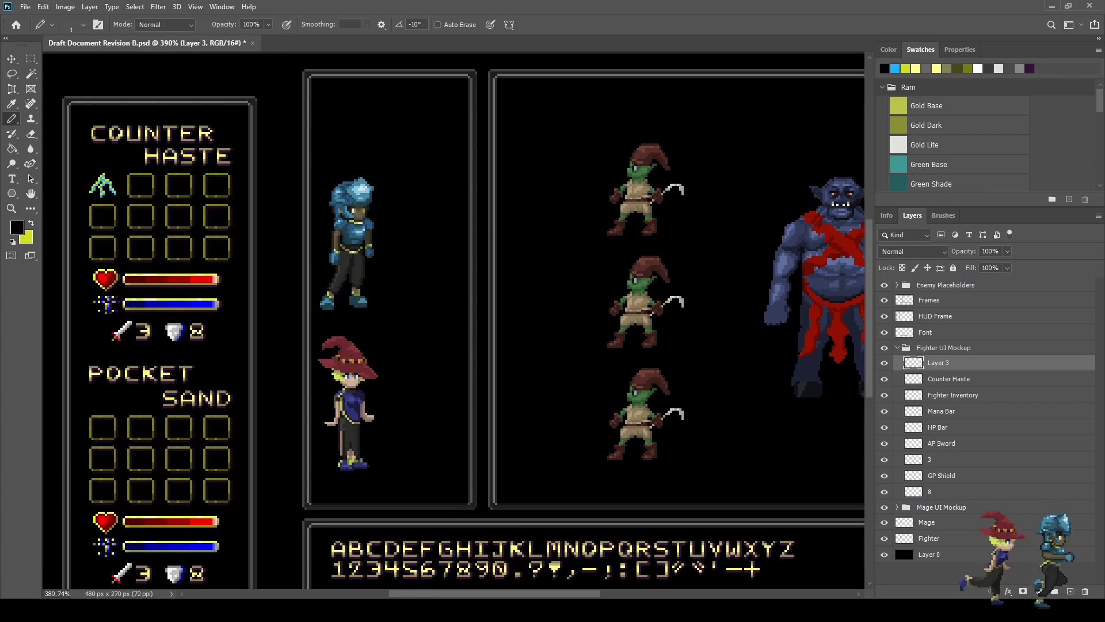
{"action": "scroll", "coordinate": [212, 205], "scroll_direction": "up", "scroll_amount": 2}
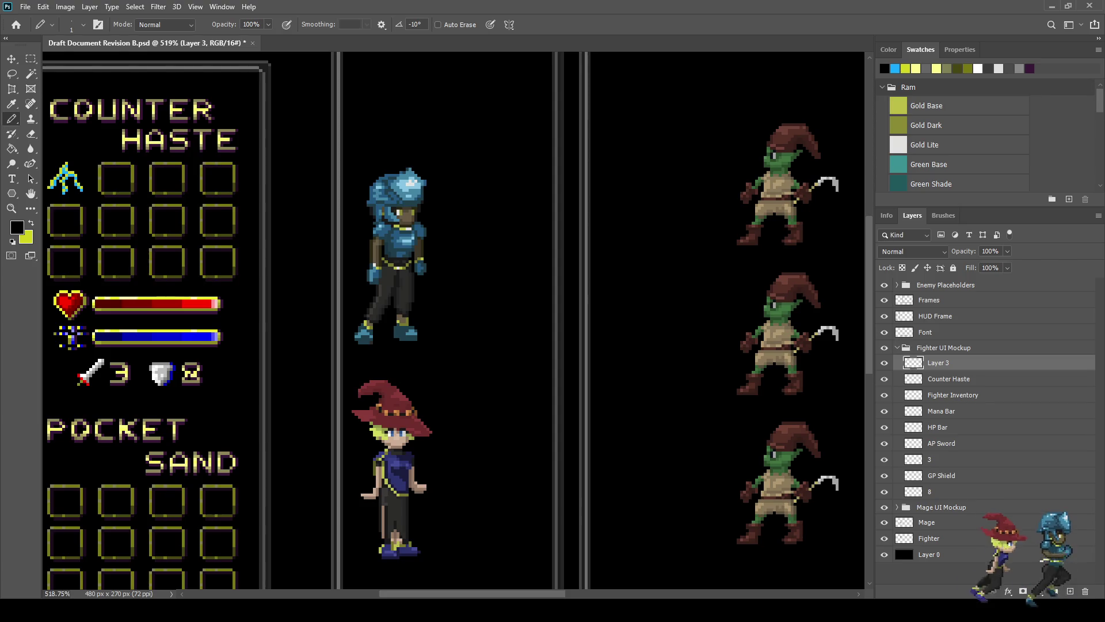
{"action": "scroll", "coordinate": [346, 259], "scroll_direction": "up", "scroll_amount": 3}
{"action": "scroll", "coordinate": [418, 283], "scroll_direction": "up", "scroll_amount": 3}
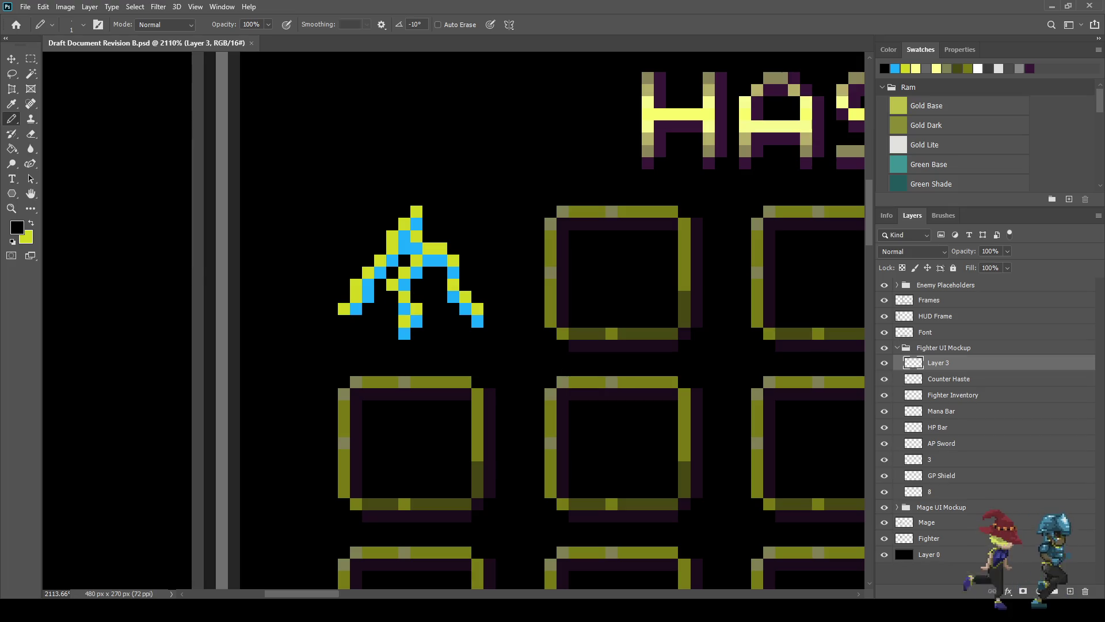
{"action": "scroll", "coordinate": [347, 255], "scroll_direction": "up", "scroll_amount": 2}
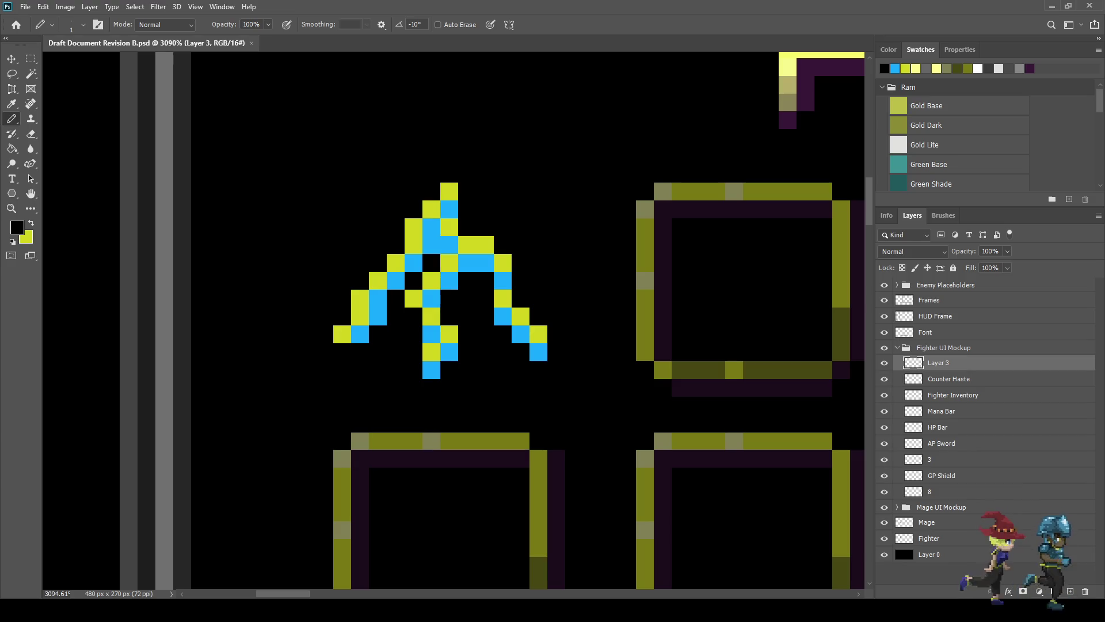
{"action": "key", "text": "x"}
Step: Sample dark olive and shade pixels on the rune's centre stem, right stroke and peak
{"action": "key", "text": "i"}
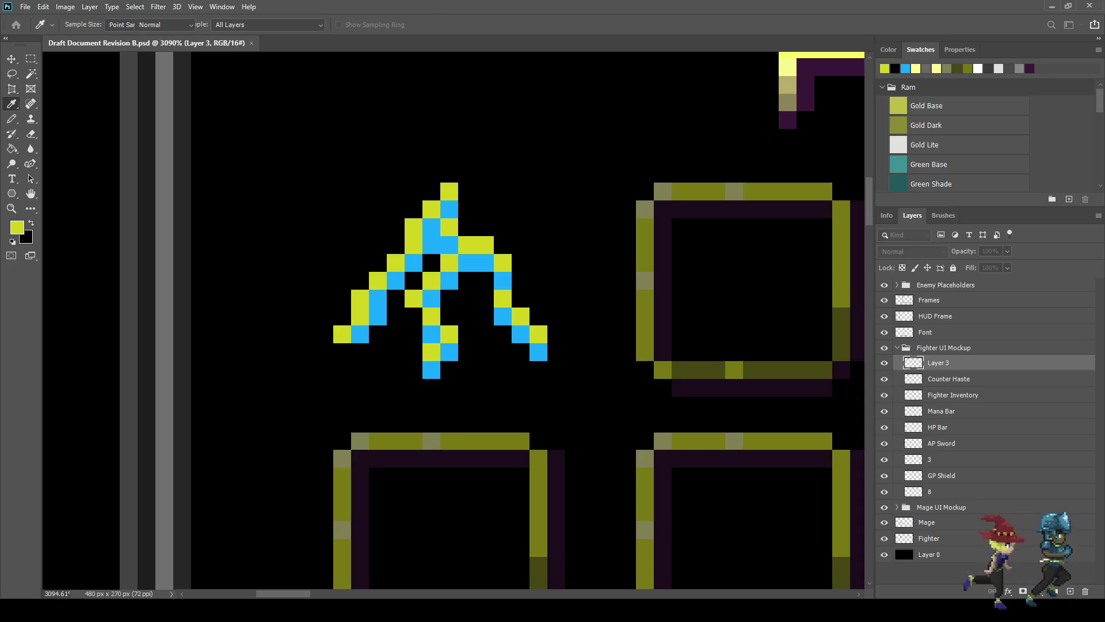
{"action": "key", "text": "b"}
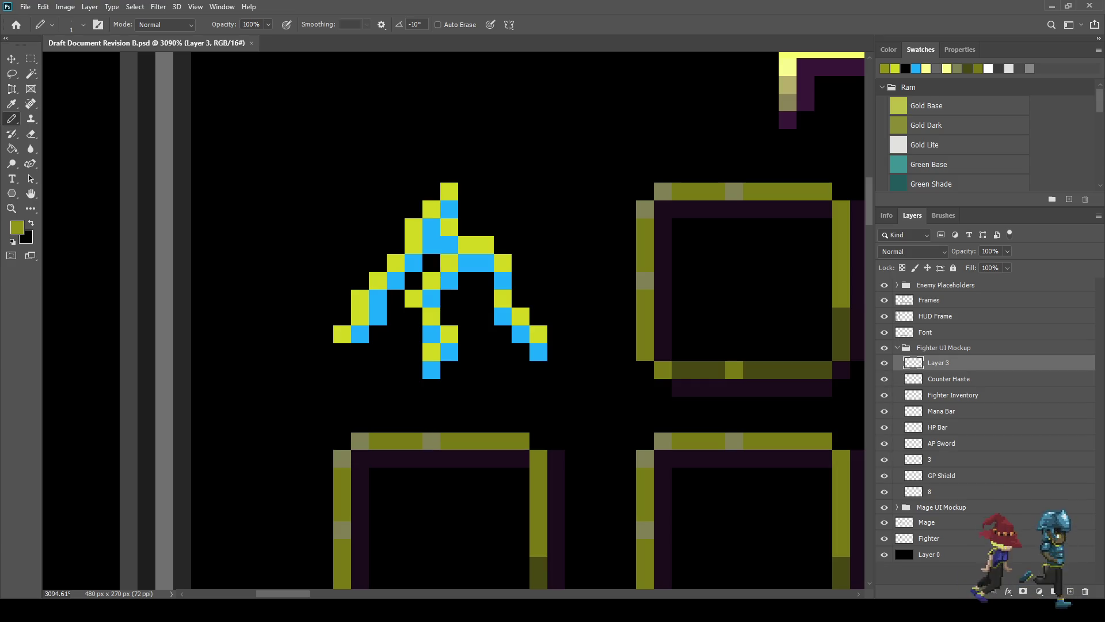
{"action": "scroll", "coordinate": [458, 345], "scroll_direction": "up", "scroll_amount": 5}
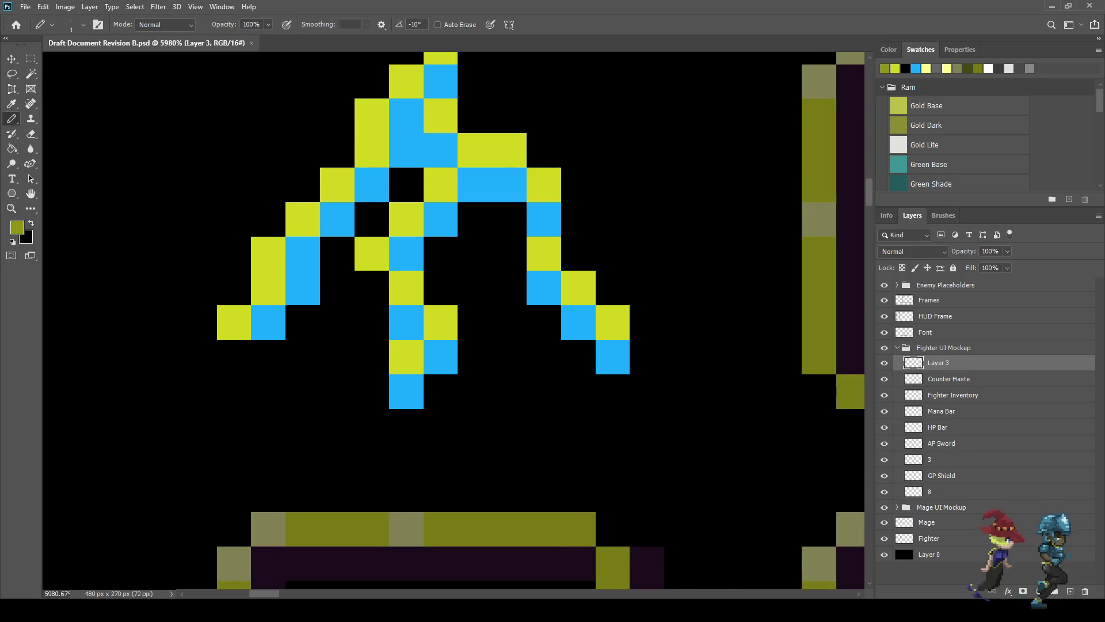
{"action": "left_click", "coordinate": [406, 356]}
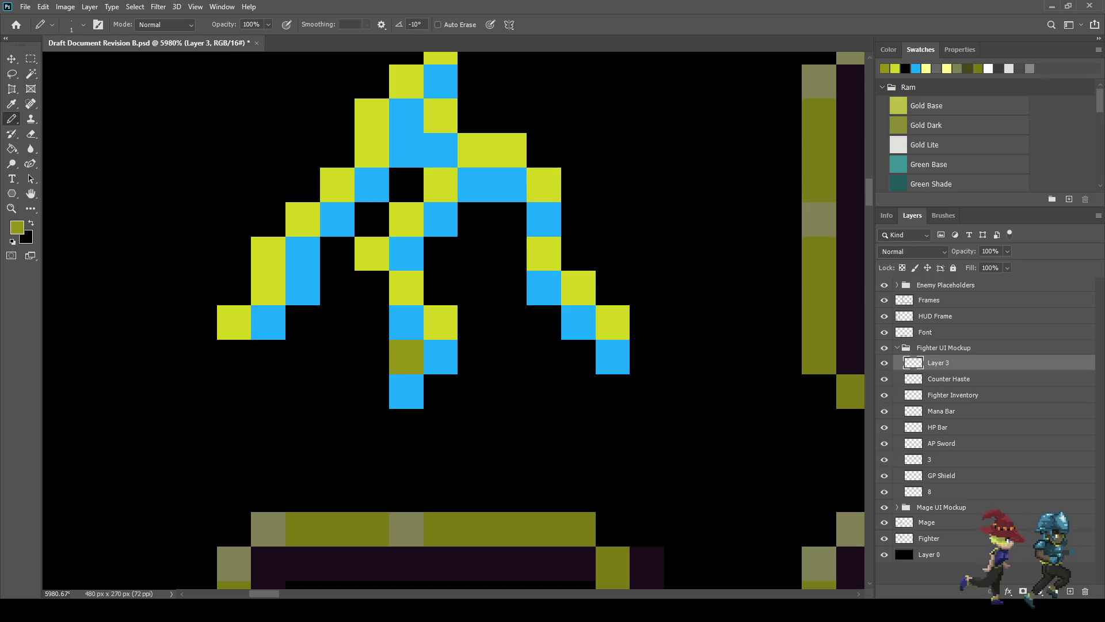
{"action": "left_click", "coordinate": [441, 323]}
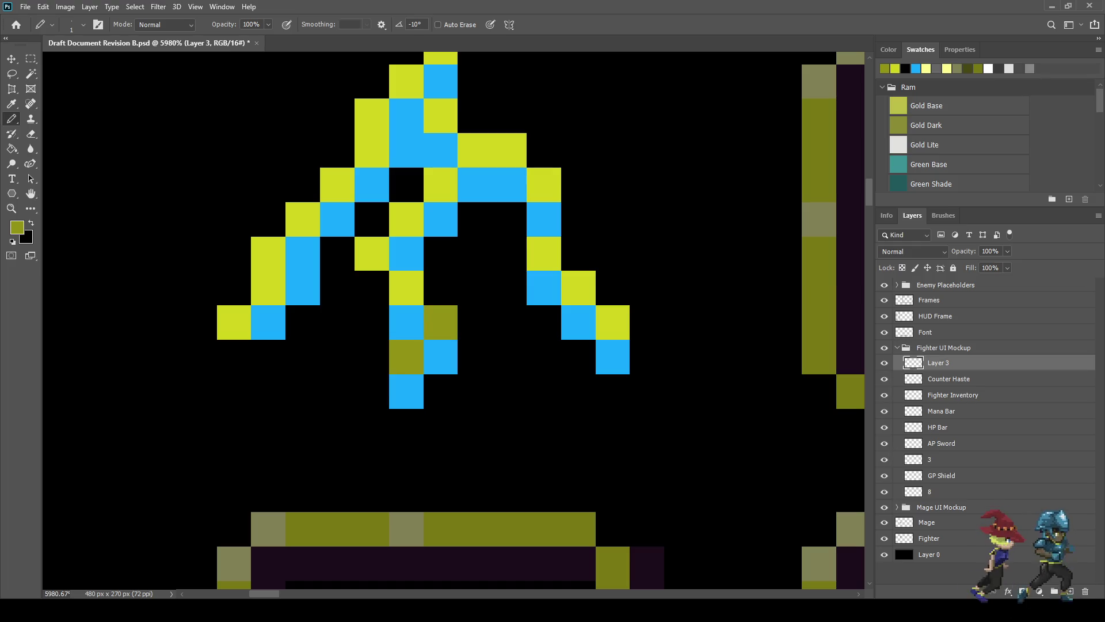
{"action": "left_click", "coordinate": [613, 323]}
{"action": "left_click", "coordinate": [579, 253]}
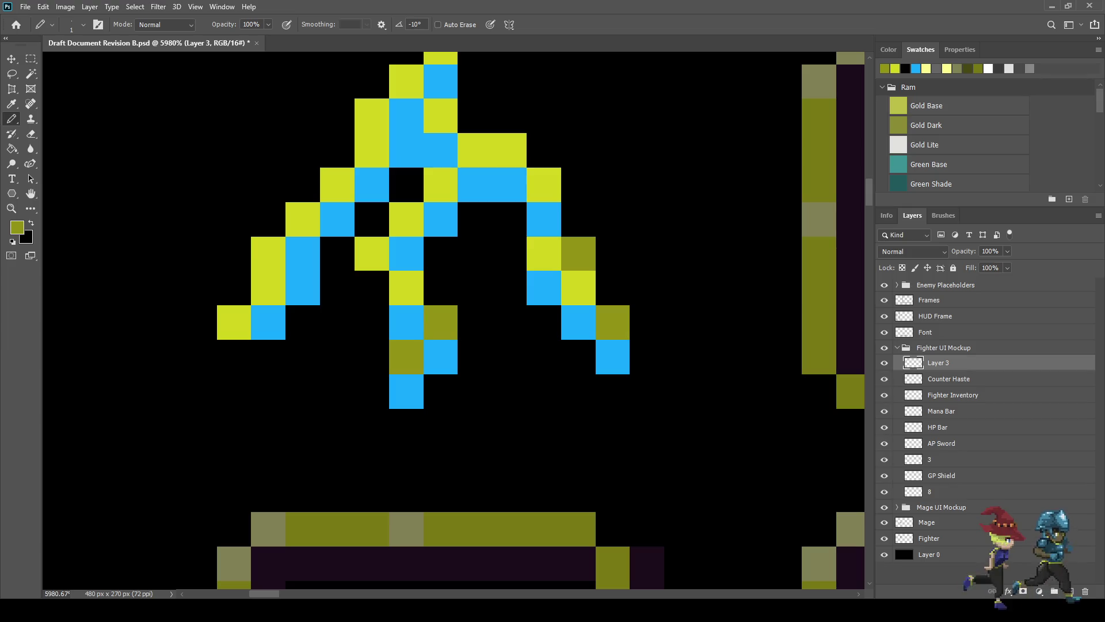
{"action": "left_click", "coordinate": [474, 115]}
Step: Shade two more lime pixels of the rune dark olive and check the result zoomed out
{"action": "scroll", "coordinate": [501, 326], "scroll_direction": "down", "scroll_amount": 10}
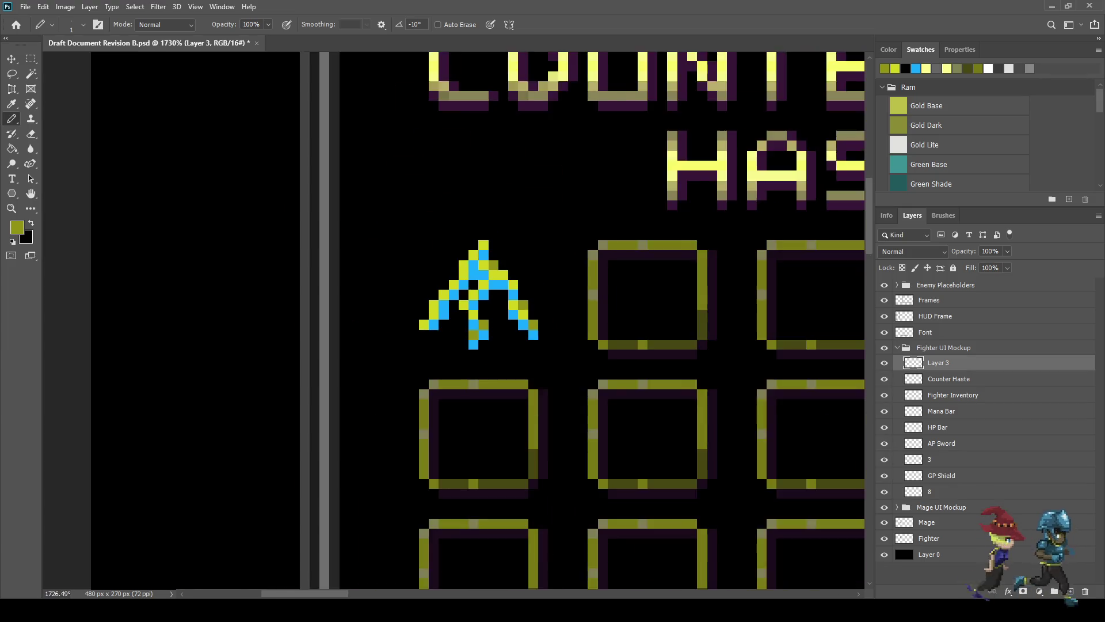
{"action": "scroll", "coordinate": [487, 316], "scroll_direction": "down", "scroll_amount": 3}
{"action": "scroll", "coordinate": [487, 316], "scroll_direction": "up", "scroll_amount": 8}
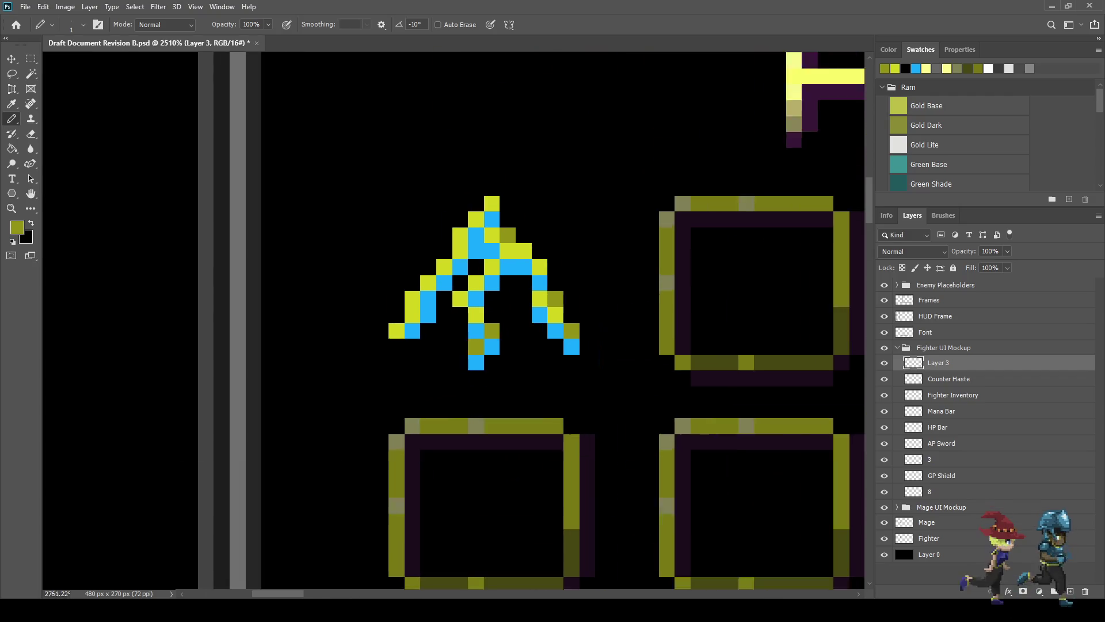
{"action": "left_click", "coordinate": [453, 299]}
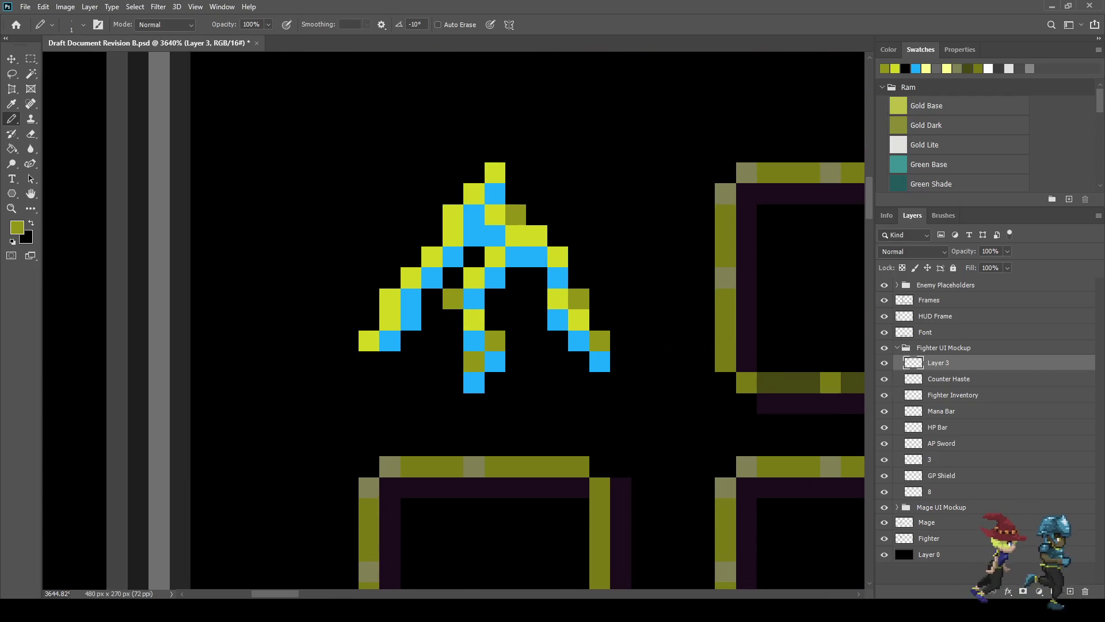
{"action": "left_click", "coordinate": [389, 299]}
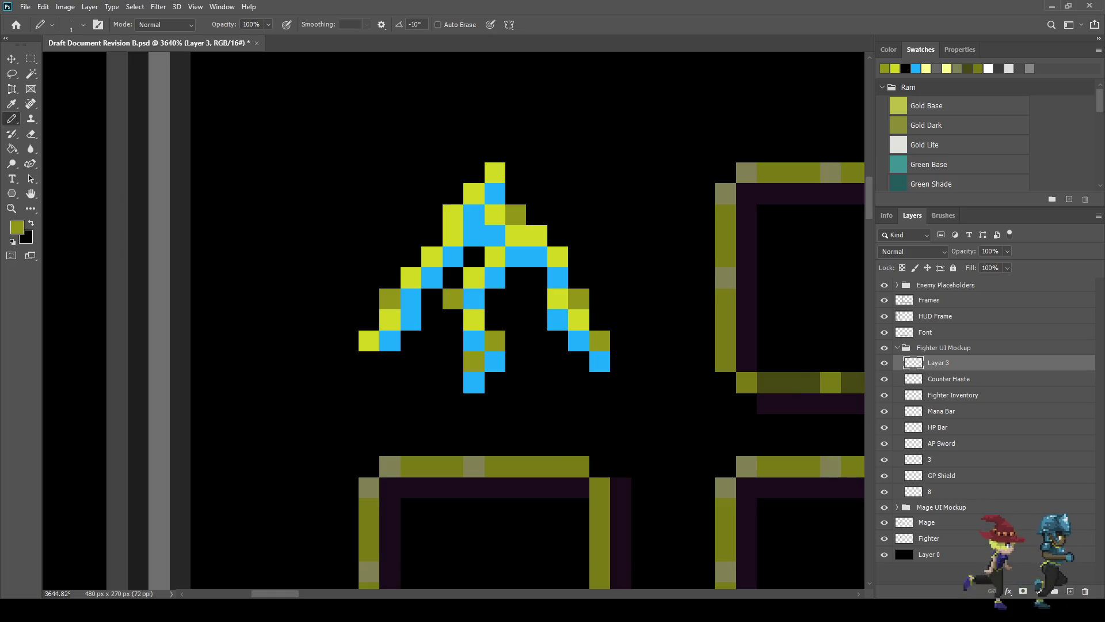
{"action": "scroll", "coordinate": [433, 280], "scroll_direction": "down", "scroll_amount": 8}
{"action": "scroll", "coordinate": [593, 374], "scroll_direction": "down", "scroll_amount": 3}
{"action": "scroll", "coordinate": [593, 374], "scroll_direction": "up", "scroll_amount": 4}
{"action": "scroll", "coordinate": [459, 288], "scroll_direction": "up", "scroll_amount": 5}
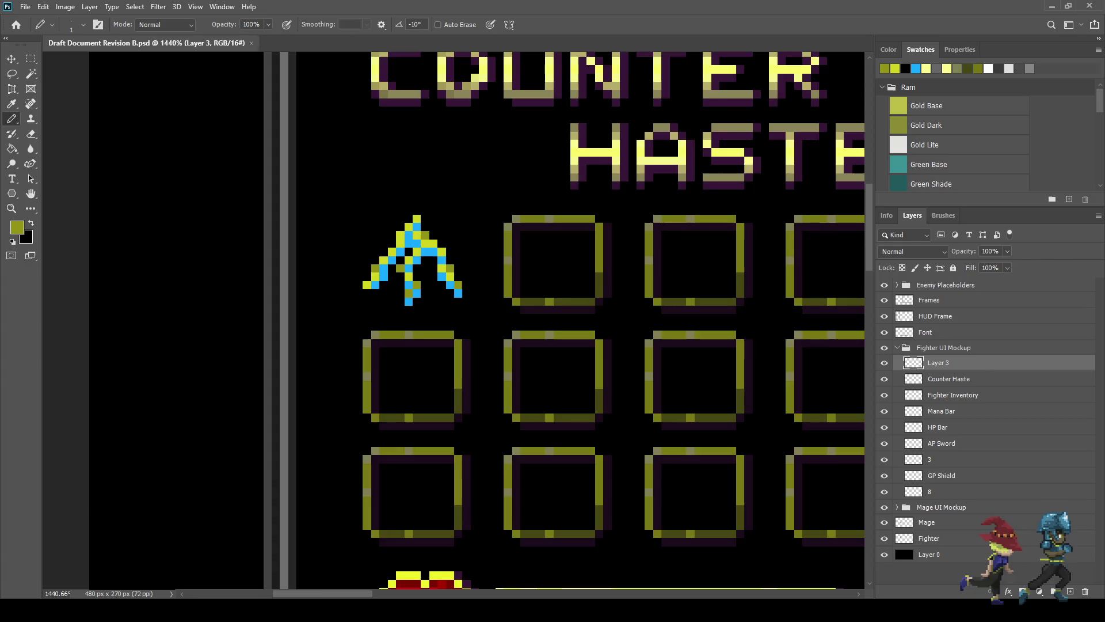
{"action": "key", "text": "i"}
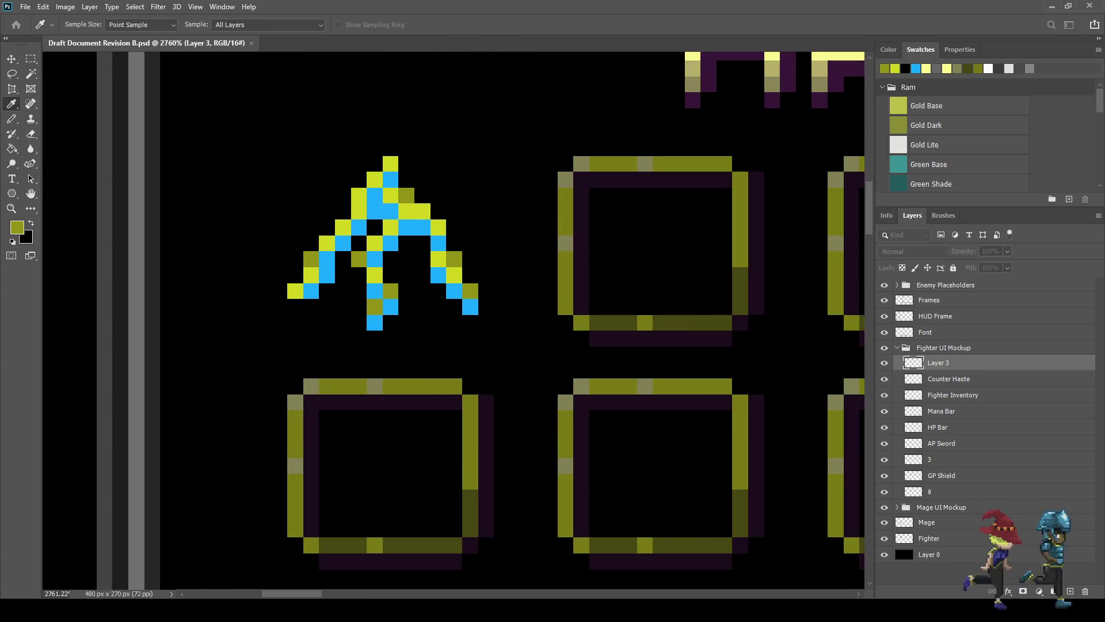
Step: Fill the arrow icon's blue pixels with the paler light blue using the Paint Bucket, then review
{"action": "key", "text": "g"}
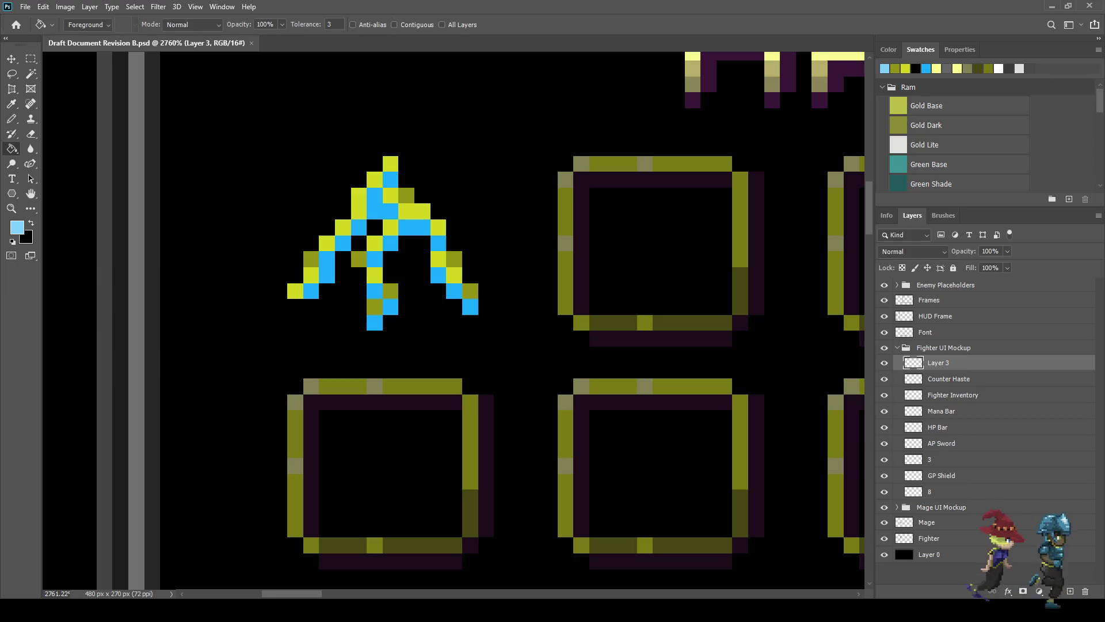
{"action": "left_click", "coordinate": [454, 291]}
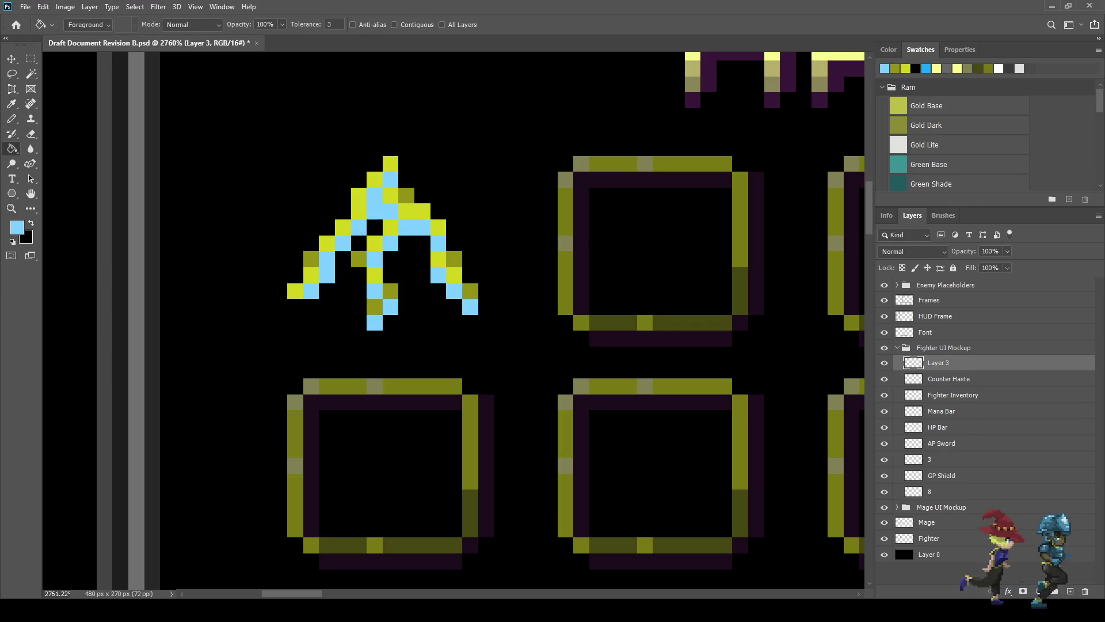
{"action": "scroll", "coordinate": [444, 315], "scroll_direction": "down", "scroll_amount": 6}
{"action": "scroll", "coordinate": [468, 321], "scroll_direction": "down", "scroll_amount": 2}
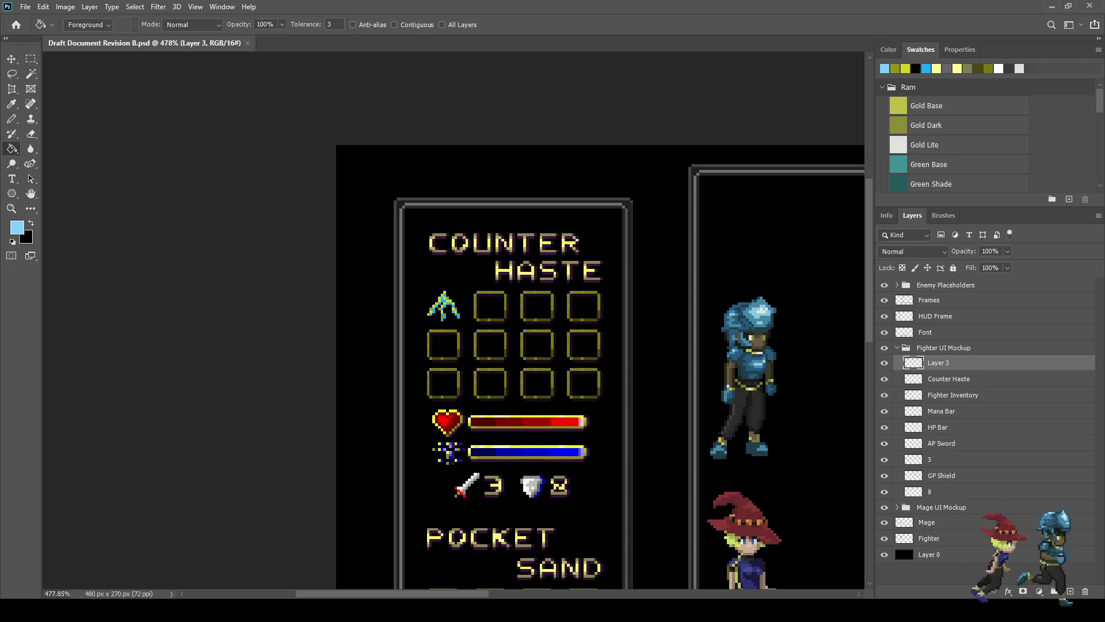
{"action": "scroll", "coordinate": [453, 314], "scroll_direction": "up", "scroll_amount": 5}
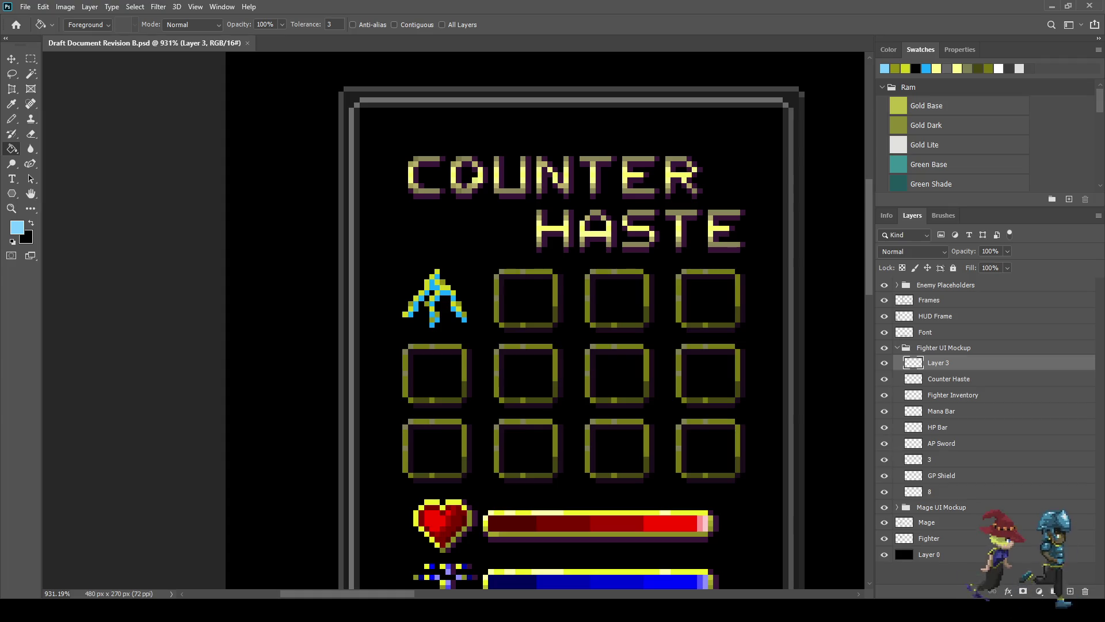
{"action": "scroll", "coordinate": [402, 305], "scroll_direction": "up", "scroll_amount": 3}
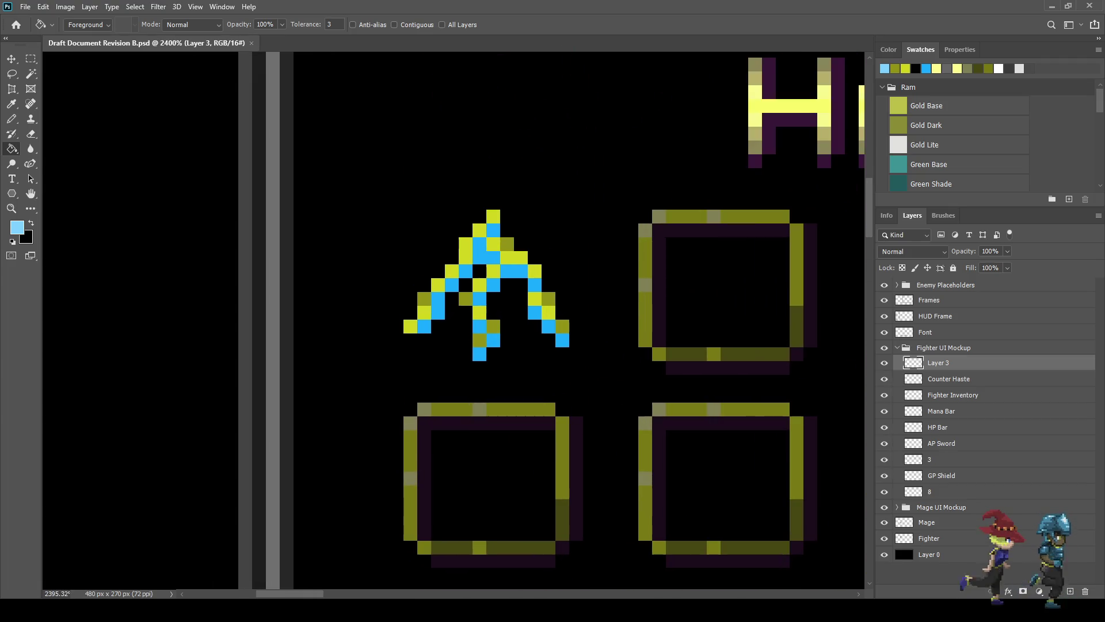
{"action": "key", "text": "i"}
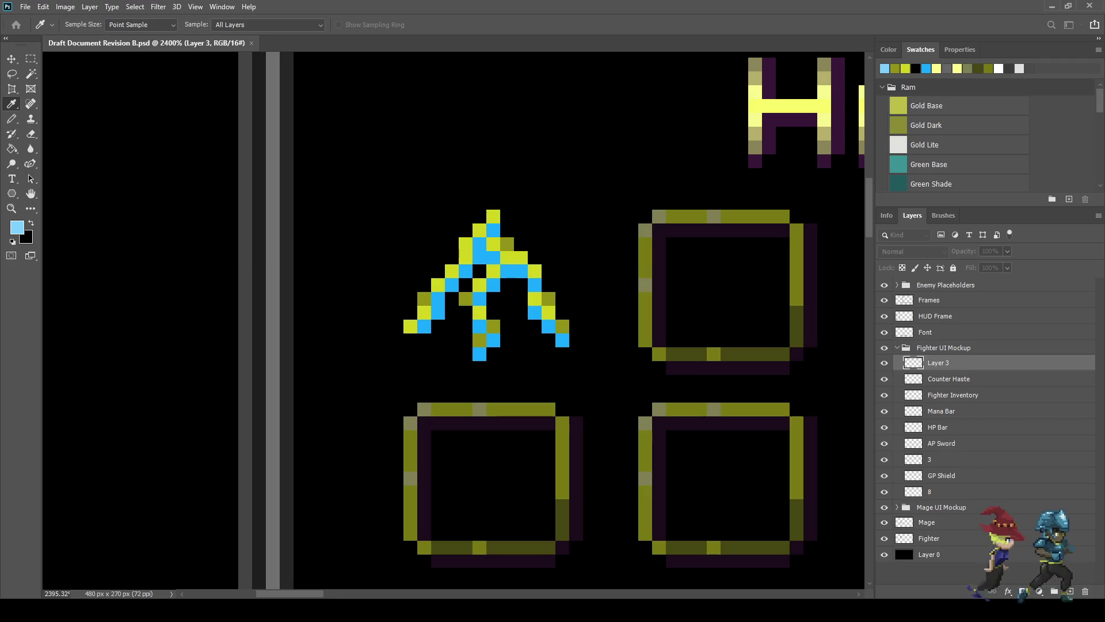
Step: Paint the arrow's top pixel and left arm down to its lower-left tip bright yellow
{"action": "key", "text": "g"}
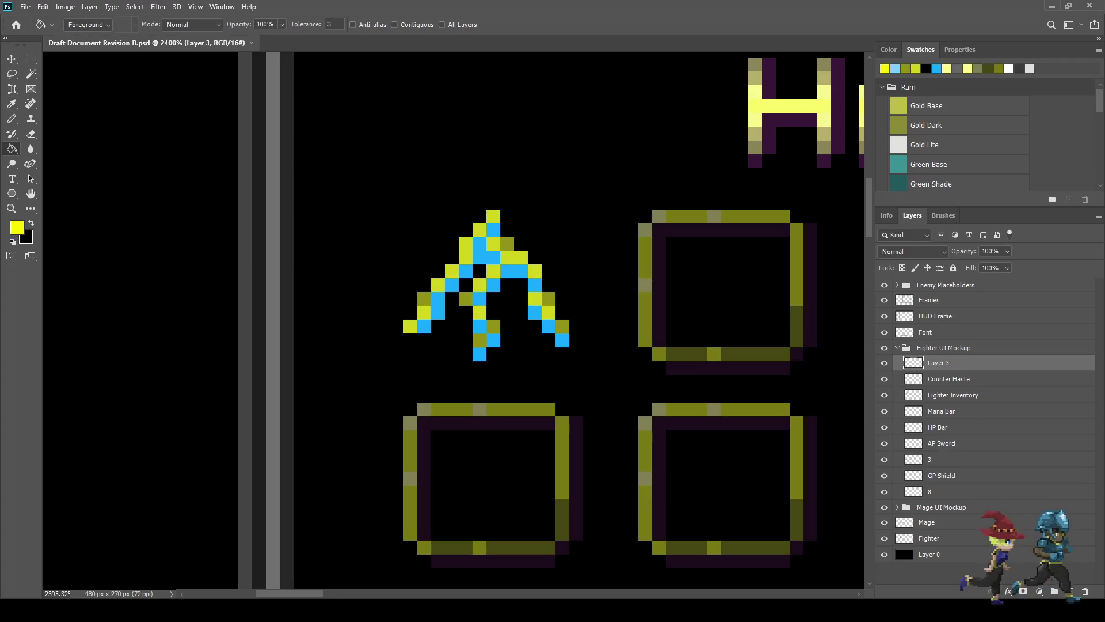
{"action": "key", "text": "b"}
{"action": "left_click", "coordinate": [493, 217]}
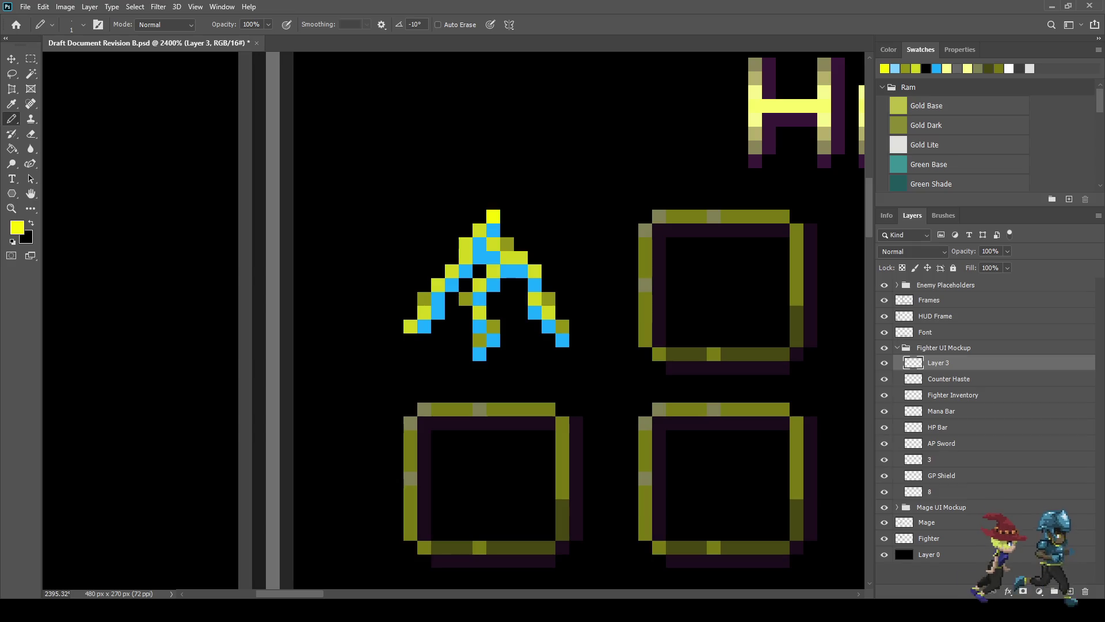
{"action": "left_click", "coordinate": [465, 243]}
{"action": "left_click", "coordinate": [465, 257]}
{"action": "left_click", "coordinate": [437, 285]}
{"action": "left_click", "coordinate": [411, 326]}
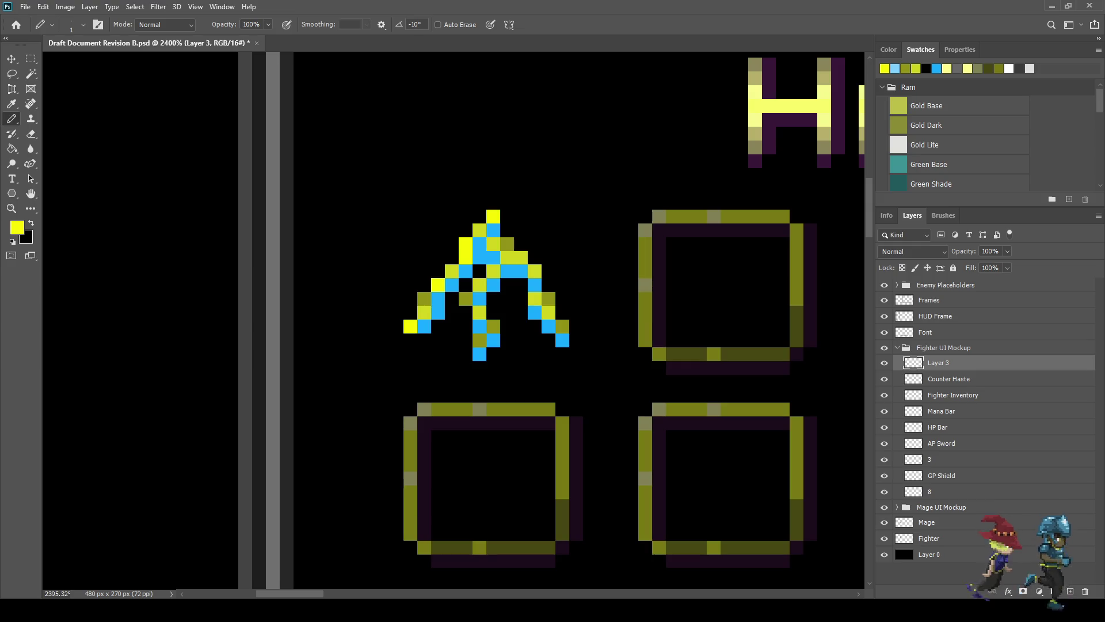
Step: Brighten three right-arm pixels, including an olive one, to bright yellow
{"action": "left_click", "coordinate": [493, 271]}
{"action": "left_click", "coordinate": [479, 285]}
{"action": "left_click", "coordinate": [466, 298]}
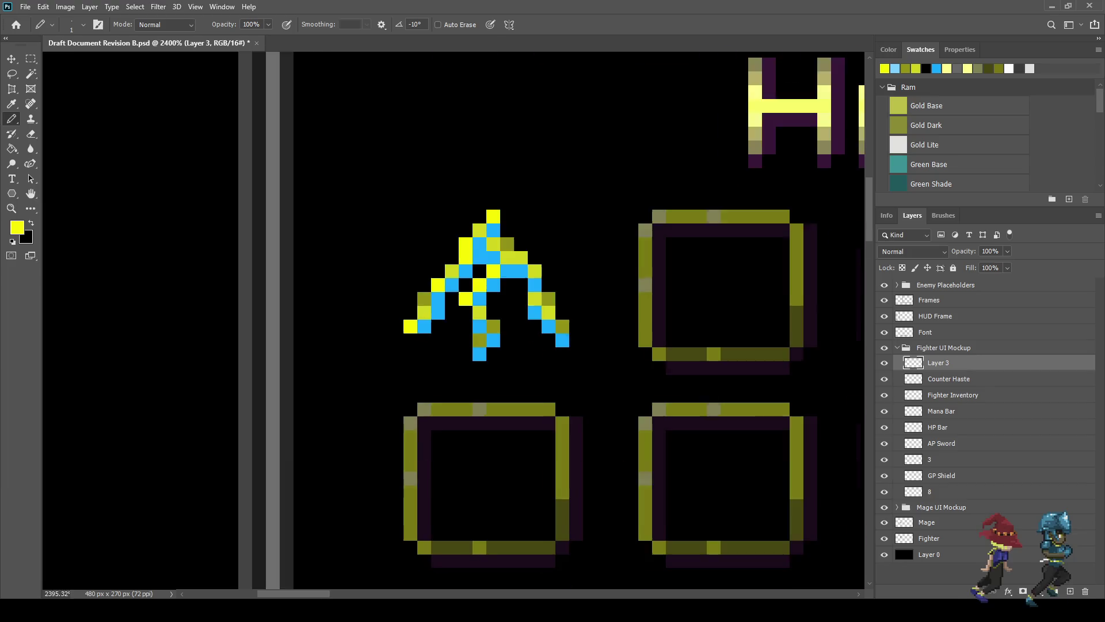
{"action": "scroll", "coordinate": [518, 354], "scroll_direction": "down", "scroll_amount": 5}
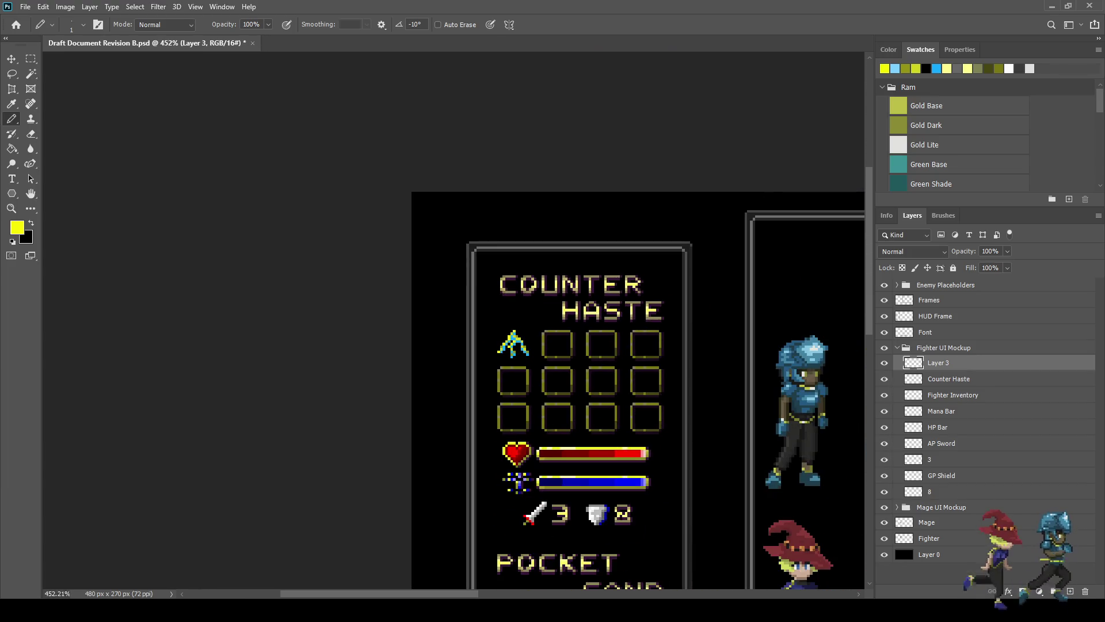
{"action": "scroll", "coordinate": [504, 346], "scroll_direction": "up", "scroll_amount": 5}
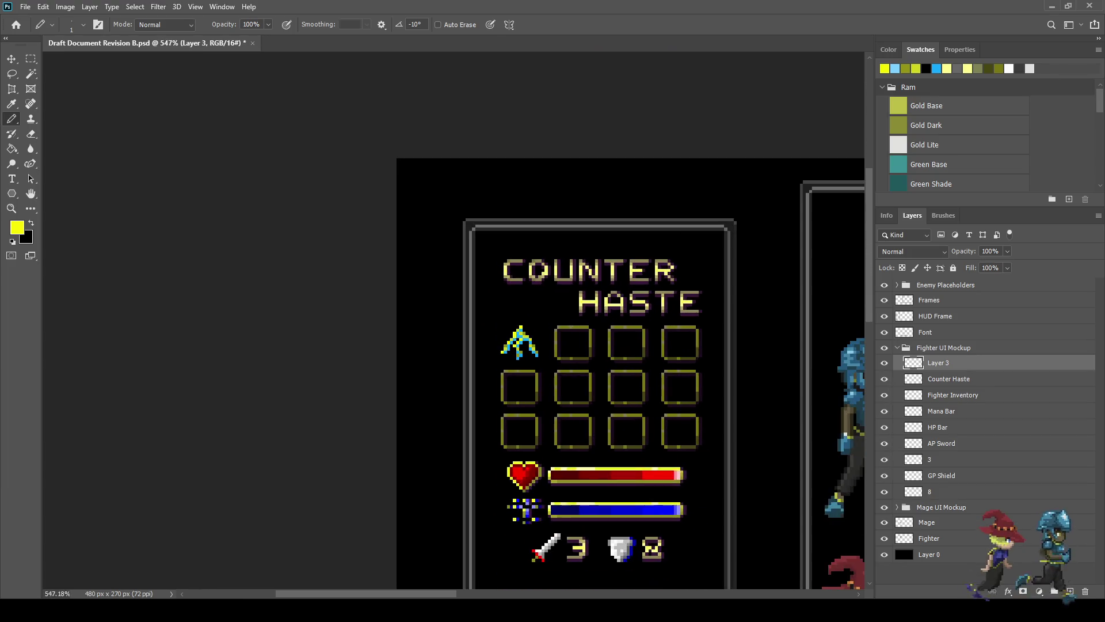
{"action": "scroll", "coordinate": [566, 352], "scroll_direction": "up", "scroll_amount": 2}
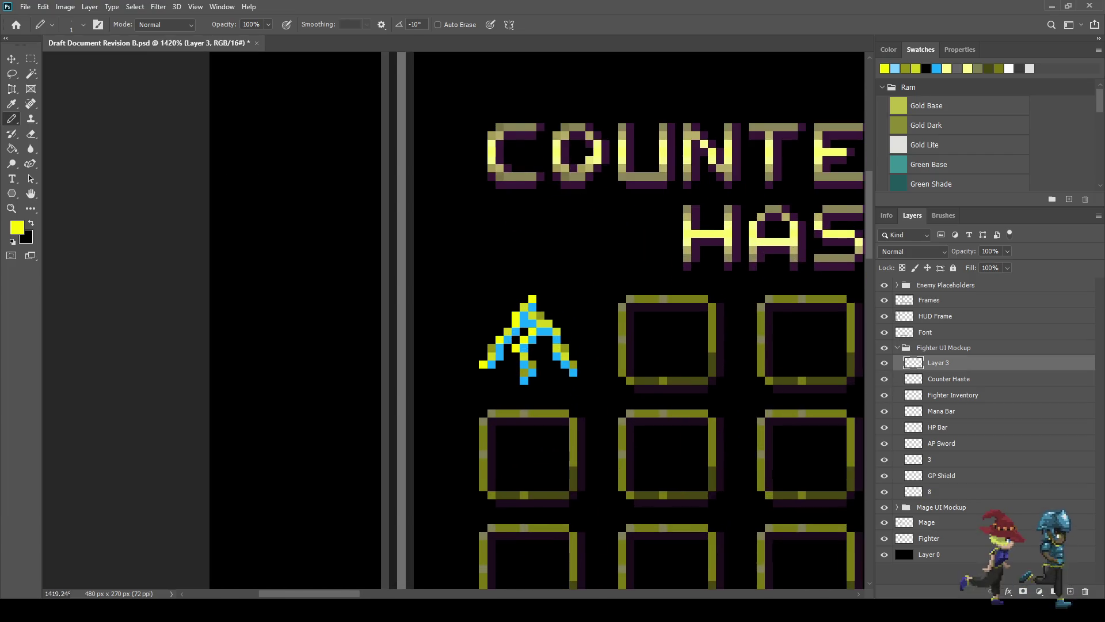
{"action": "scroll", "coordinate": [558, 340], "scroll_direction": "up", "scroll_amount": 2}
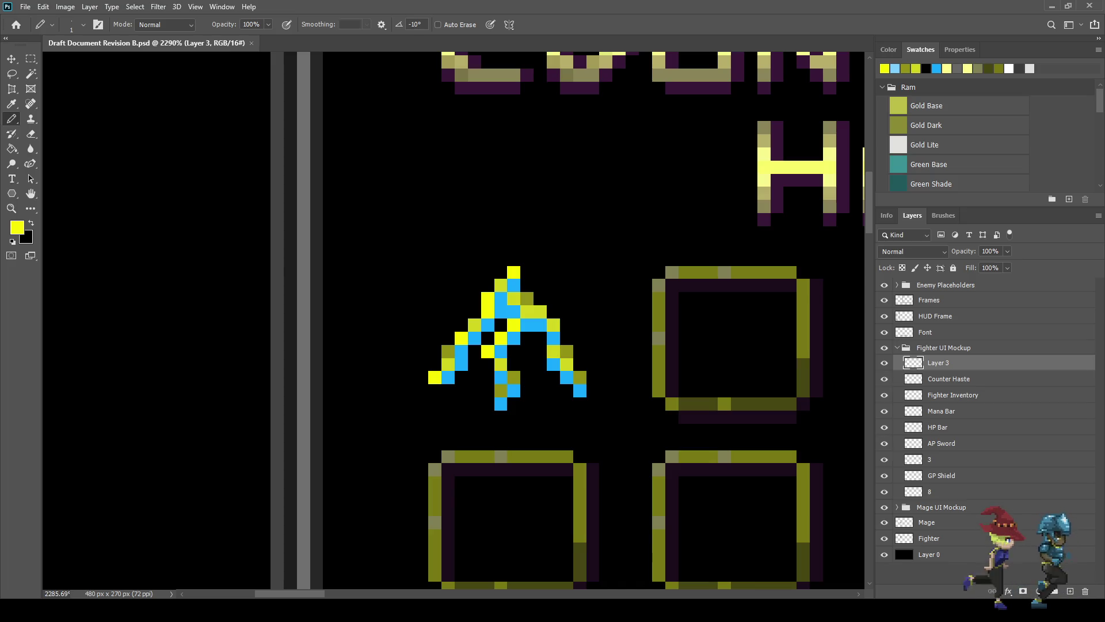
Step: Sample the dark purple shadow colour and change Layer 3's blend mode to Difference
{"action": "key", "text": "i"}
{"action": "left_click", "coordinate": [672, 346]}
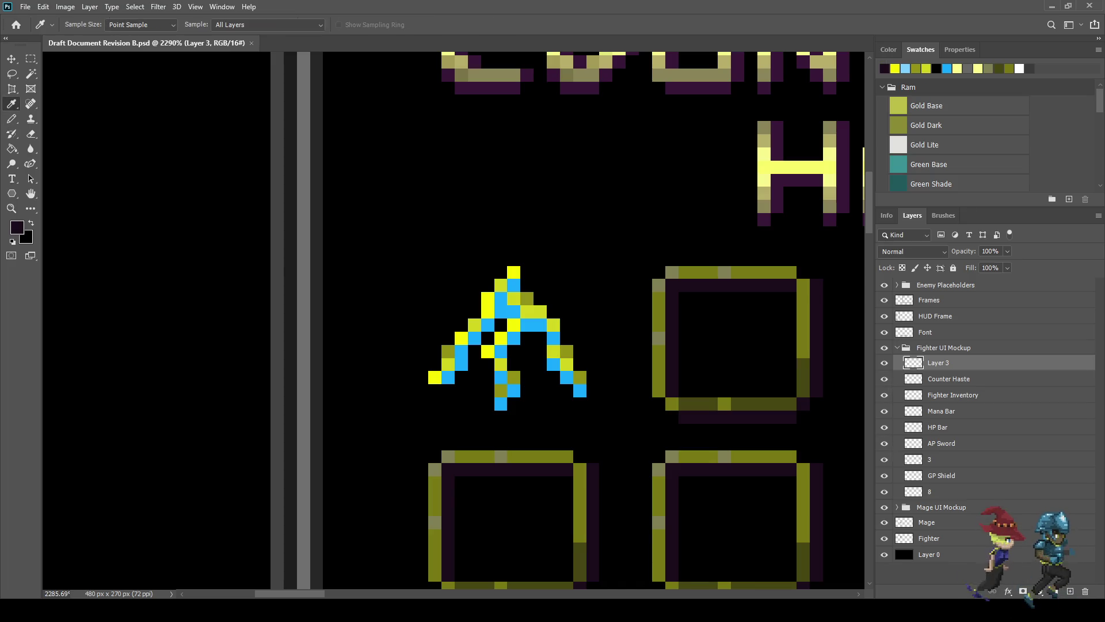
{"action": "key", "text": "b"}
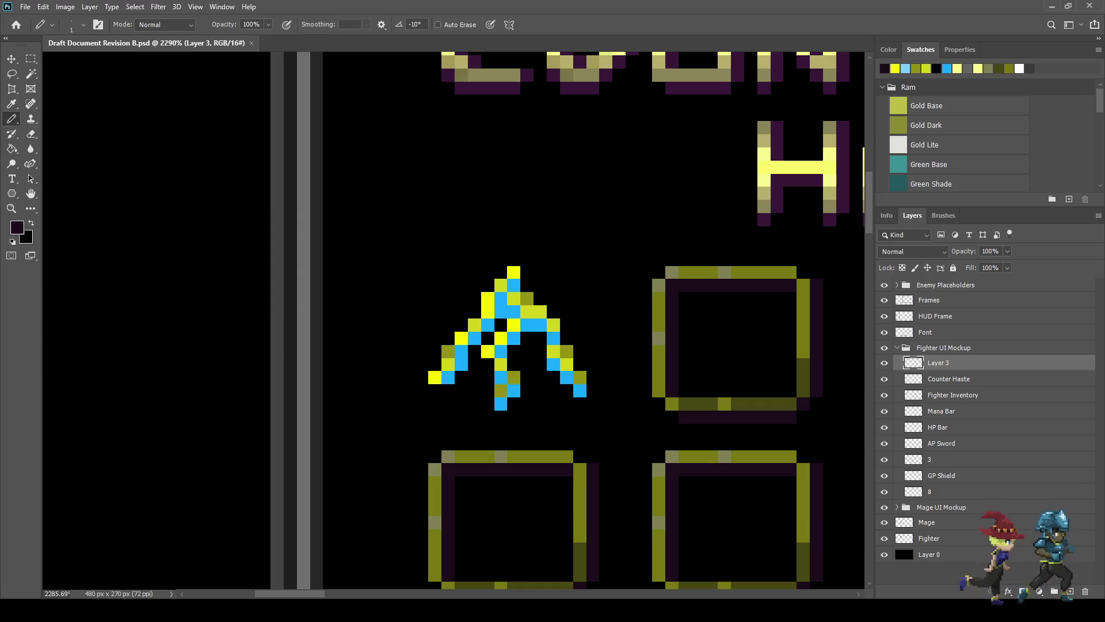
{"action": "scroll", "coordinate": [498, 416], "scroll_direction": "up", "scroll_amount": 3}
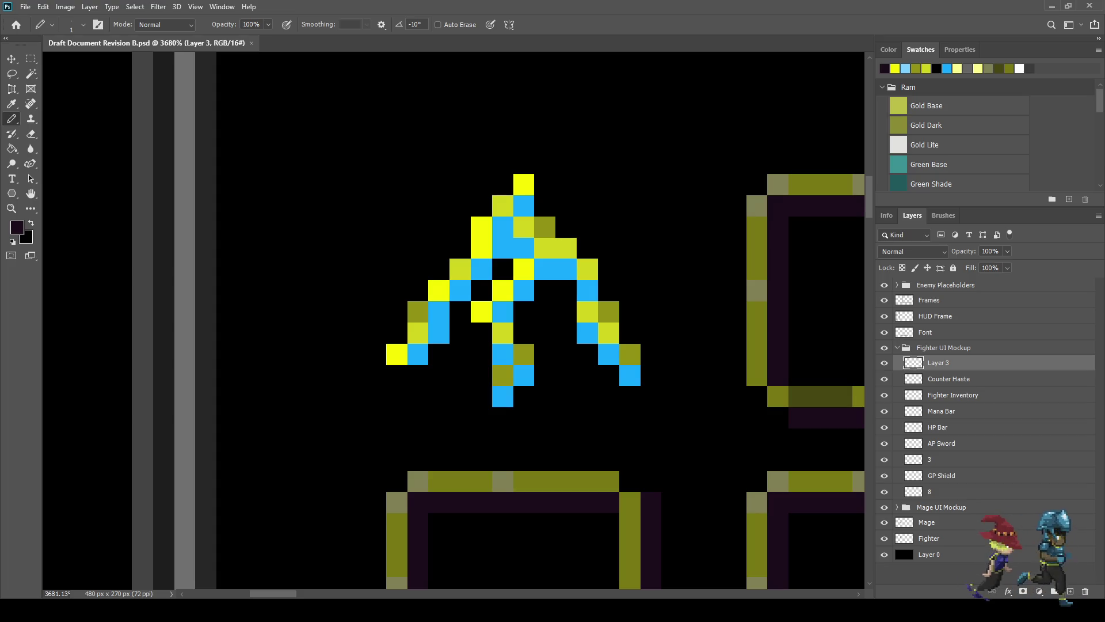
{"action": "scroll", "coordinate": [912, 252], "scroll_direction": "down", "scroll_amount": 7}
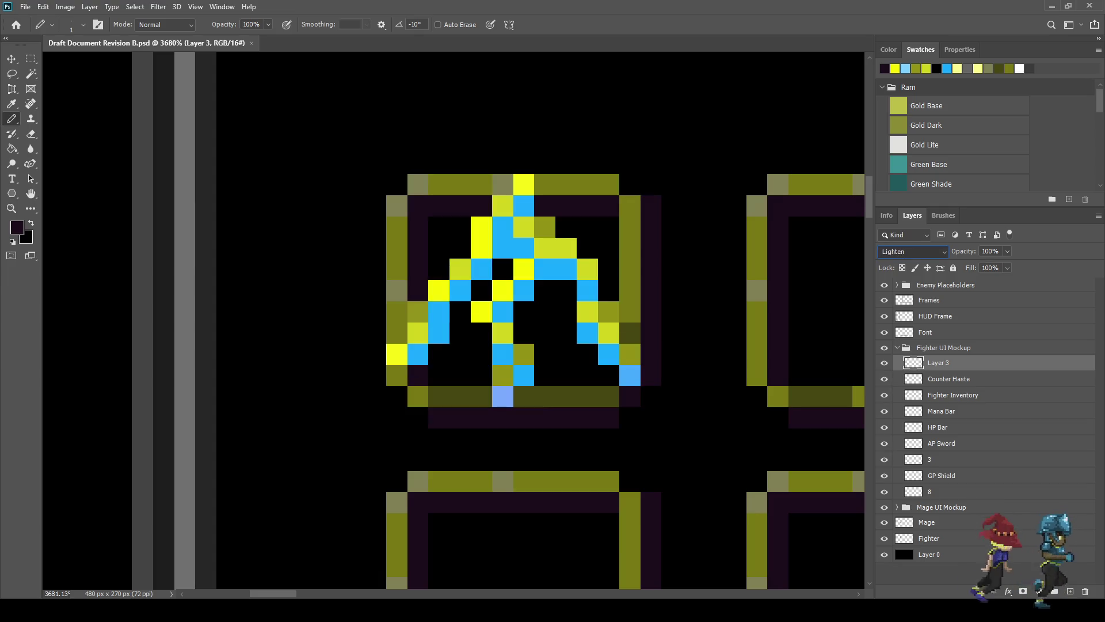
{"action": "scroll", "coordinate": [913, 251], "scroll_direction": "down", "scroll_amount": 5}
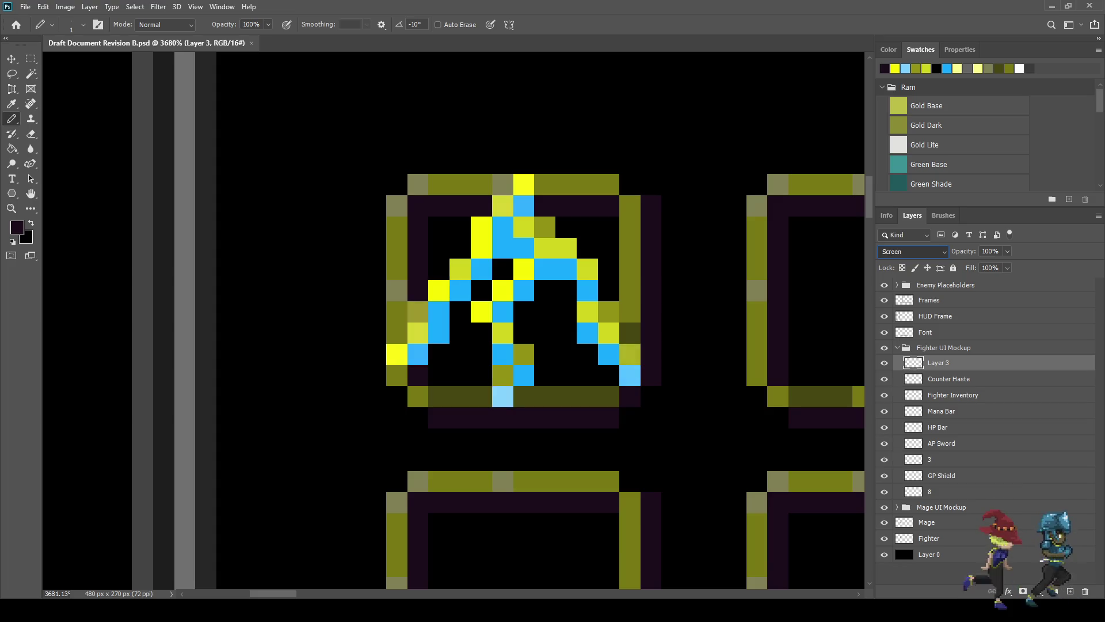
{"action": "scroll", "coordinate": [913, 252], "scroll_direction": "down", "scroll_amount": 8}
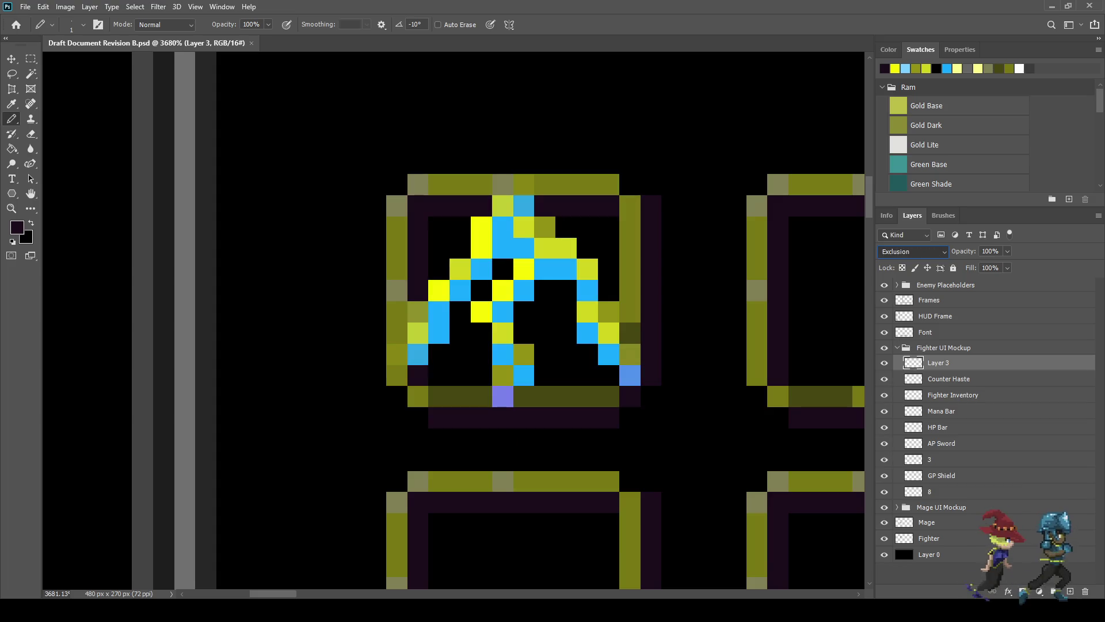
{"action": "scroll", "coordinate": [913, 251], "scroll_direction": "up", "scroll_amount": 1}
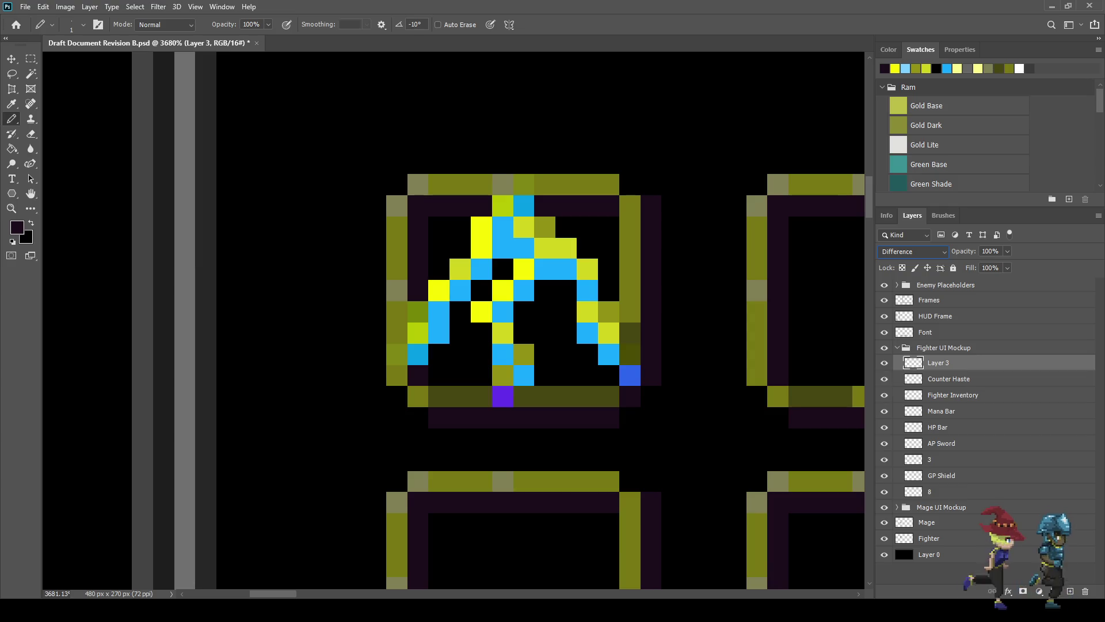
{"action": "left_click", "coordinate": [31, 73]}
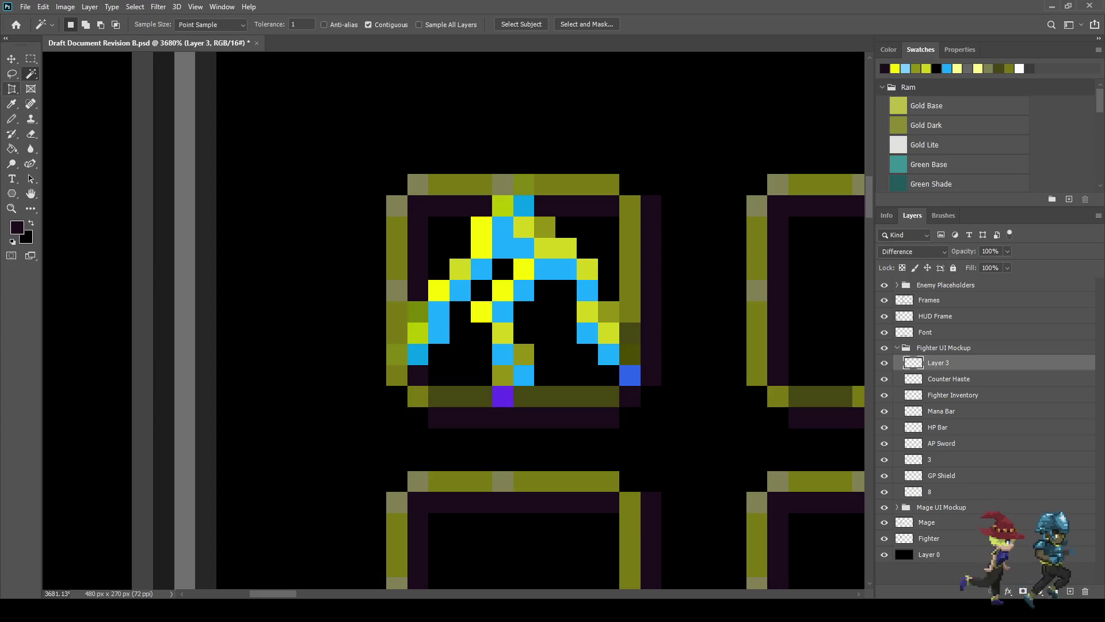
Step: On the Fighter Inventory layer, test Magic Wand selections of the dark olive frame with Contiguous off
{"action": "left_click", "coordinate": [953, 395]}
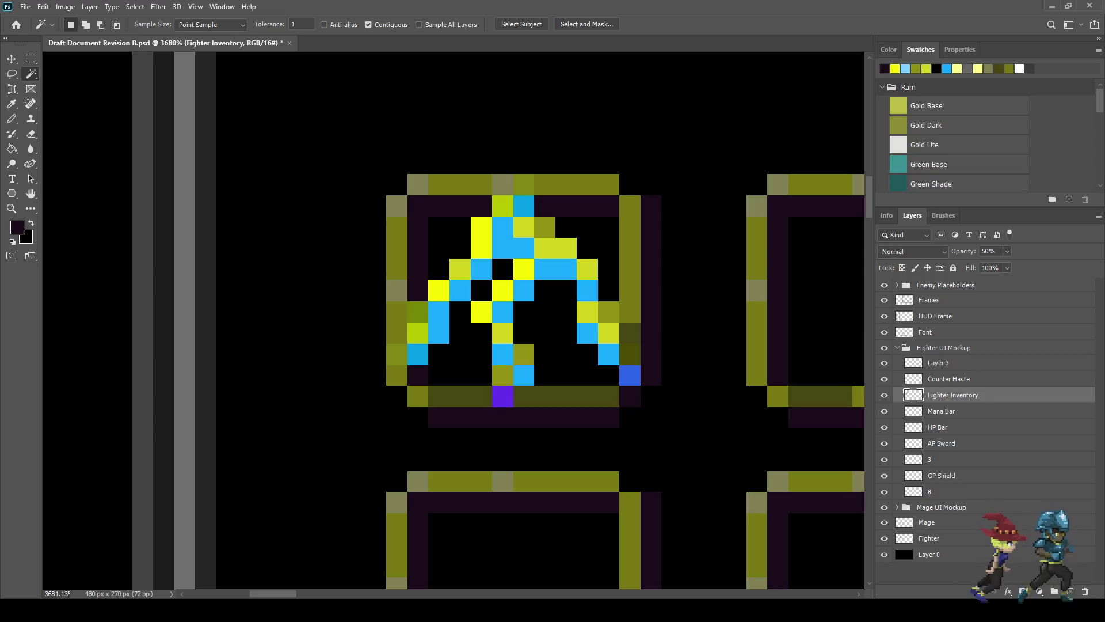
{"action": "left_click", "coordinate": [460, 396]}
{"action": "key", "text": "ctrl+d"}
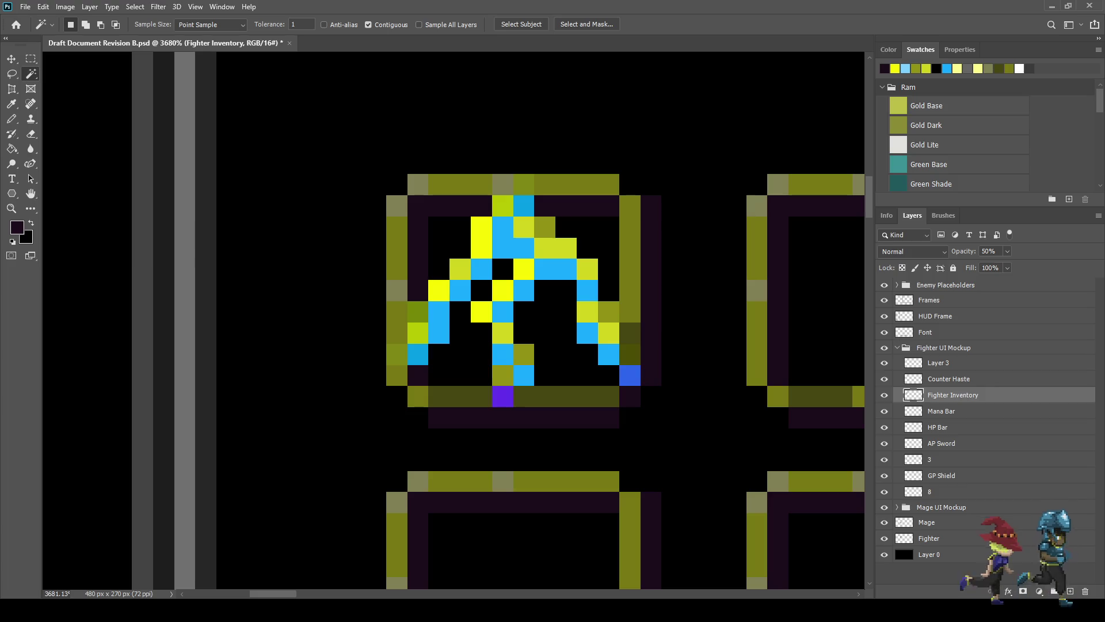
{"action": "left_click", "coordinate": [368, 25]}
{"action": "left_click", "coordinate": [566, 396]}
{"action": "key", "text": "ctrl+d"}
Step: Make Layer 3 active and select the arrow icon's pixels
{"action": "scroll", "coordinate": [455, 223], "scroll_direction": "down", "scroll_amount": 2}
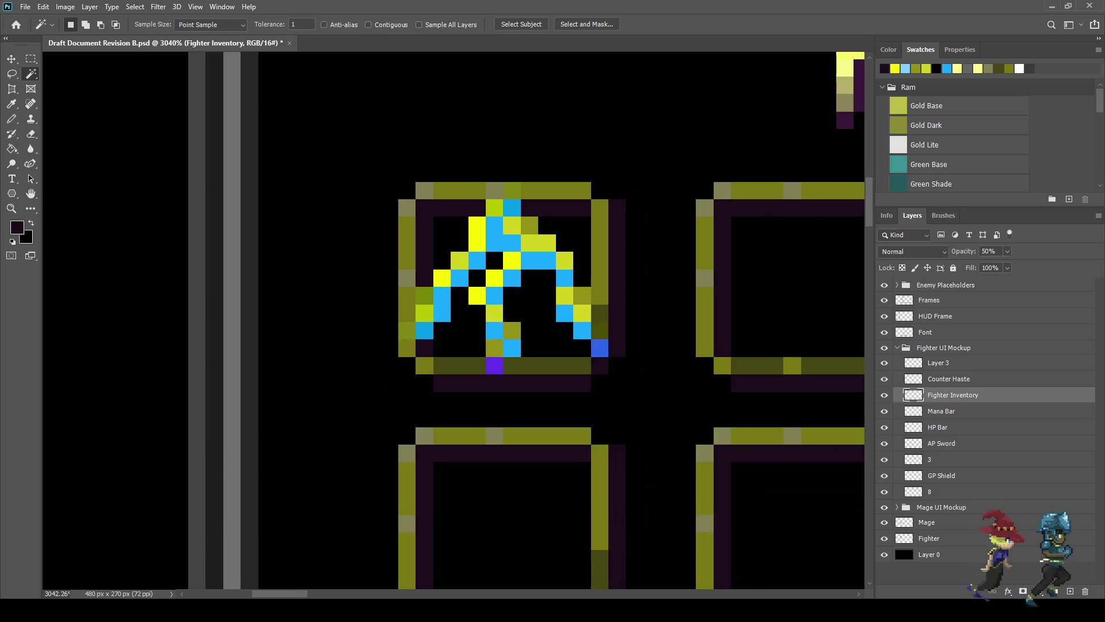
{"action": "left_click", "coordinate": [884, 363]}
{"action": "left_click", "coordinate": [885, 363]}
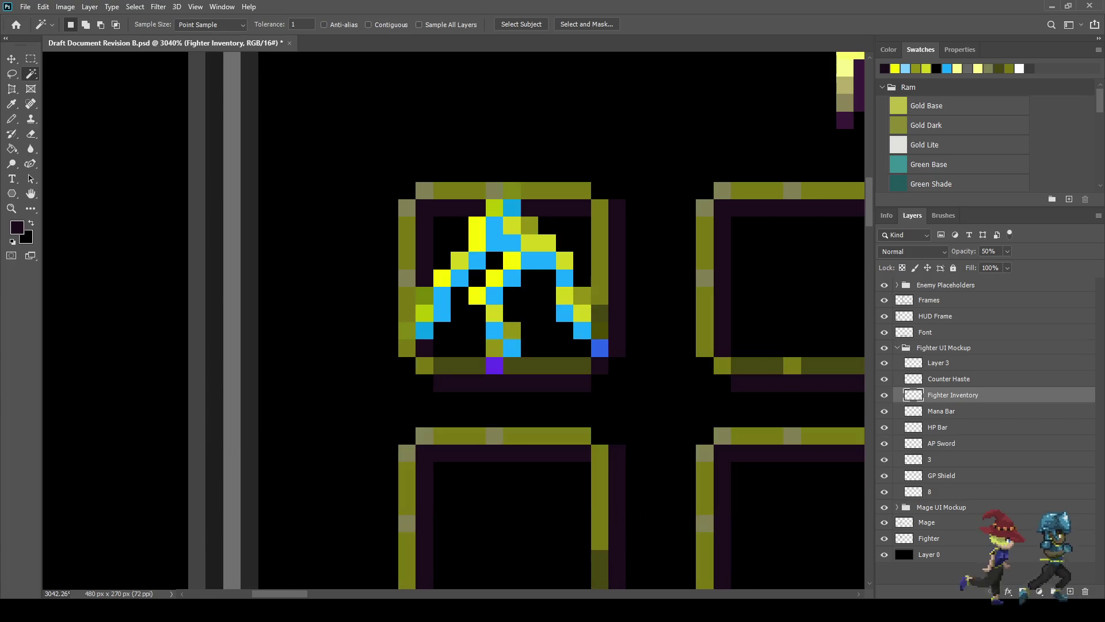
{"action": "left_click", "coordinate": [950, 363]}
{"action": "left_click", "coordinate": [914, 363], "text": "ctrl"}
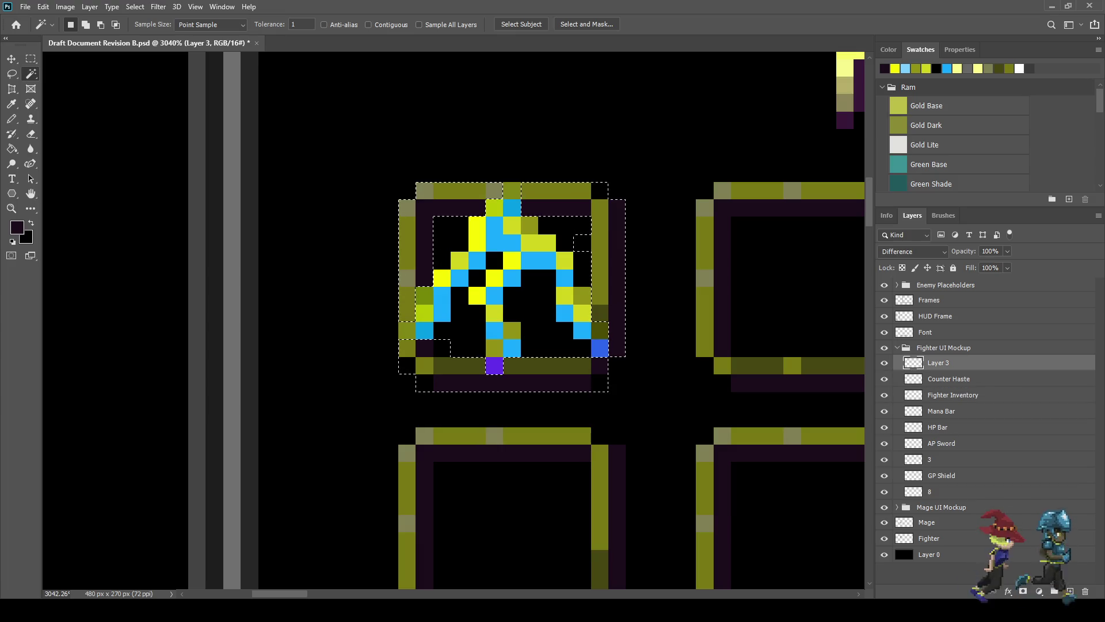
{"action": "scroll", "coordinate": [455, 308], "scroll_direction": "down", "scroll_amount": 2}
{"action": "scroll", "coordinate": [477, 377], "scroll_direction": "up", "scroll_amount": 1}
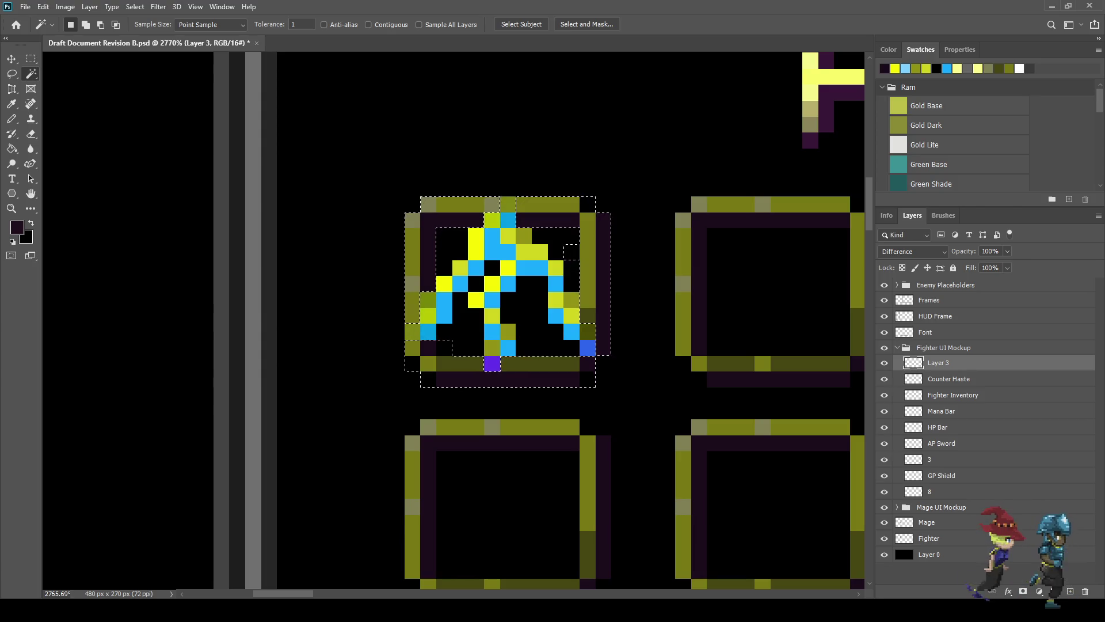
{"action": "key", "text": "e"}
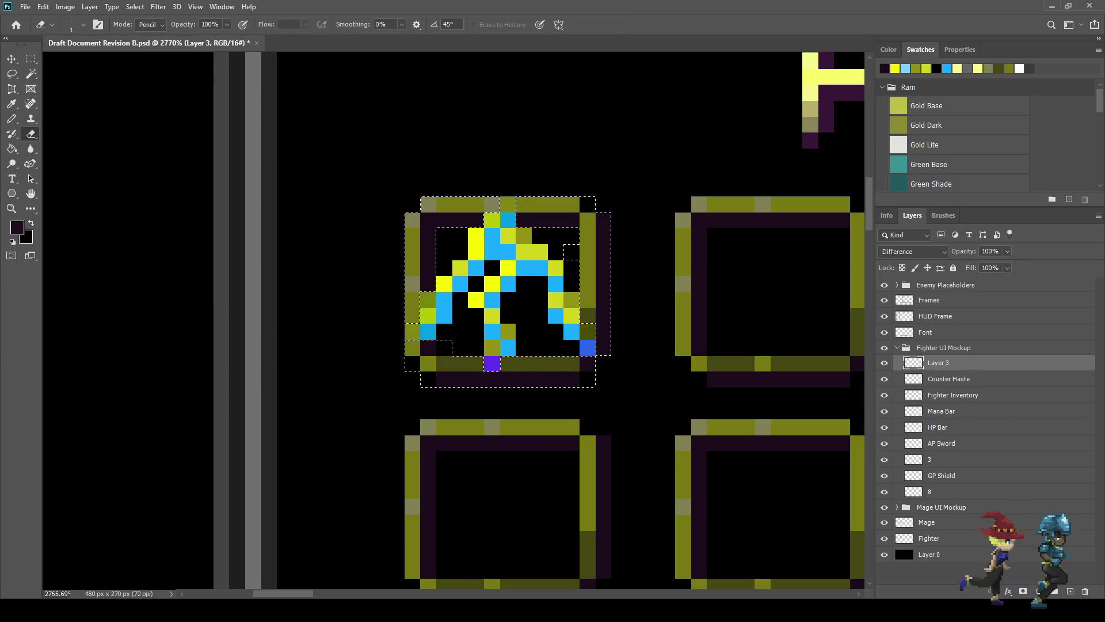
Step: Set the Eraser opacity to 50%, deselect, and return the icon layer to Normal blending
{"action": "key", "text": "Return"}
{"action": "type", "text": "50"}
{"action": "key", "text": "Return"}
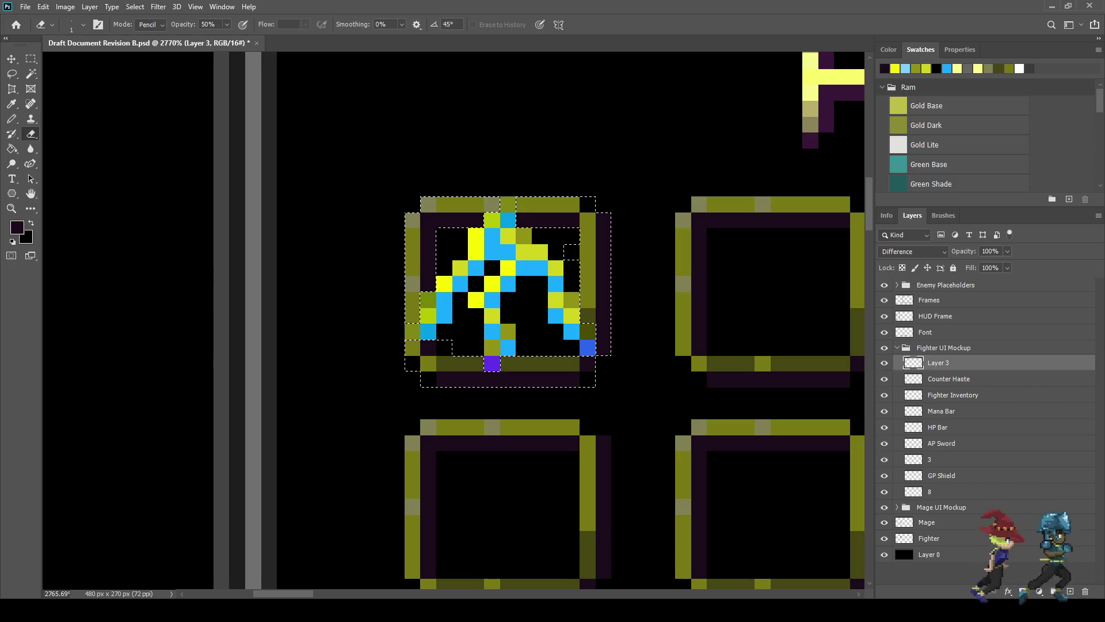
{"action": "key", "text": "ctrl+d"}
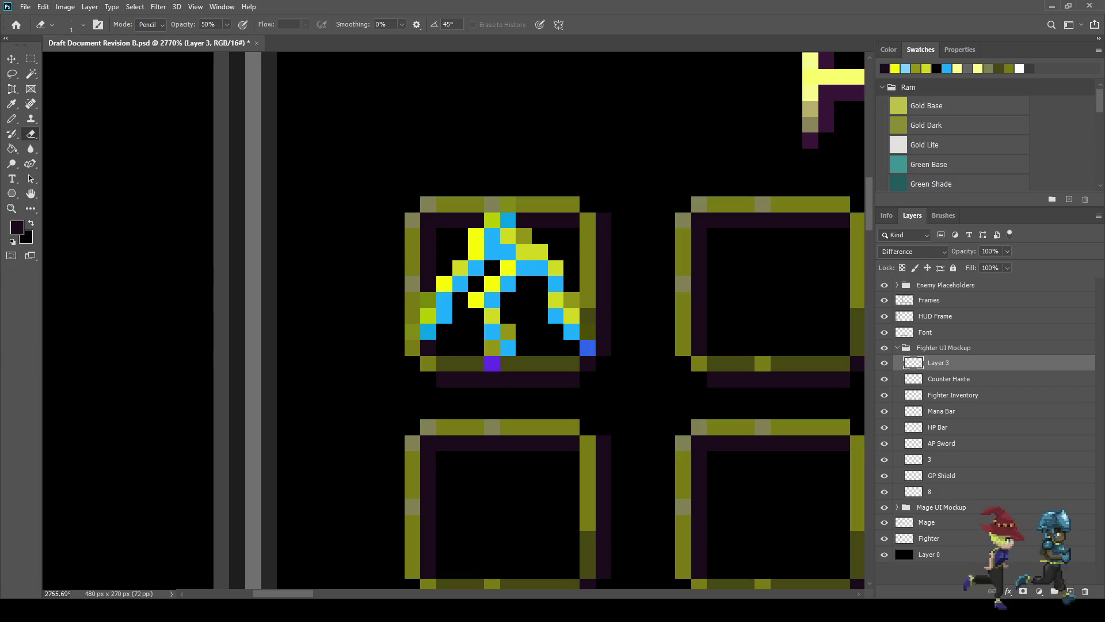
{"action": "key", "text": "shift+alt+n"}
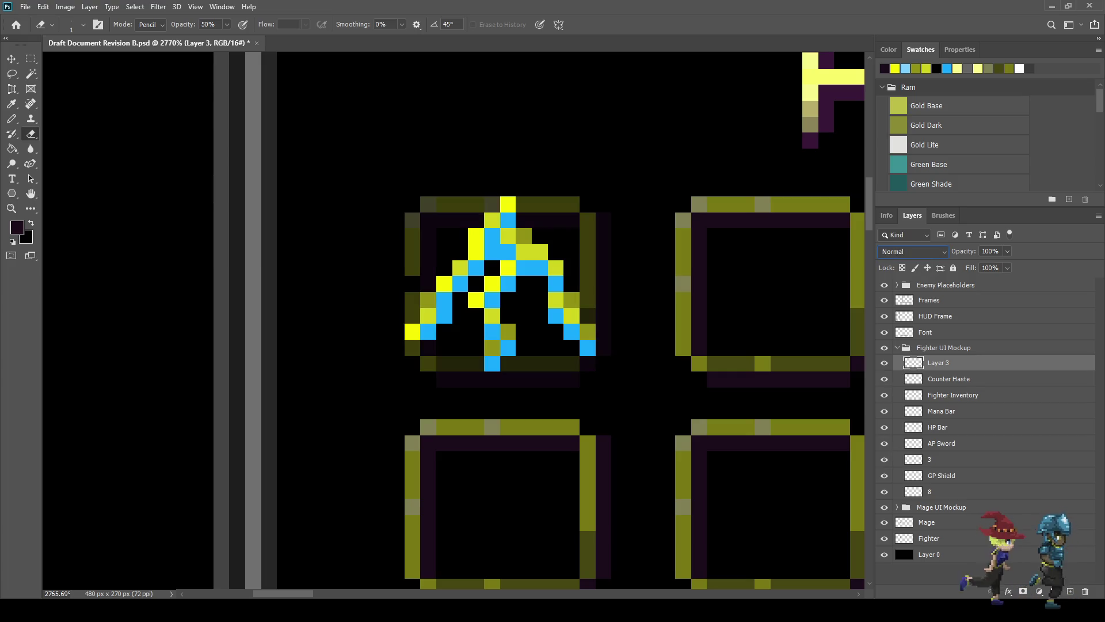
{"action": "left_click", "coordinate": [949, 379]}
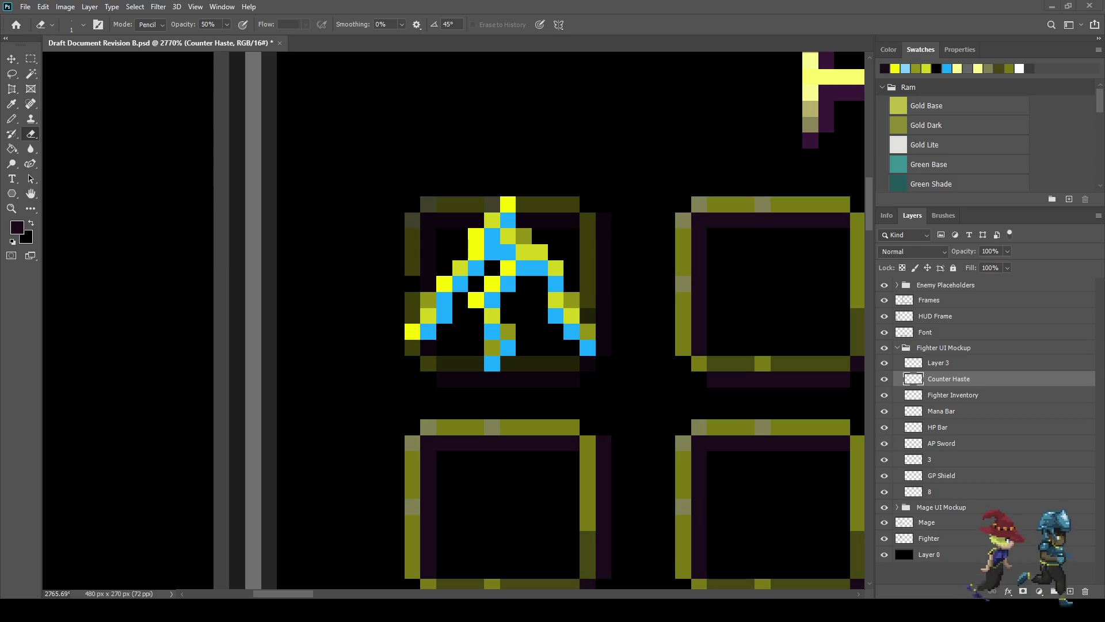
Step: Save the RPG battle mockup with Ctrl+S and view it at 100% actual pixel size
{"action": "scroll", "coordinate": [586, 252], "scroll_direction": "down", "scroll_amount": 8}
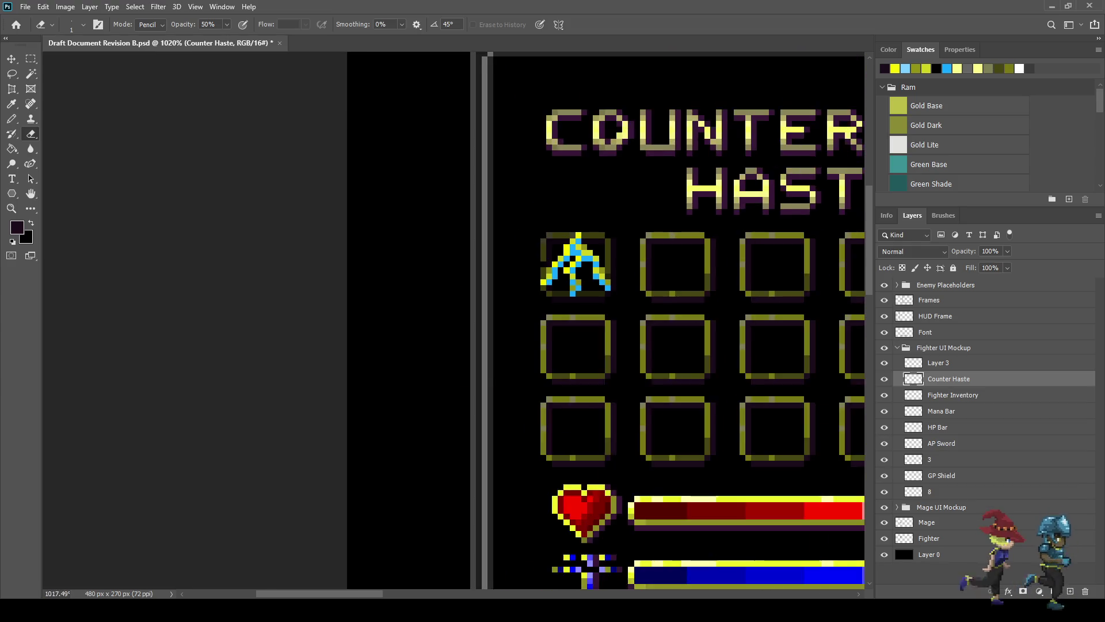
{"action": "scroll", "coordinate": [586, 251], "scroll_direction": "down", "scroll_amount": 2}
{"action": "scroll", "coordinate": [144, 209], "scroll_direction": "up", "scroll_amount": 6}
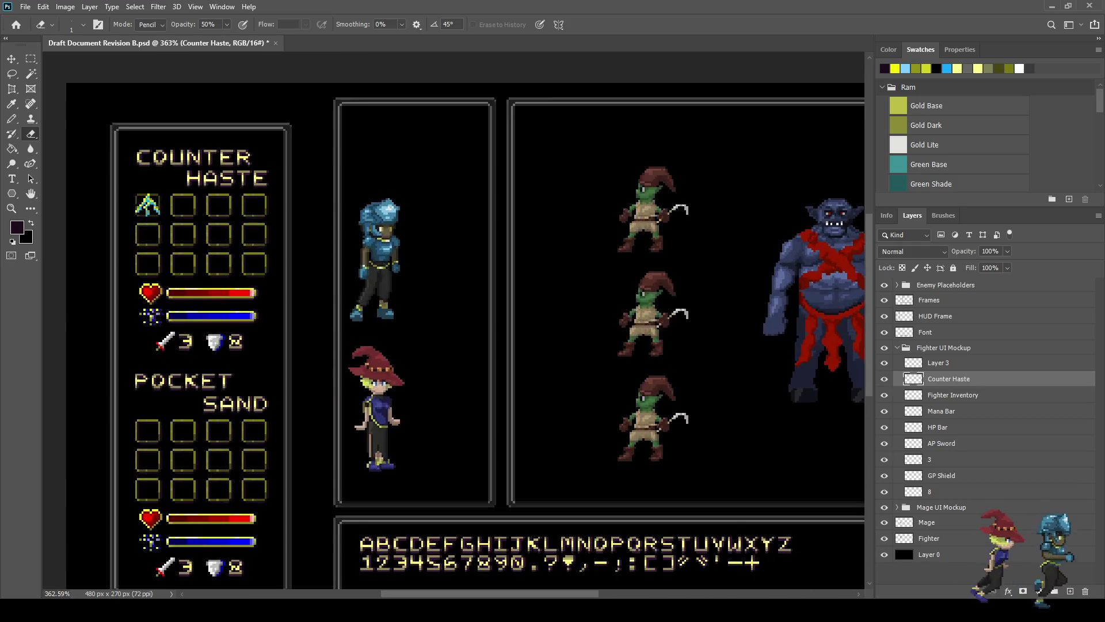
{"action": "scroll", "coordinate": [137, 202], "scroll_direction": "up", "scroll_amount": 3}
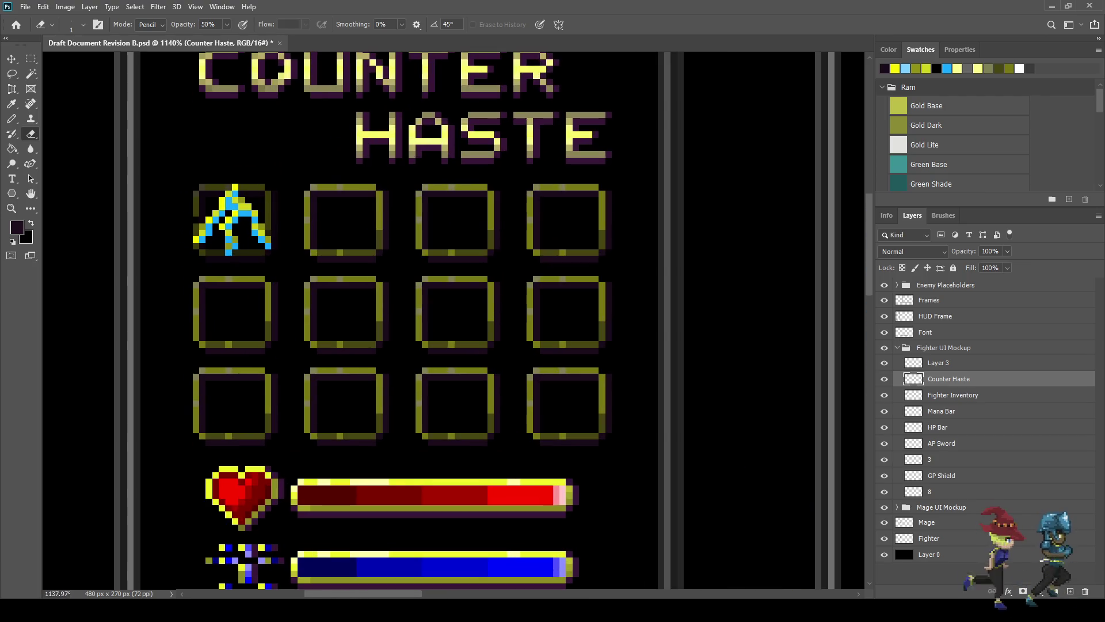
{"action": "key", "text": "ctrl+s"}
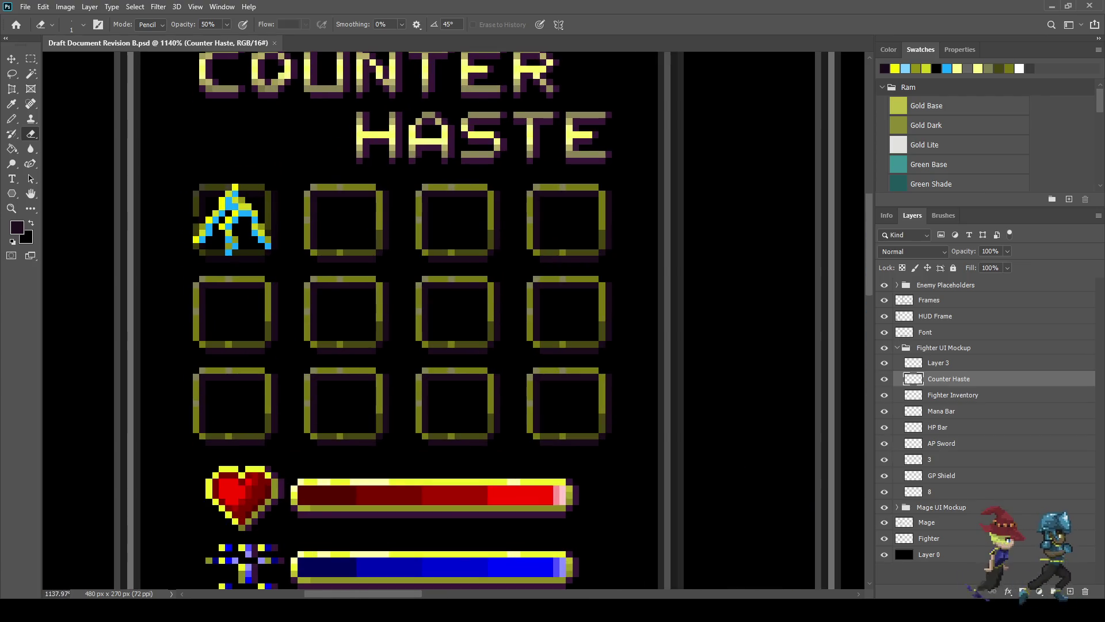
{"action": "scroll", "coordinate": [93, 187], "scroll_direction": "down", "scroll_amount": 5}
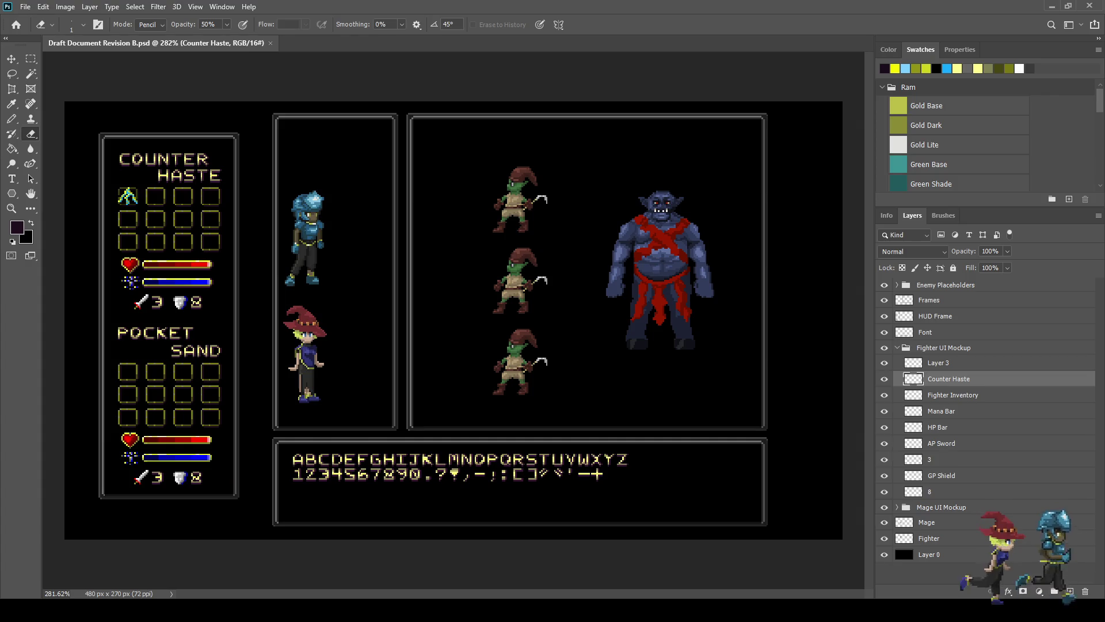
{"action": "scroll", "coordinate": [155, 209], "scroll_direction": "up", "scroll_amount": 2}
{"action": "scroll", "coordinate": [115, 190], "scroll_direction": "up", "scroll_amount": 2}
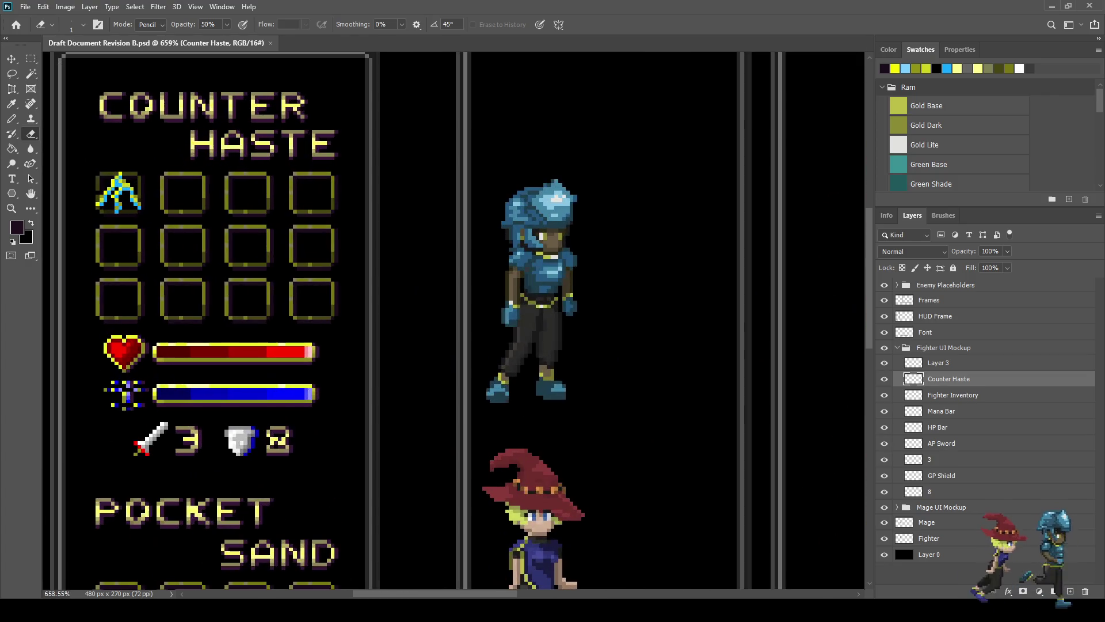
{"action": "scroll", "coordinate": [115, 190], "scroll_direction": "down", "scroll_amount": 1}
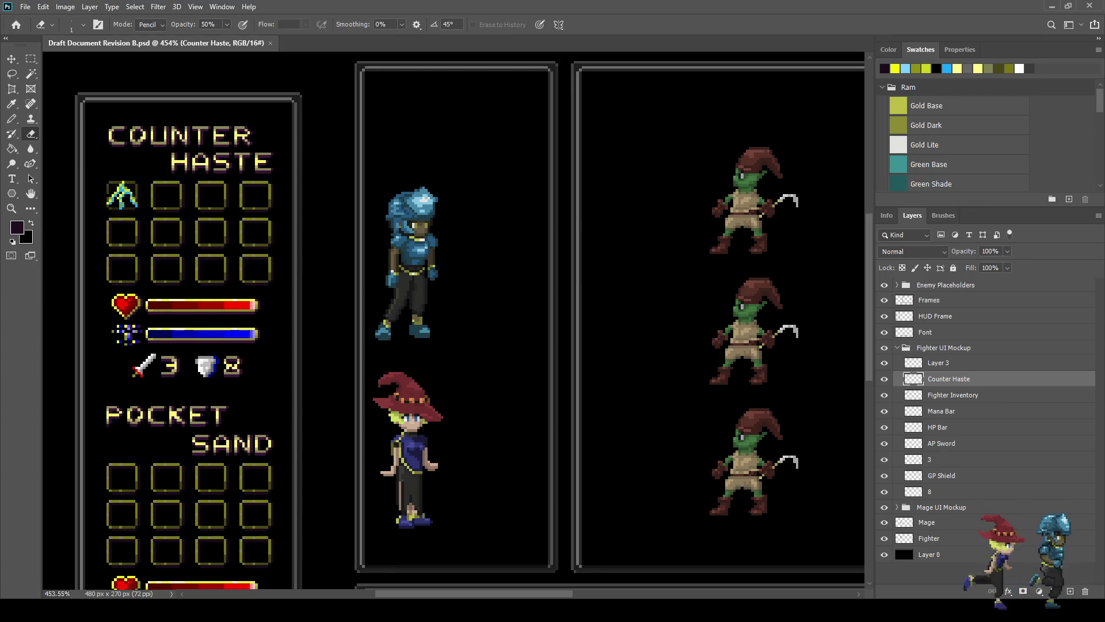
{"action": "key", "text": "ctrl+1"}
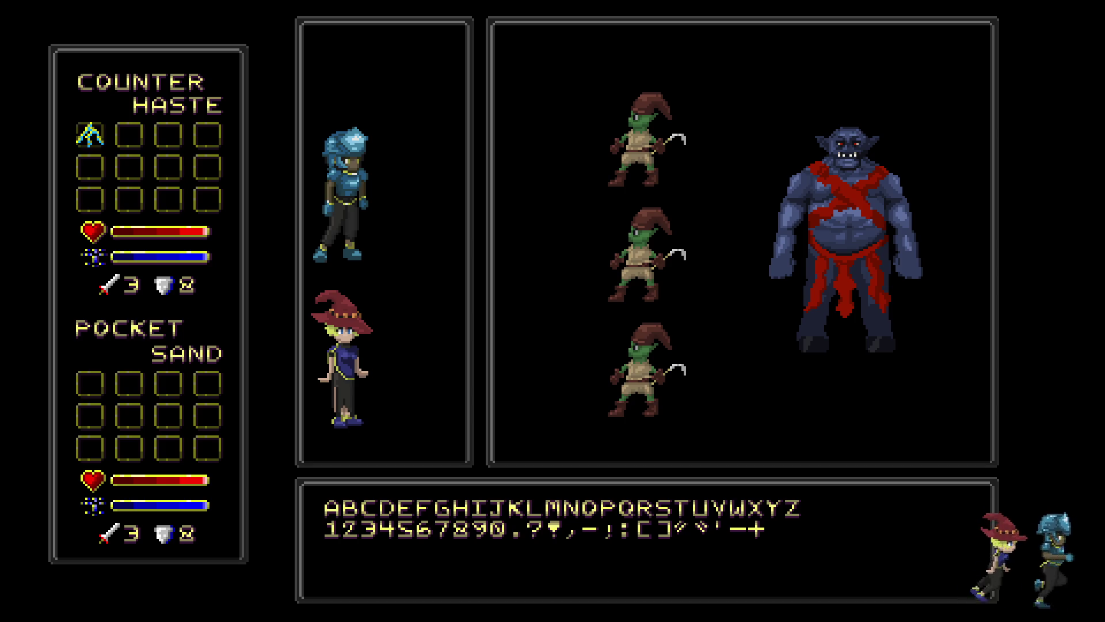
Step: Review the whole mockup at 100% and then fit it to the window
{"action": "scroll", "coordinate": [64, 152], "scroll_direction": "up", "scroll_amount": 3}
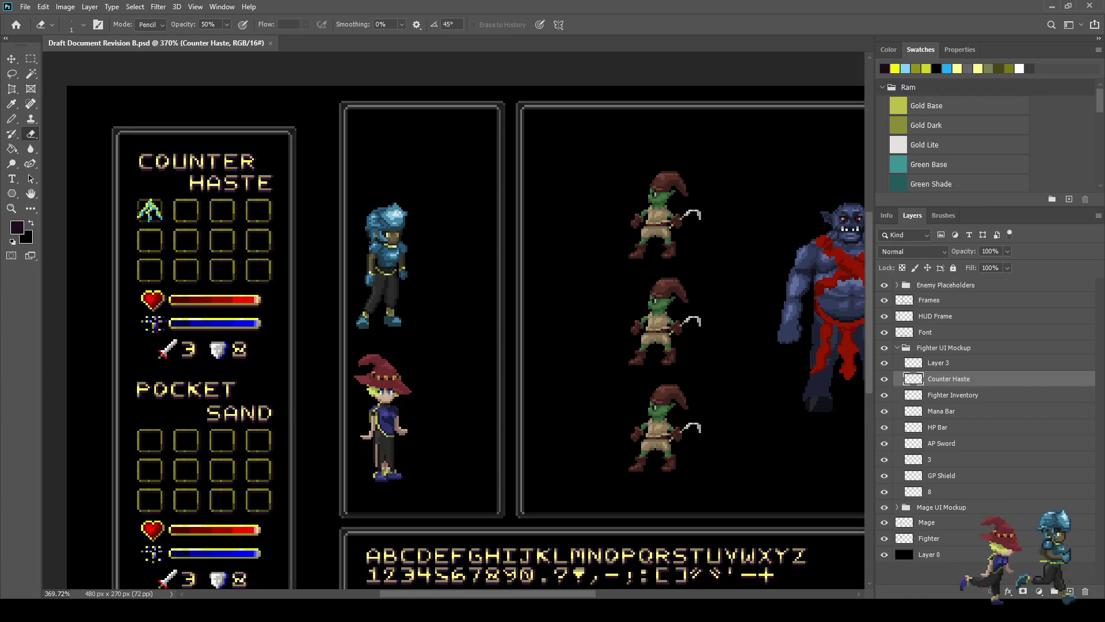
{"action": "scroll", "coordinate": [453, 321], "scroll_direction": "down", "scroll_amount": 3}
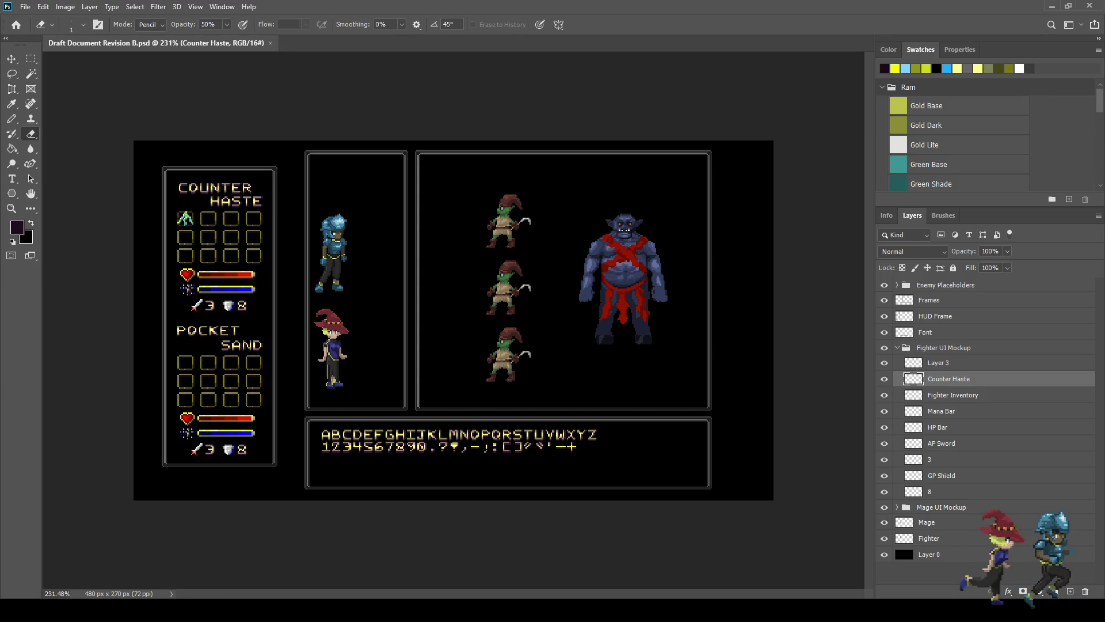
{"action": "scroll", "coordinate": [259, 256], "scroll_direction": "up", "scroll_amount": 5}
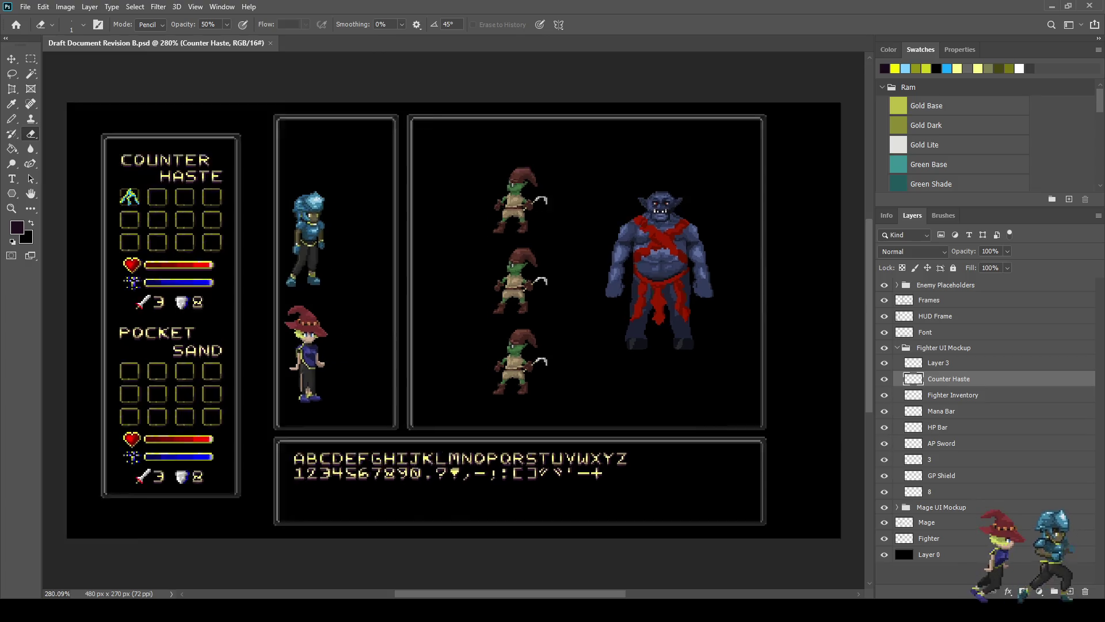
{"action": "scroll", "coordinate": [259, 257], "scroll_direction": "up", "scroll_amount": 4}
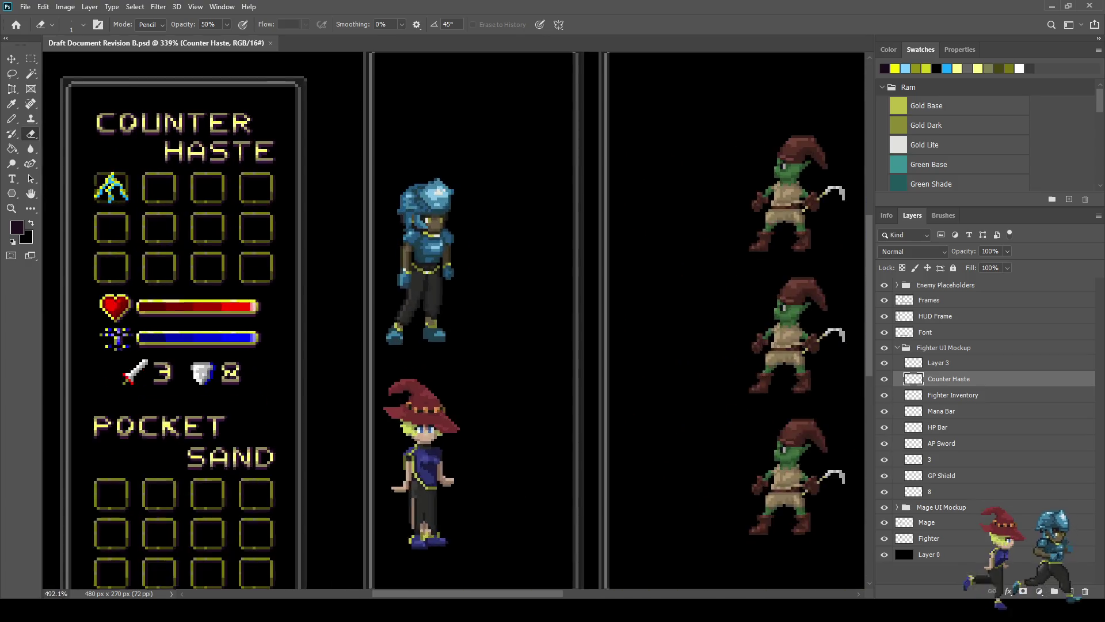
{"action": "scroll", "coordinate": [259, 257], "scroll_direction": "down", "scroll_amount": 2}
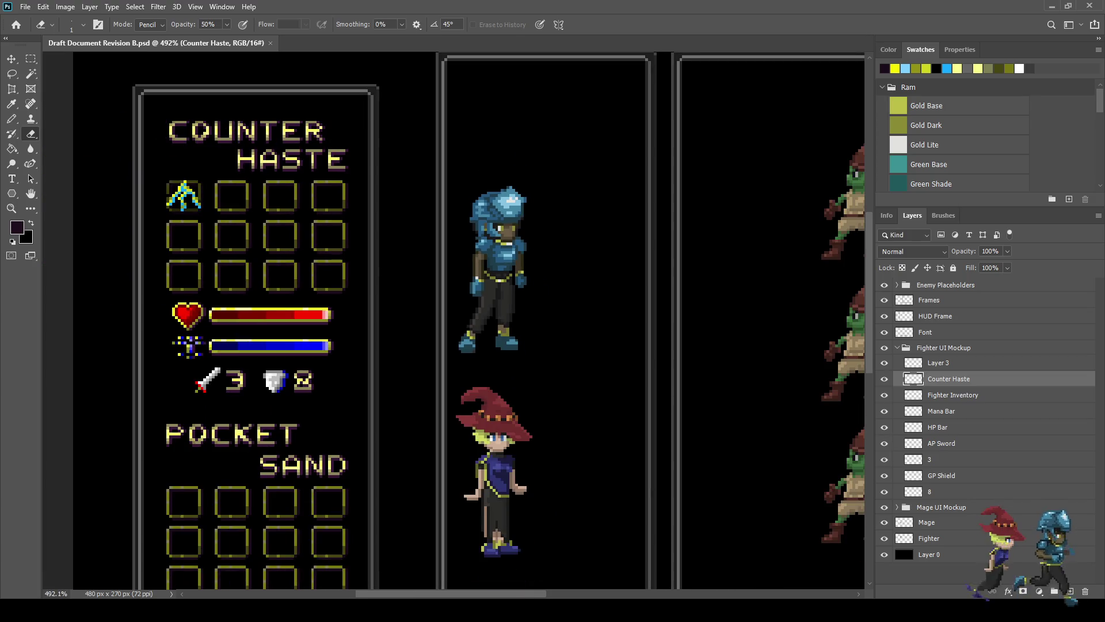
{"action": "scroll", "coordinate": [454, 320], "scroll_direction": "up", "scroll_amount": 2}
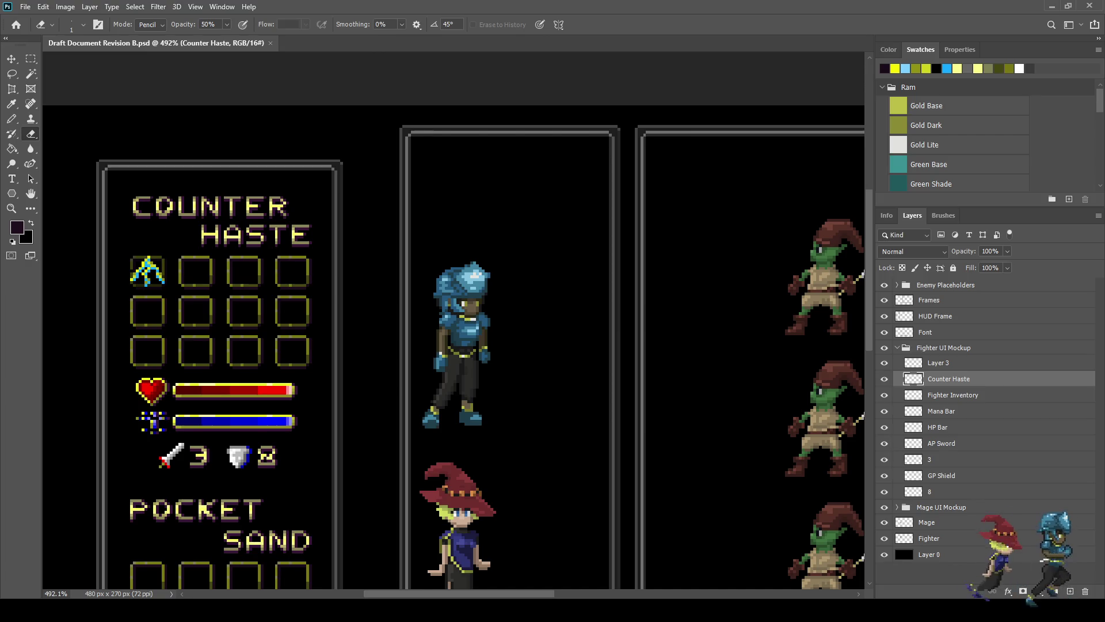
{"action": "scroll", "coordinate": [454, 325], "scroll_direction": "right", "scroll_amount": 10}
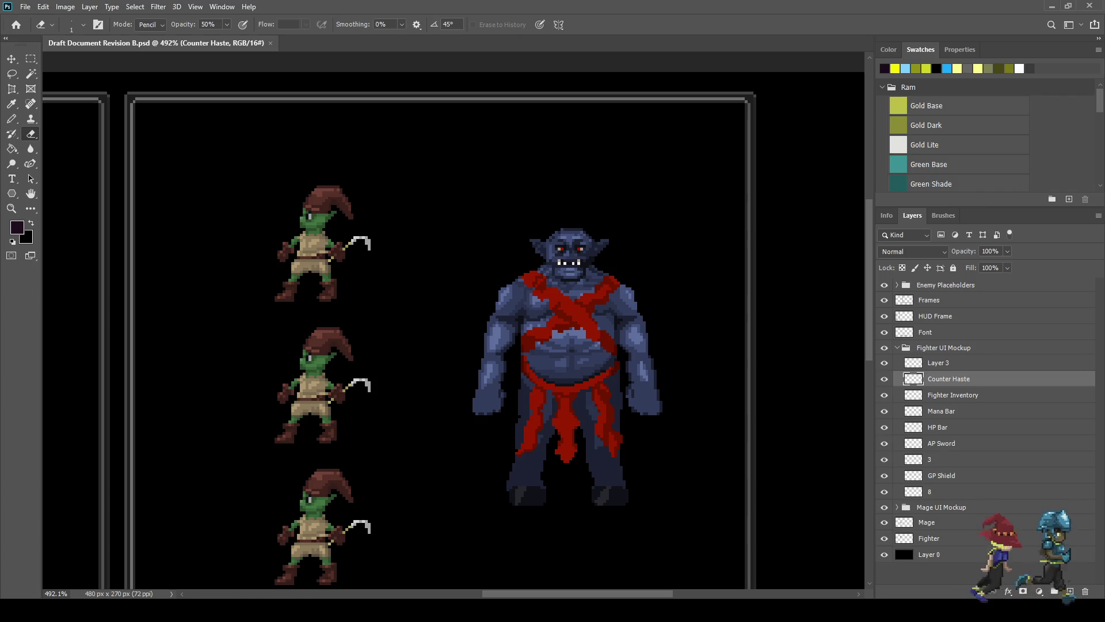
{"action": "scroll", "coordinate": [453, 324], "scroll_direction": "left", "scroll_amount": 10}
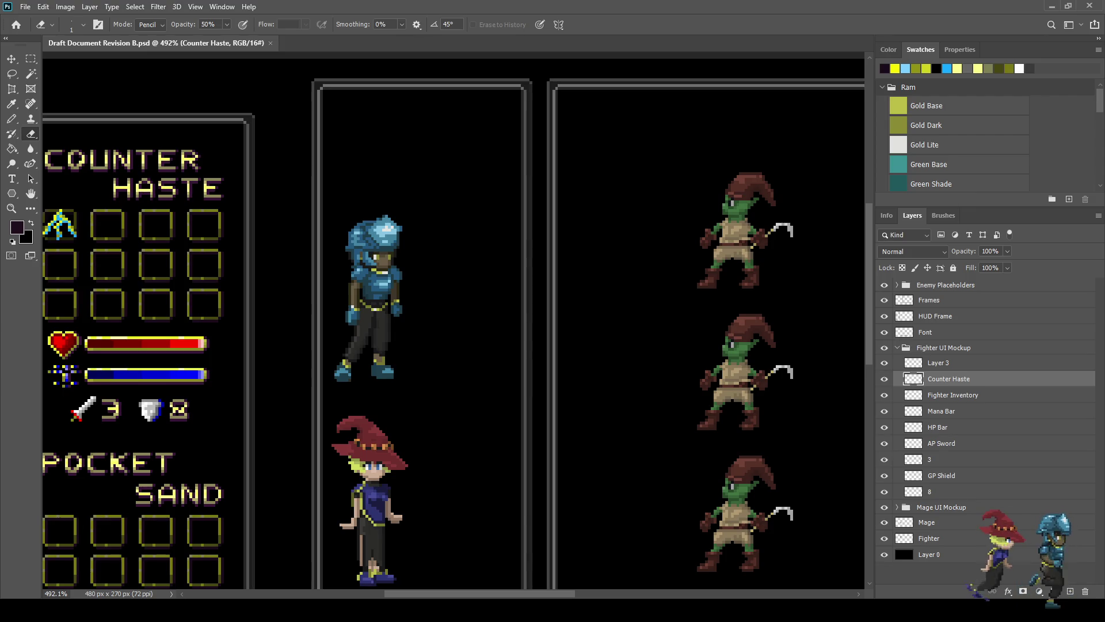
{"action": "scroll", "coordinate": [454, 322], "scroll_direction": "down", "scroll_amount": 3}
{"action": "scroll", "coordinate": [453, 322], "scroll_direction": "up", "scroll_amount": 2}
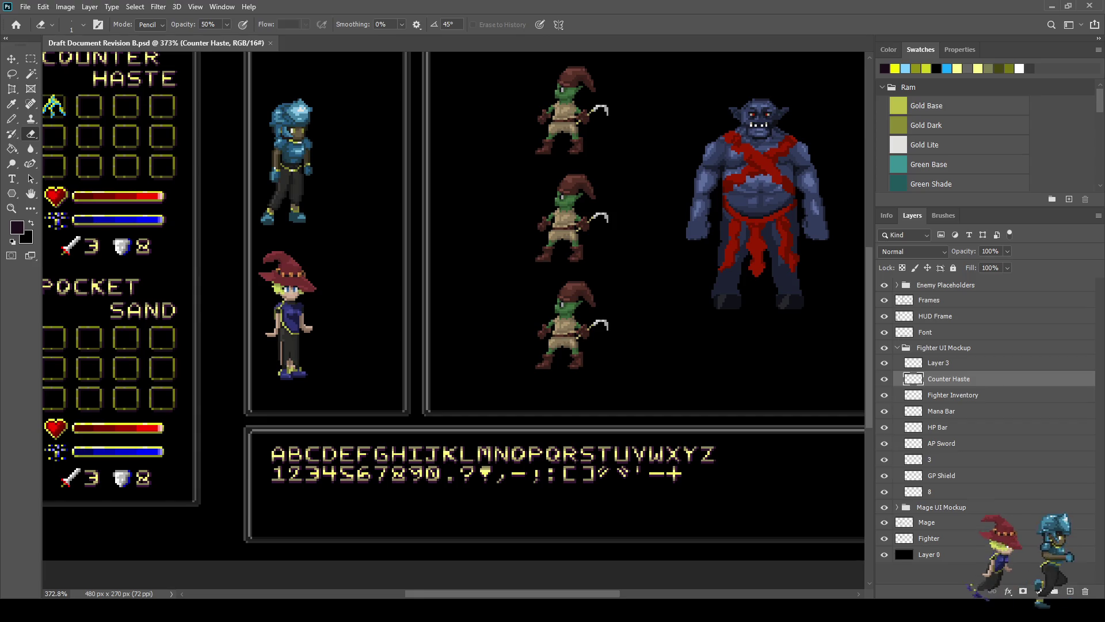
{"action": "key", "text": "ctrl+1"}
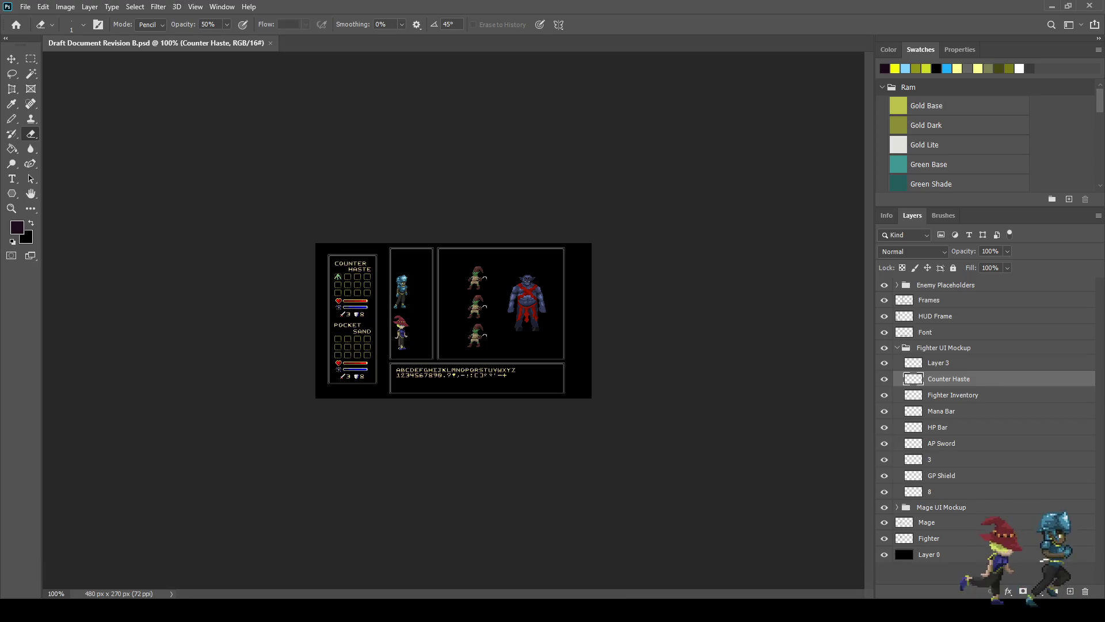
{"action": "key", "text": "ctrl+0"}
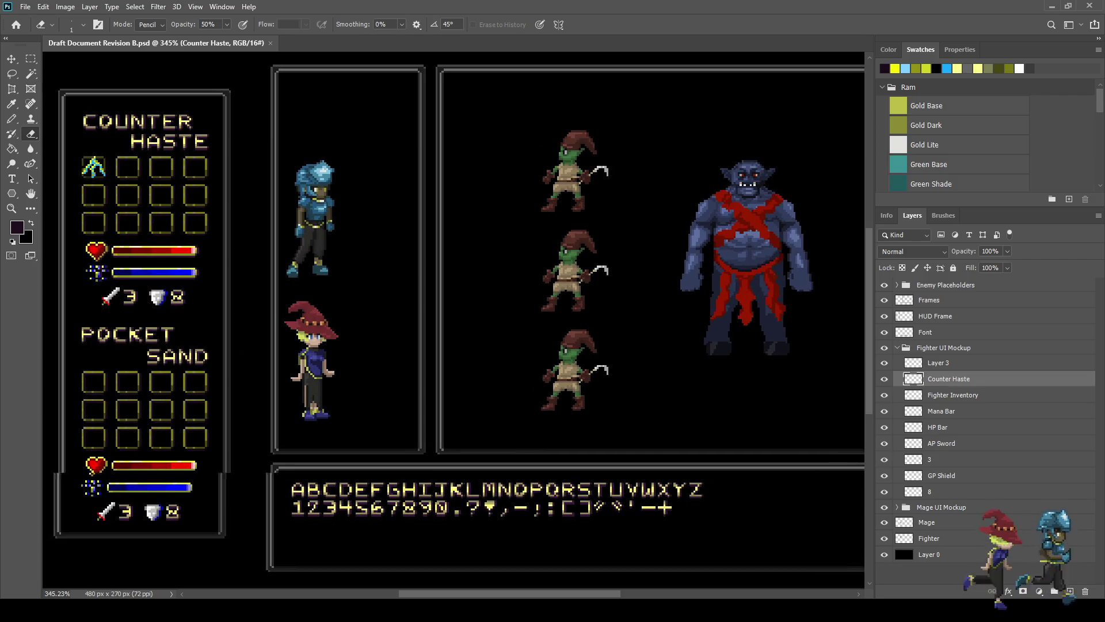
{"action": "scroll", "coordinate": [453, 325], "scroll_direction": "up", "scroll_amount": 2}
{"action": "scroll", "coordinate": [375, 204], "scroll_direction": "up", "scroll_amount": 3}
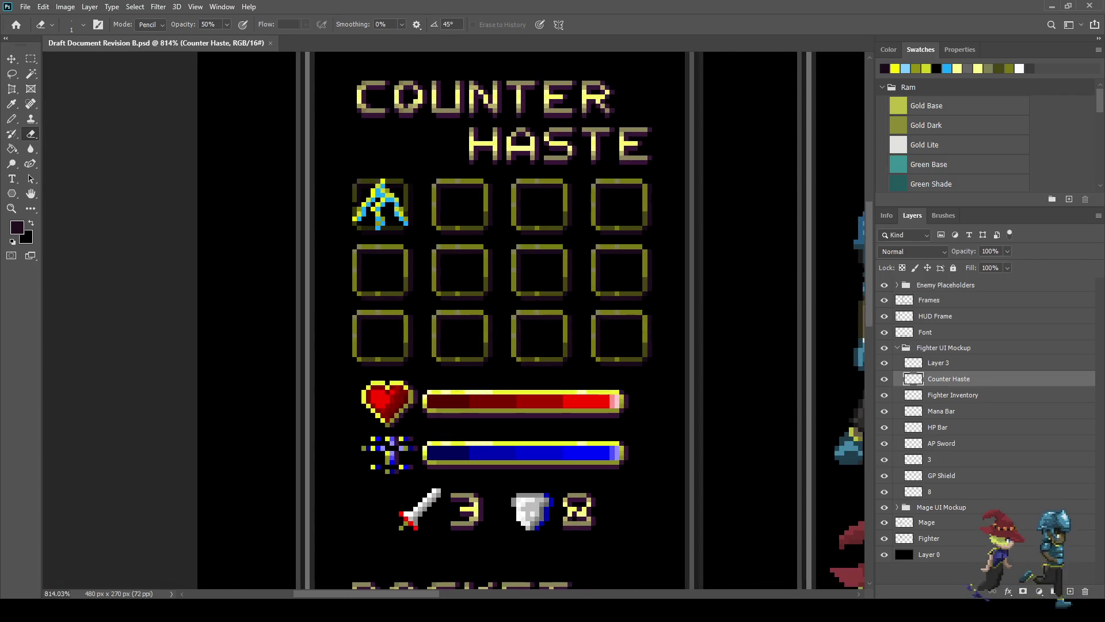
Step: Select Layer 3 and toggle the blue-yellow icon to compare with the empty slot, ready to sample colours
{"action": "key", "text": "alt+bracketright"}
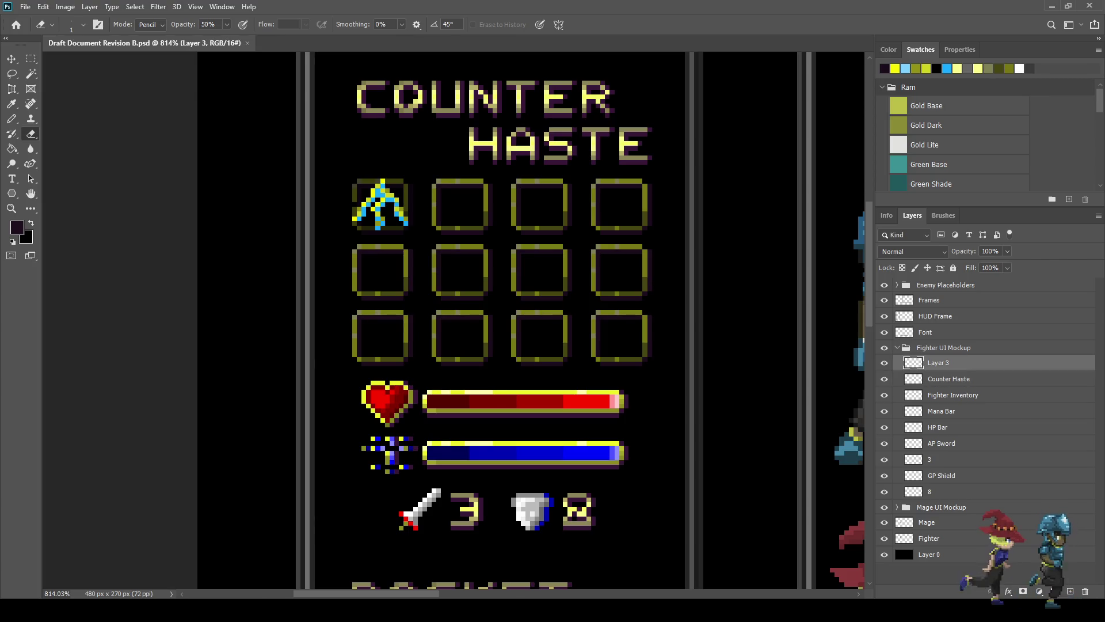
{"action": "key", "text": "ctrl+comma"}
{"action": "key", "text": "ctrl+comma"}
{"action": "key", "text": "ctrl+comma"}
{"action": "key", "text": "ctrl+comma"}
{"action": "scroll", "coordinate": [439, 163], "scroll_direction": "down", "scroll_amount": 2}
{"action": "scroll", "coordinate": [440, 163], "scroll_direction": "up", "scroll_amount": 5}
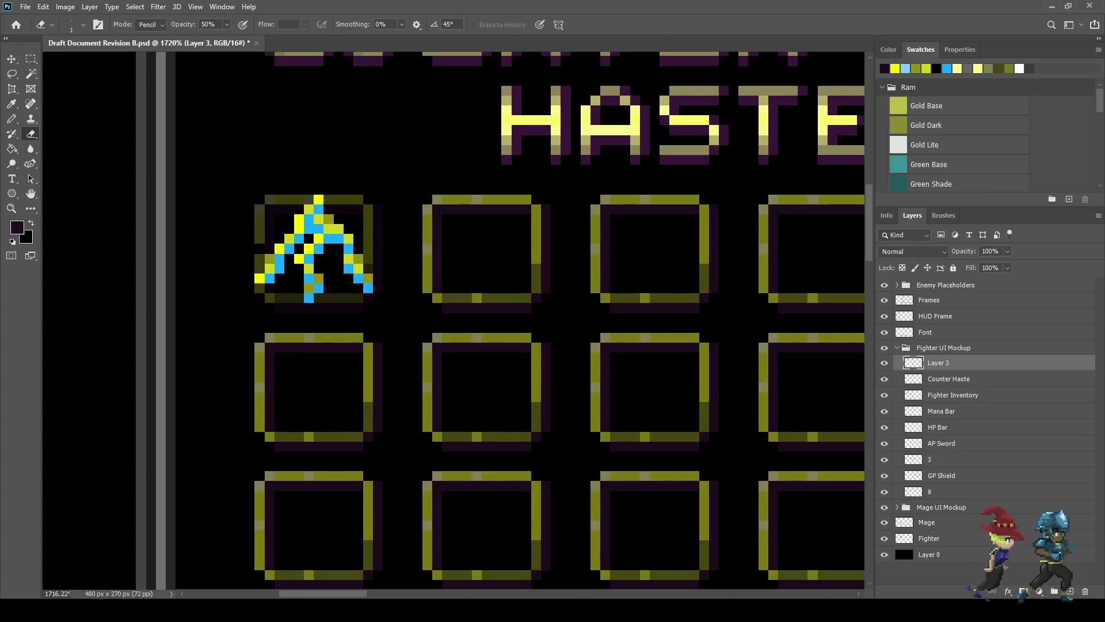
{"action": "scroll", "coordinate": [455, 186], "scroll_direction": "up", "scroll_amount": 1}
{"action": "key", "text": "i"}
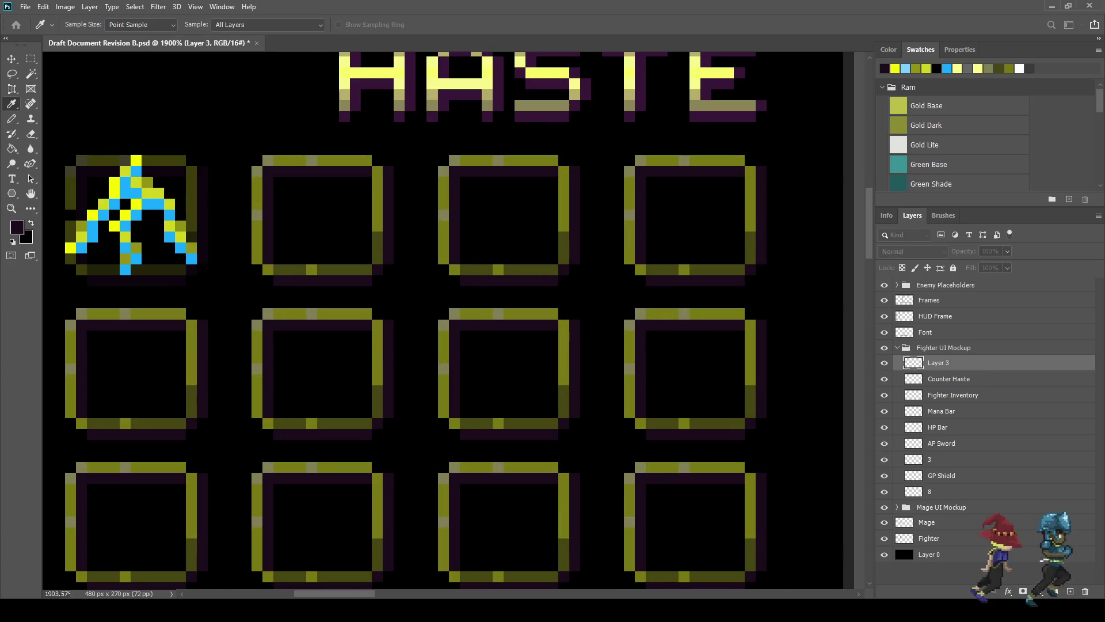
Step: Make white the foreground colour and sketch white Pencil pixels inside the second inventory slot
{"action": "key", "text": "d"}
{"action": "key", "text": "x"}
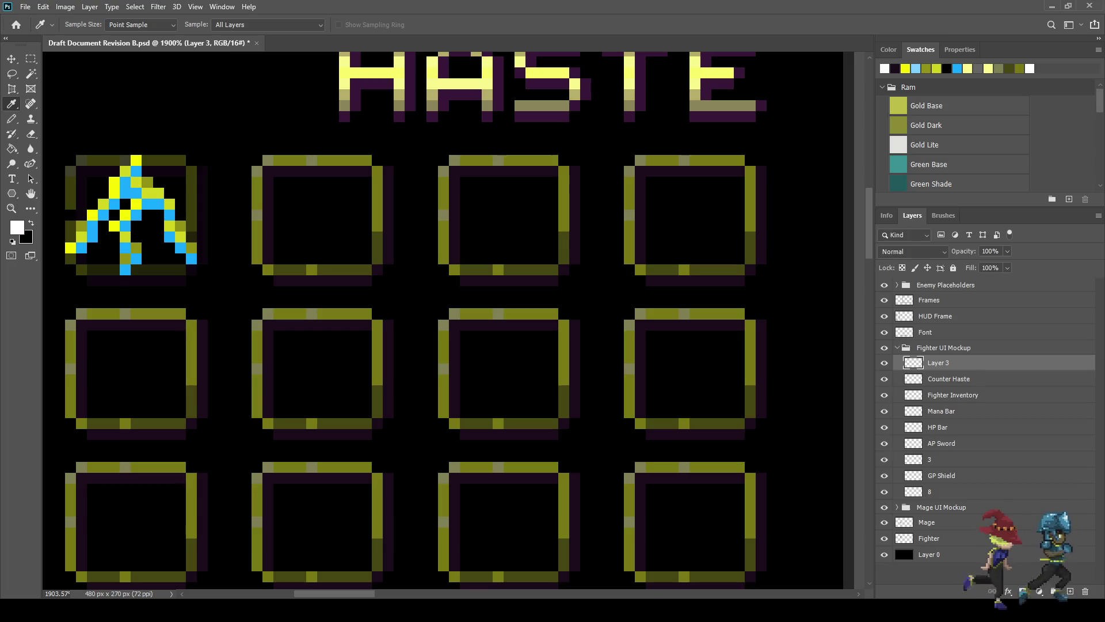
{"action": "key", "text": "b"}
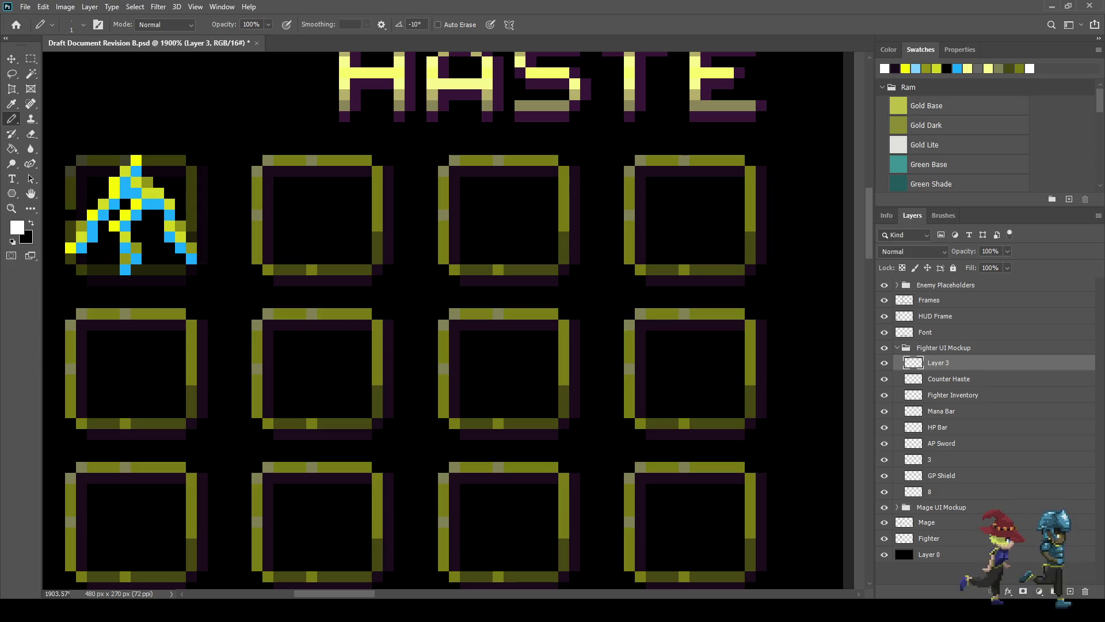
{"action": "scroll", "coordinate": [296, 232], "scroll_direction": "up", "scroll_amount": 3}
{"action": "mouse_move", "coordinate": [295, 175]}
{"action": "left_mouse_down"}
{"action": "mouse_move", "coordinate": [295, 159]}
{"action": "mouse_move", "coordinate": [368, 224]}
{"action": "mouse_move", "coordinate": [399, 208]}
{"action": "mouse_move", "coordinate": [399, 190]}
{"action": "mouse_move", "coordinate": [383, 239]}
{"action": "left_mouse_up"}
Step: Extend the white shape, then undo back to a single white pixel
{"action": "left_click_drag", "start_coordinate": [319, 175], "coordinate": [352, 175]}
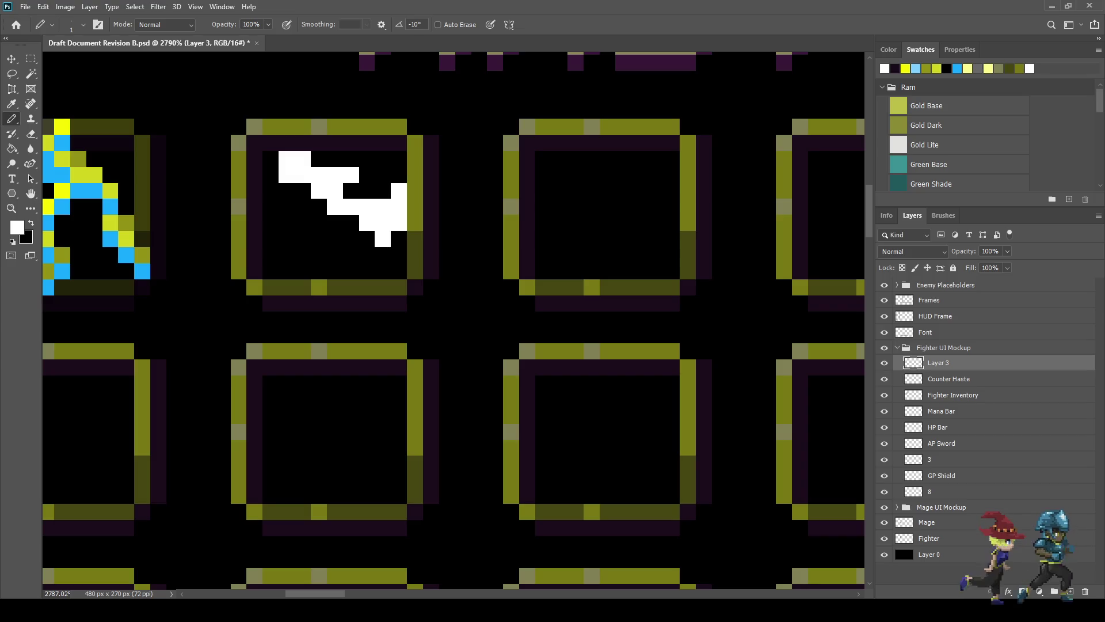
{"action": "left_click", "coordinate": [319, 208]}
{"action": "left_click_drag", "start_coordinate": [335, 223], "coordinate": [302, 190]}
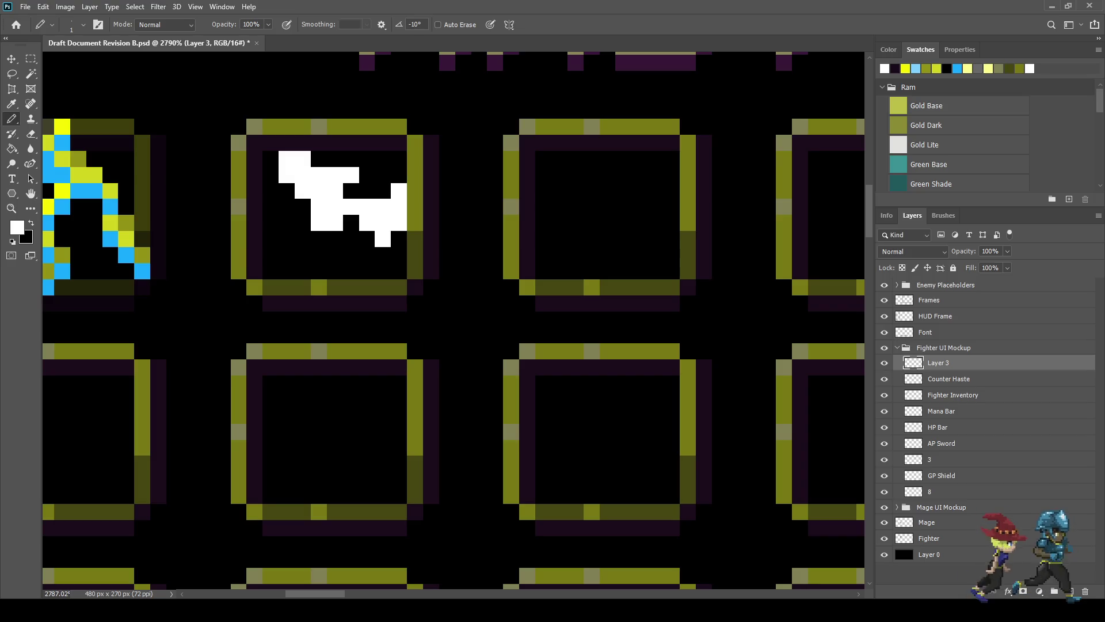
{"action": "scroll", "coordinate": [364, 226], "scroll_direction": "down", "scroll_amount": 6}
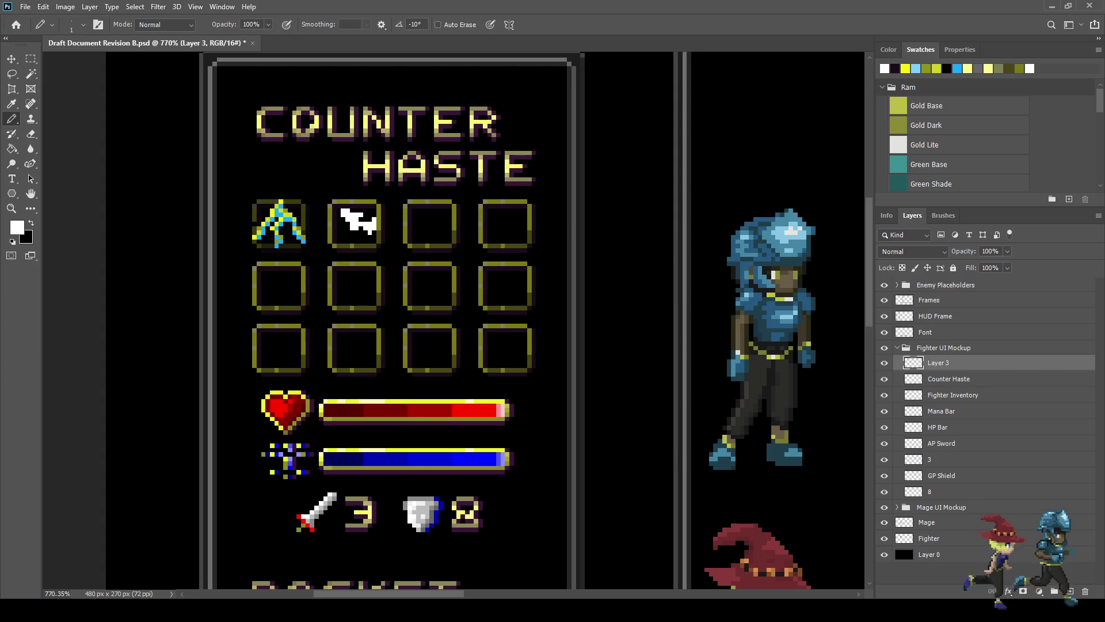
{"action": "scroll", "coordinate": [368, 223], "scroll_direction": "up", "scroll_amount": 4}
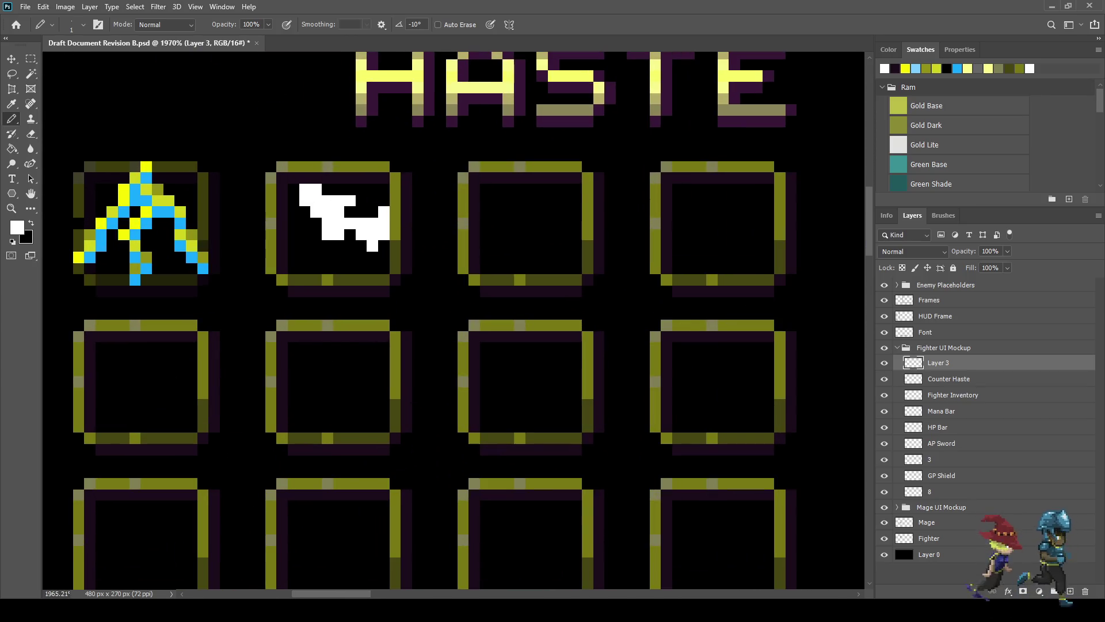
{"action": "key", "text": "ctrl+z"}
{"action": "key", "text": "ctrl+z"}
{"action": "key", "text": "ctrl+z"}
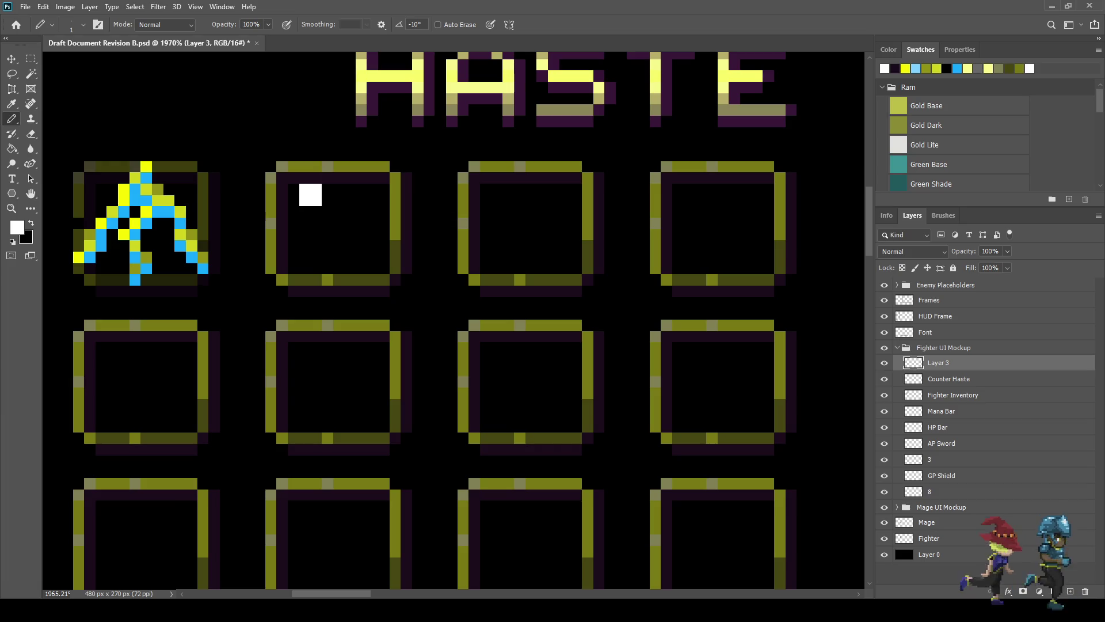
Step: Step back and forward in history to compare the A icon
{"action": "scroll", "coordinate": [312, 221], "scroll_direction": "down", "scroll_amount": 3}
{"action": "scroll", "coordinate": [277, 196], "scroll_direction": "up", "scroll_amount": 4}
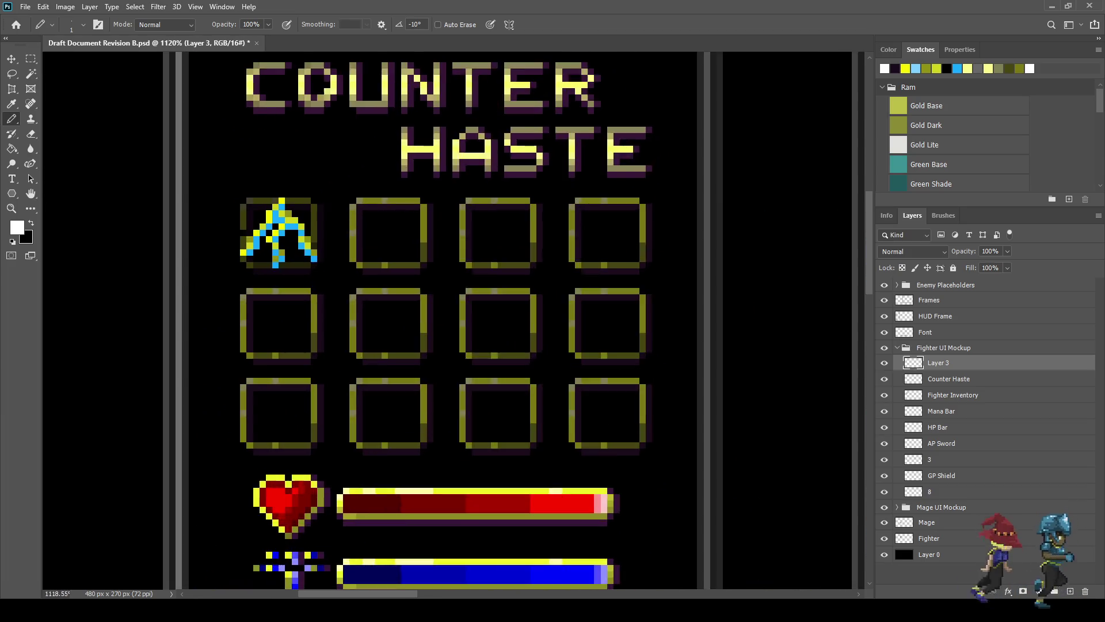
{"action": "key", "text": "ctrl+z"}
{"action": "key", "text": "ctrl+shift+z"}
{"action": "scroll", "coordinate": [339, 248], "scroll_direction": "up", "scroll_amount": 1}
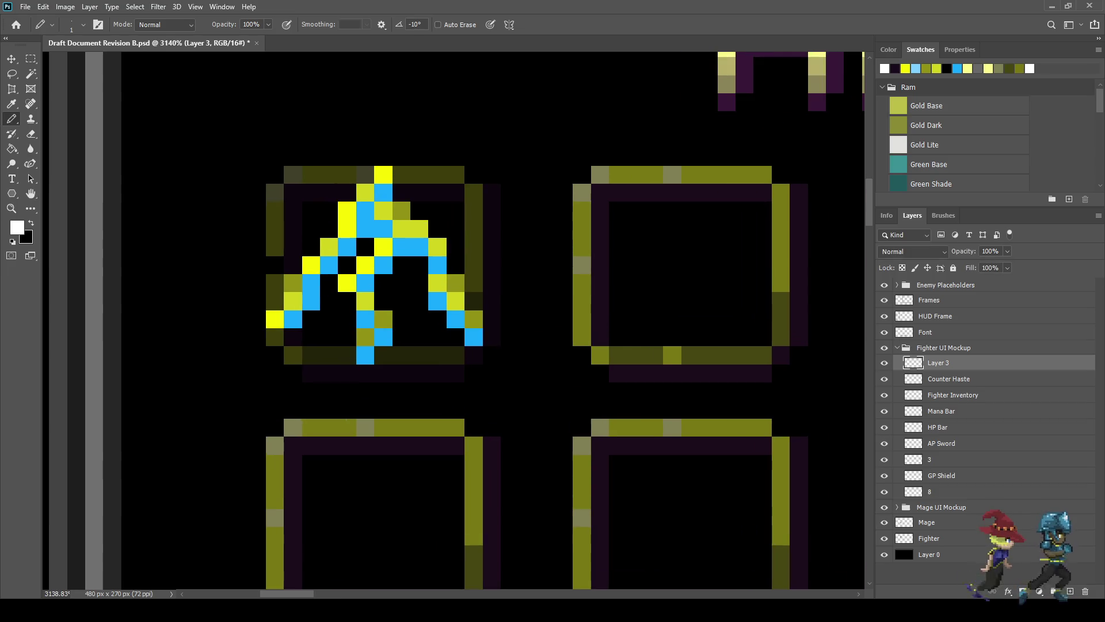
Step: Add white highlights along the A's left stroke and turn three yellow pixels white
{"action": "left_click", "coordinate": [365, 192]}
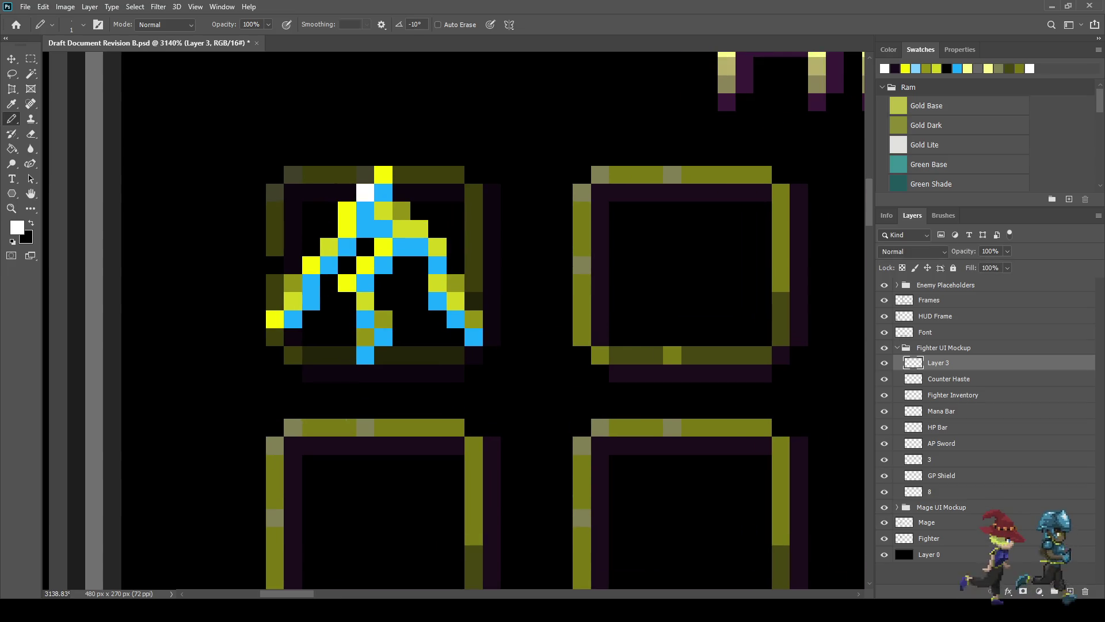
{"action": "left_click_drag", "start_coordinate": [348, 210], "coordinate": [347, 229]}
{"action": "left_click", "coordinate": [329, 247]}
{"action": "left_click", "coordinate": [312, 265]}
{"action": "left_click", "coordinate": [383, 247]}
{"action": "left_click", "coordinate": [365, 265]}
{"action": "left_click", "coordinate": [347, 283]}
{"action": "scroll", "coordinate": [325, 318], "scroll_direction": "down", "scroll_amount": 2}
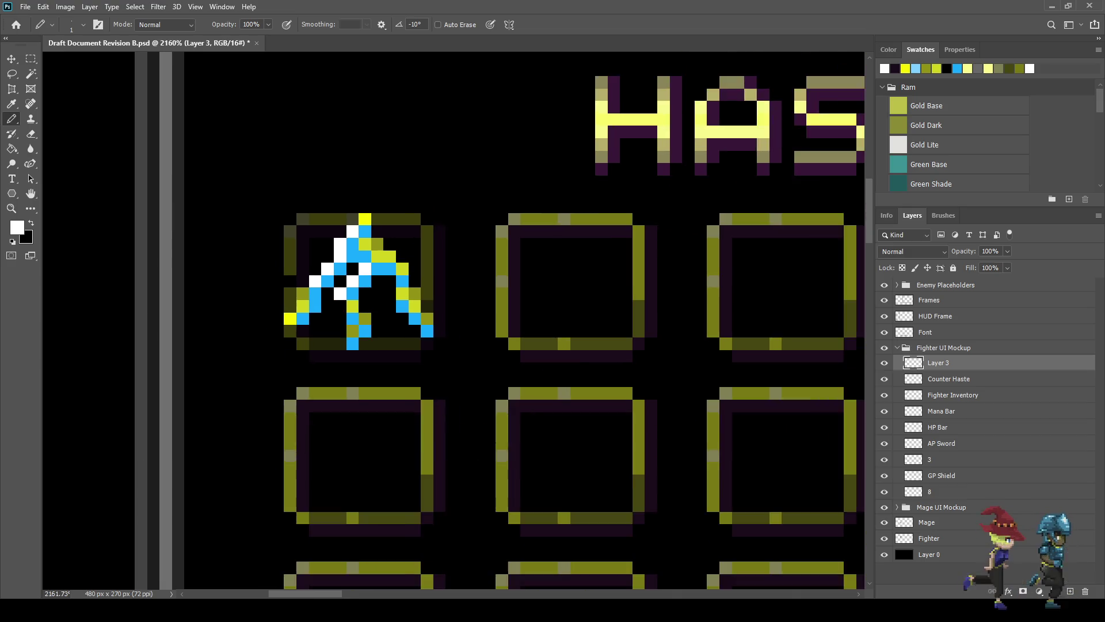
{"action": "scroll", "coordinate": [397, 350], "scroll_direction": "down", "scroll_amount": 10}
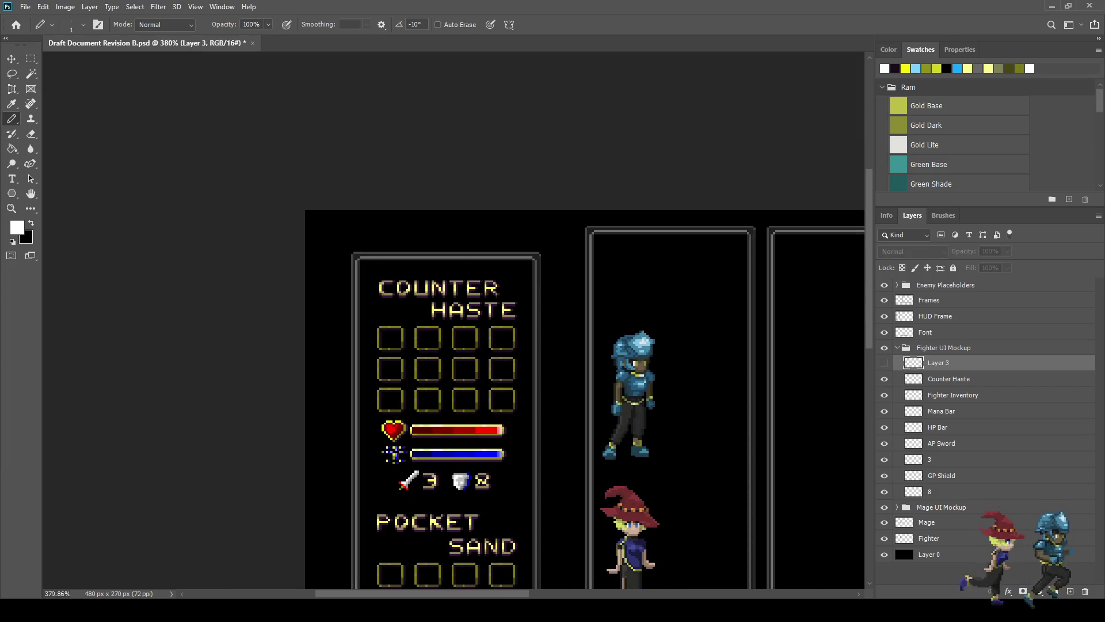
Step: Revert the document to its last saved state, discarding the white trial pixels
{"action": "key", "text": "ctrl+s"}
{"action": "scroll", "coordinate": [416, 345], "scroll_direction": "up", "scroll_amount": 5}
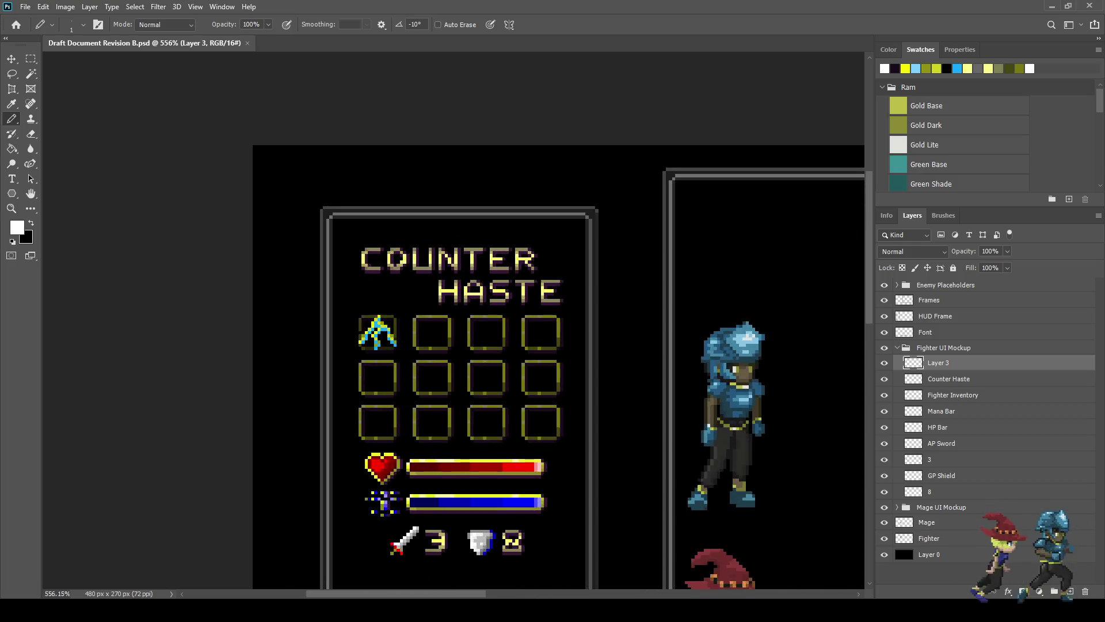
{"action": "scroll", "coordinate": [438, 343], "scroll_direction": "up", "scroll_amount": 3}
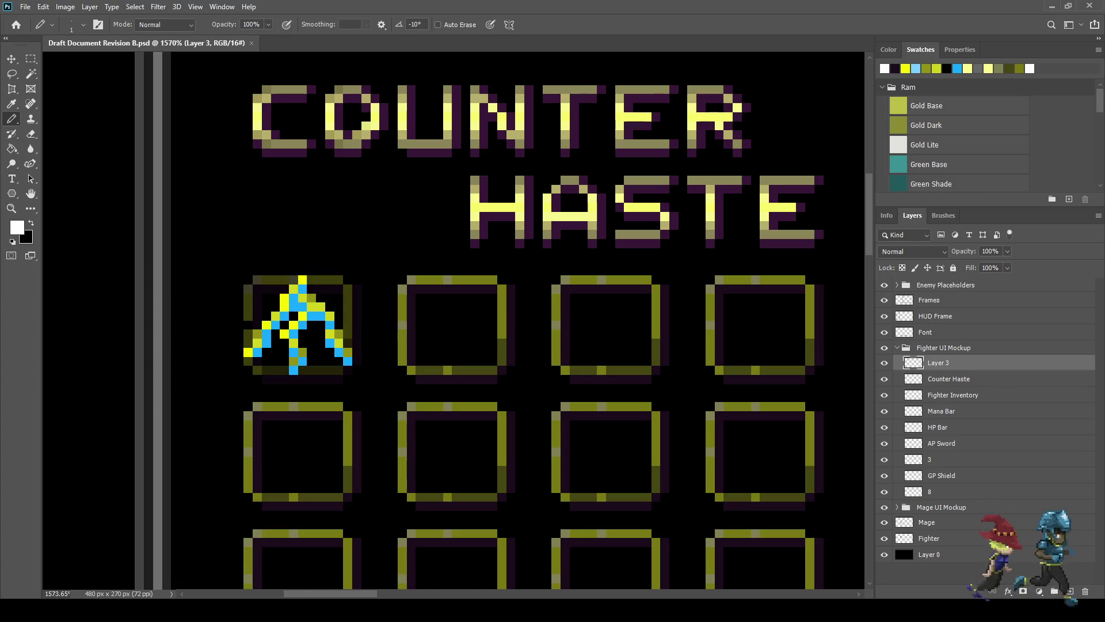
{"action": "key", "text": "i"}
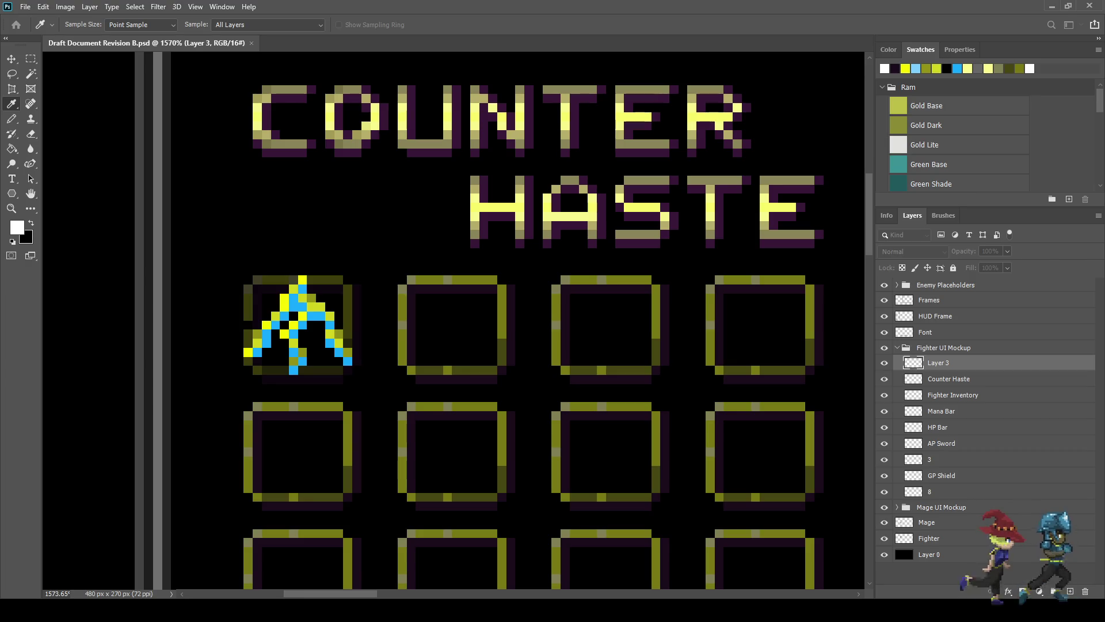
Step: Pencil a solid olive-gold crown in the second slot: gold centre plus left and right arms
{"action": "key", "text": "b"}
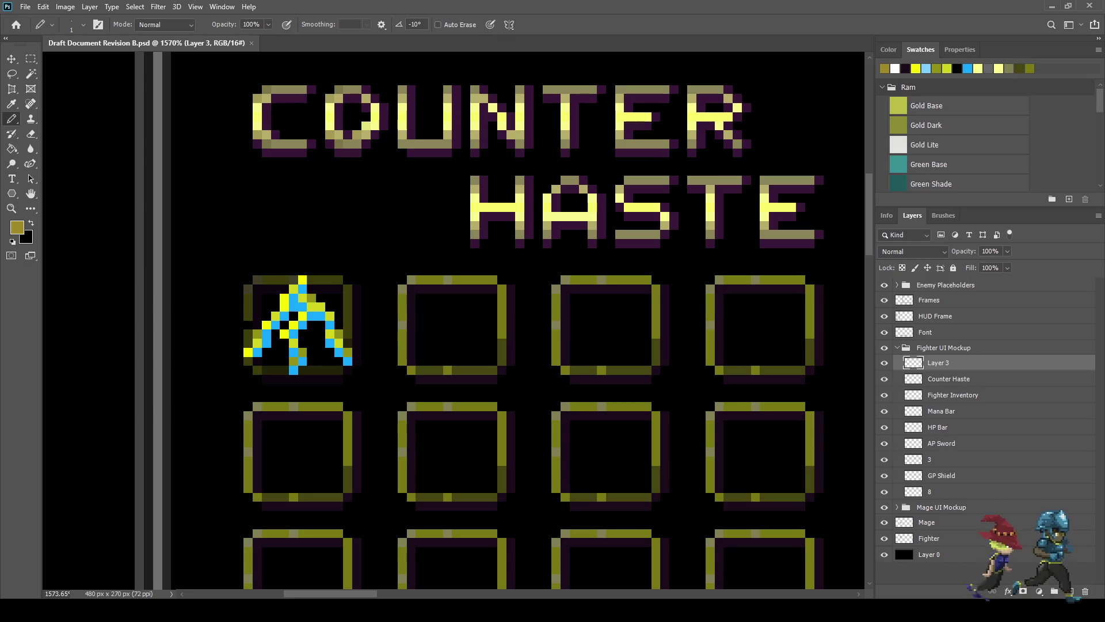
{"action": "scroll", "coordinate": [390, 337], "scroll_direction": "up", "scroll_amount": 3}
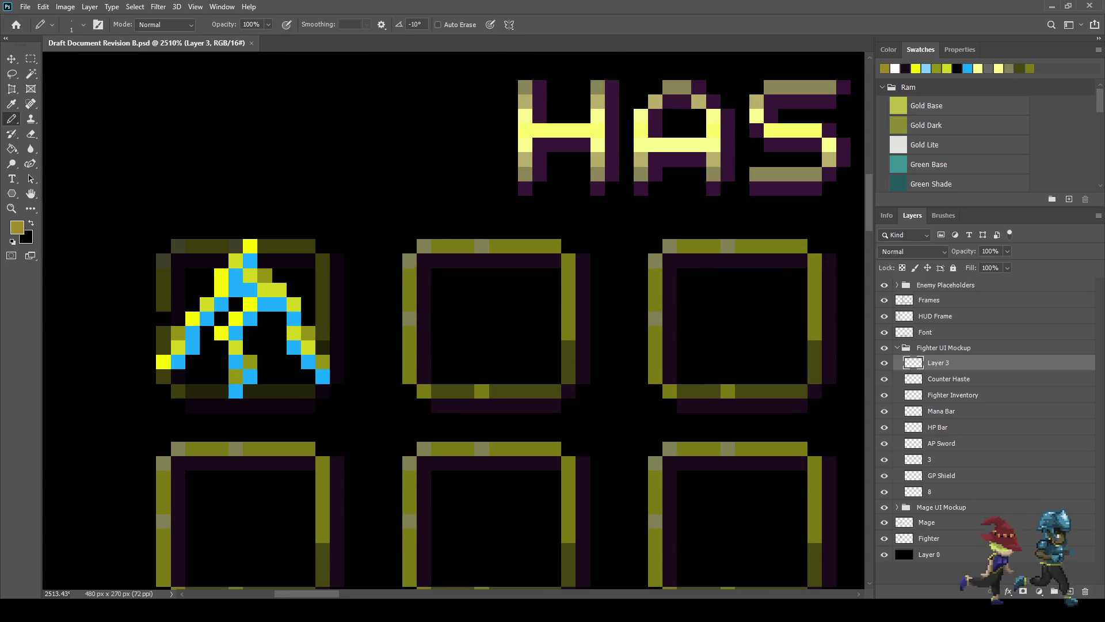
{"action": "mouse_move", "coordinate": [511, 275]}
{"action": "left_mouse_down"}
{"action": "mouse_move", "coordinate": [497, 304]}
{"action": "mouse_move", "coordinate": [481, 289]}
{"action": "mouse_move", "coordinate": [482, 319]}
{"action": "mouse_move", "coordinate": [438, 304]}
{"action": "mouse_move", "coordinate": [467, 319]}
{"action": "mouse_move", "coordinate": [453, 333]}
{"action": "mouse_move", "coordinate": [467, 348]}
{"action": "mouse_move", "coordinate": [453, 362]}
{"action": "mouse_move", "coordinate": [496, 347]}
{"action": "mouse_move", "coordinate": [539, 305]}
{"action": "mouse_move", "coordinate": [511, 305]}
{"action": "mouse_move", "coordinate": [496, 347]}
{"action": "mouse_move", "coordinate": [525, 362]}
{"action": "mouse_move", "coordinate": [488, 377]}
{"action": "mouse_move", "coordinate": [482, 362]}
{"action": "mouse_move", "coordinate": [453, 377]}
{"action": "mouse_move", "coordinate": [525, 377]}
{"action": "mouse_move", "coordinate": [468, 391]}
{"action": "left_mouse_up"}
{"action": "mouse_move", "coordinate": [424, 347]}
{"action": "left_mouse_down"}
{"action": "mouse_move", "coordinate": [423, 319]}
{"action": "mouse_move", "coordinate": [409, 304]}
{"action": "left_mouse_up"}
{"action": "left_click", "coordinate": [438, 319]}
{"action": "left_click", "coordinate": [409, 290]}
{"action": "mouse_move", "coordinate": [539, 347]}
{"action": "left_mouse_down"}
{"action": "mouse_move", "coordinate": [554, 332]}
{"action": "mouse_move", "coordinate": [539, 318]}
{"action": "left_mouse_up"}
{"action": "left_click", "coordinate": [553, 289]}
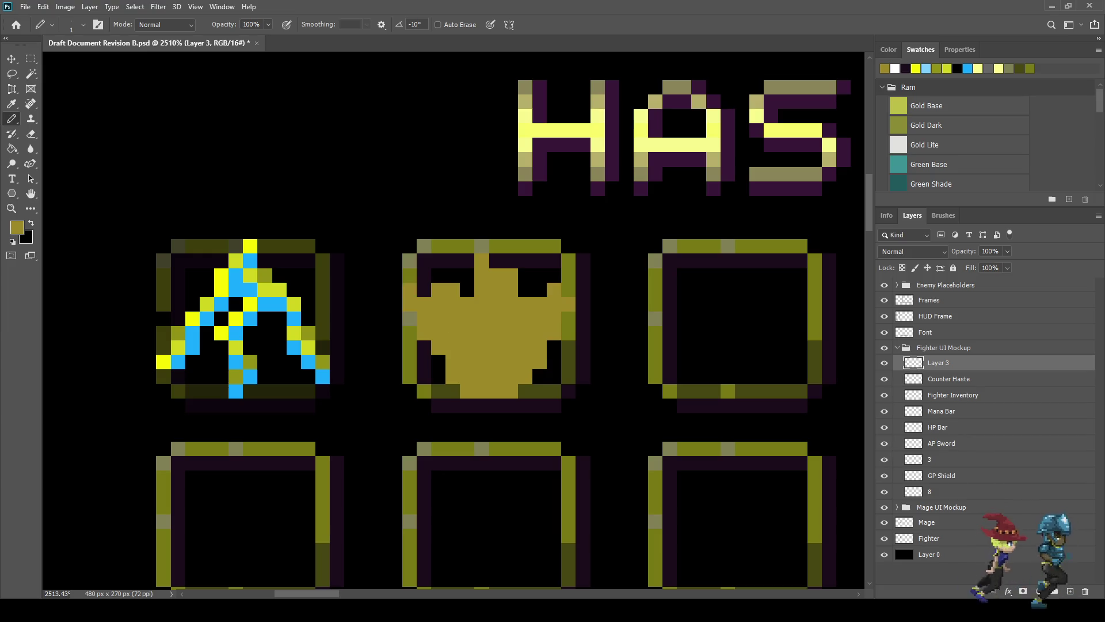
{"action": "key", "text": "i"}
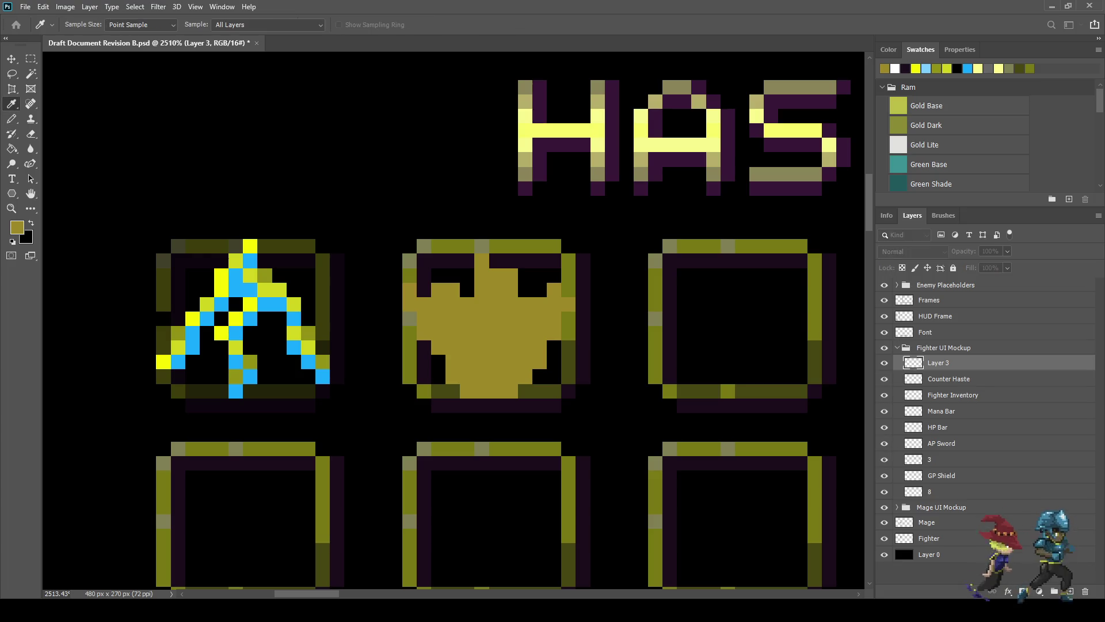
Step: Shade the crown's bottom, lower right, right edge and base with dark olive pixels
{"action": "key", "text": "b"}
{"action": "left_click", "coordinate": [510, 391]}
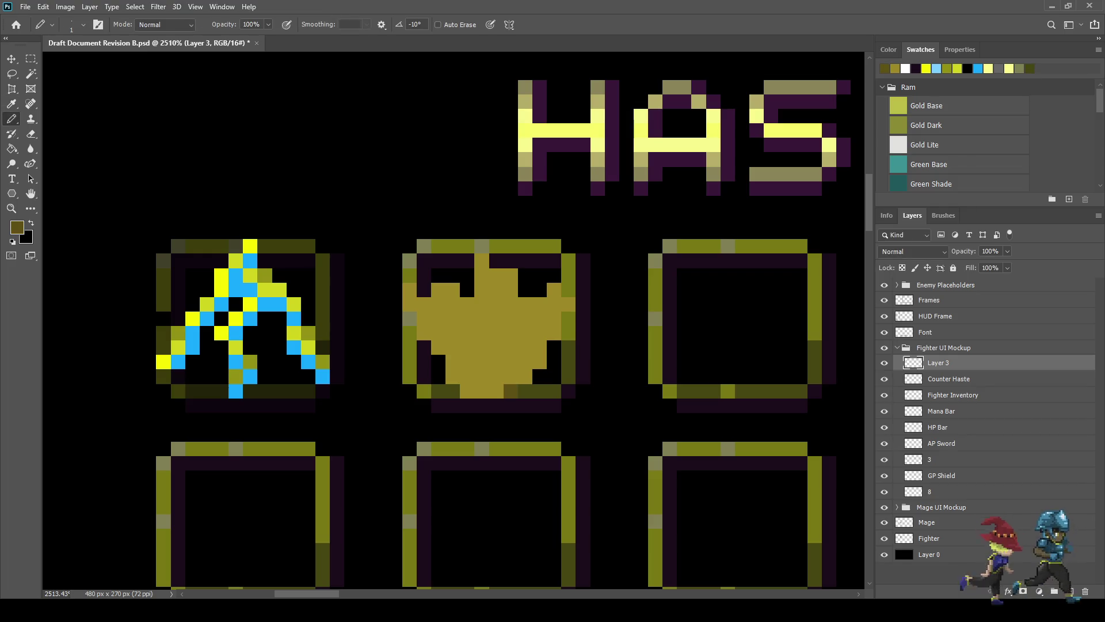
{"action": "left_click", "coordinate": [525, 376]}
{"action": "left_click", "coordinate": [540, 361]}
{"action": "left_click", "coordinate": [540, 347]}
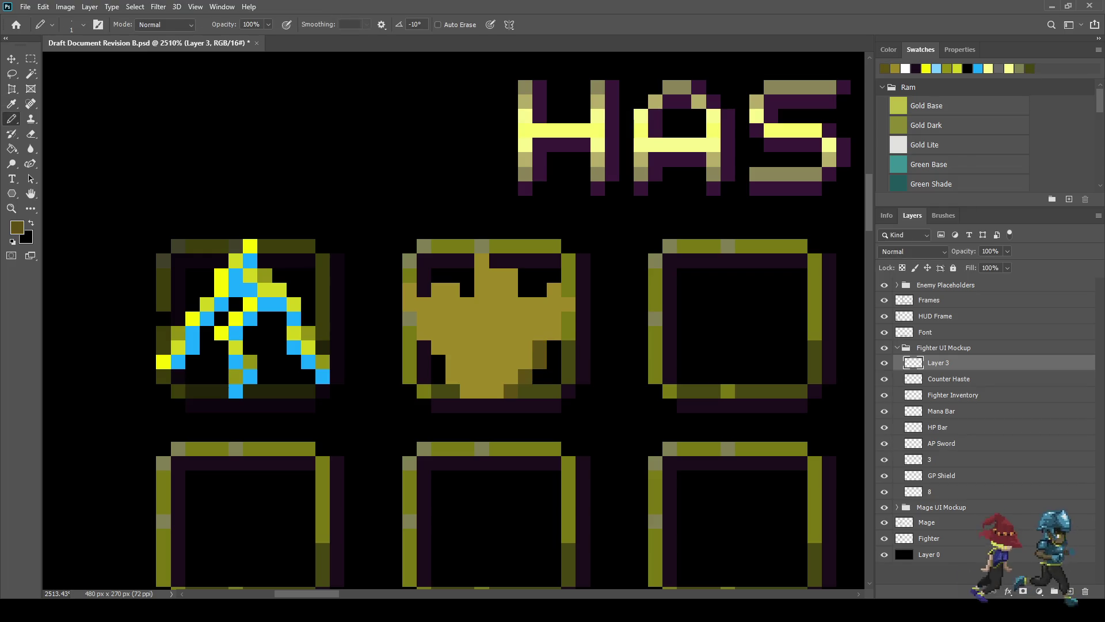
{"action": "left_click", "coordinate": [553, 333]}
{"action": "left_click", "coordinate": [568, 319]}
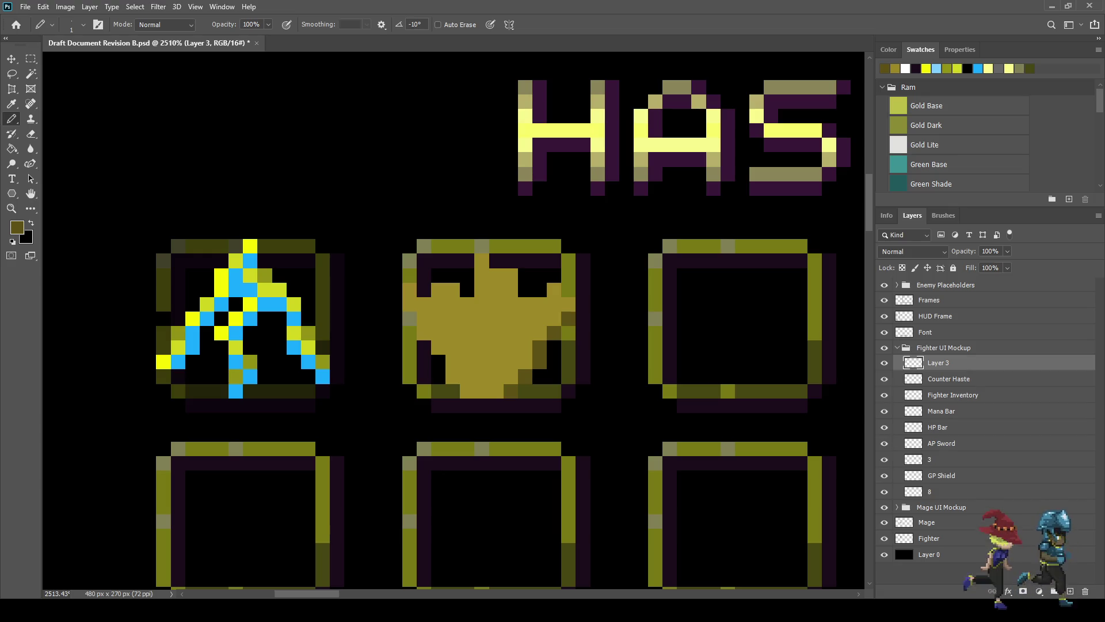
{"action": "left_click", "coordinate": [510, 332]}
{"action": "left_click", "coordinate": [497, 332]}
{"action": "left_click", "coordinate": [497, 347]}
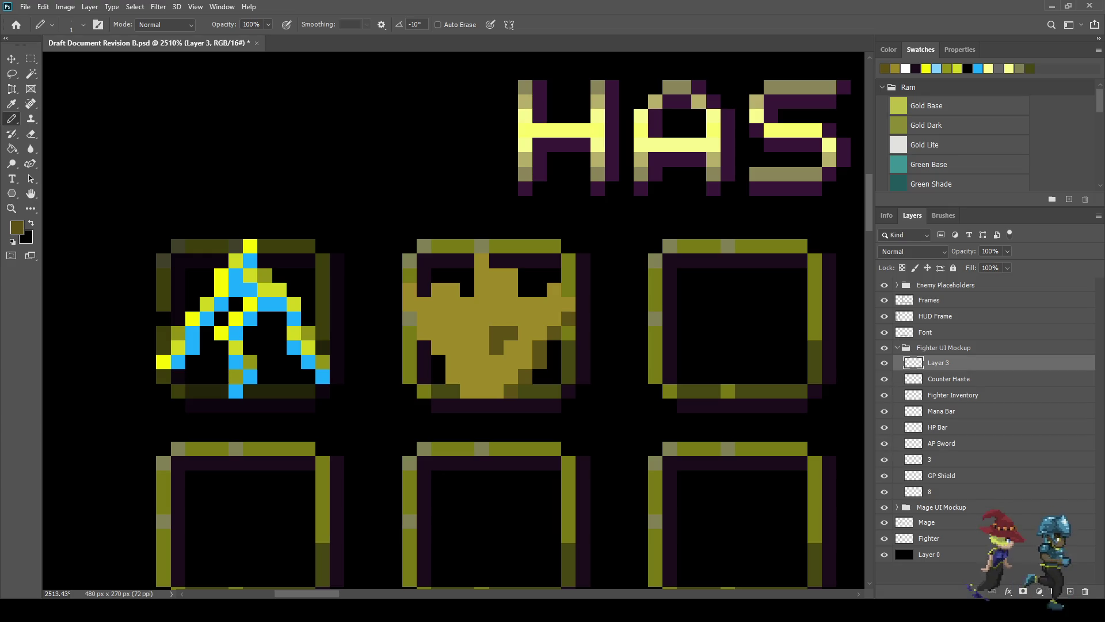
{"action": "left_click", "coordinate": [496, 362]}
{"action": "left_click", "coordinate": [482, 362]}
{"action": "left_click", "coordinate": [467, 361]}
{"action": "left_click", "coordinate": [481, 348]}
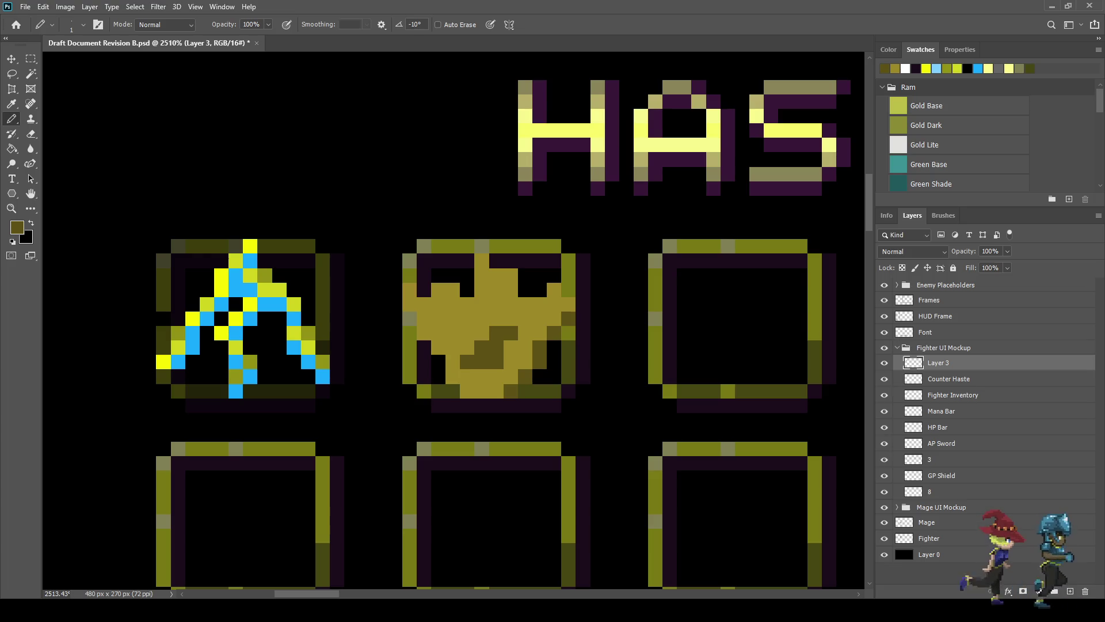
Step: Continue dark olive shading across the crown's left side, left arm, centre and right arm
{"action": "left_click", "coordinate": [467, 391]}
{"action": "left_click", "coordinate": [453, 376]}
{"action": "left_click", "coordinate": [453, 361]}
{"action": "left_click", "coordinate": [437, 348]}
{"action": "left_click", "coordinate": [424, 332]}
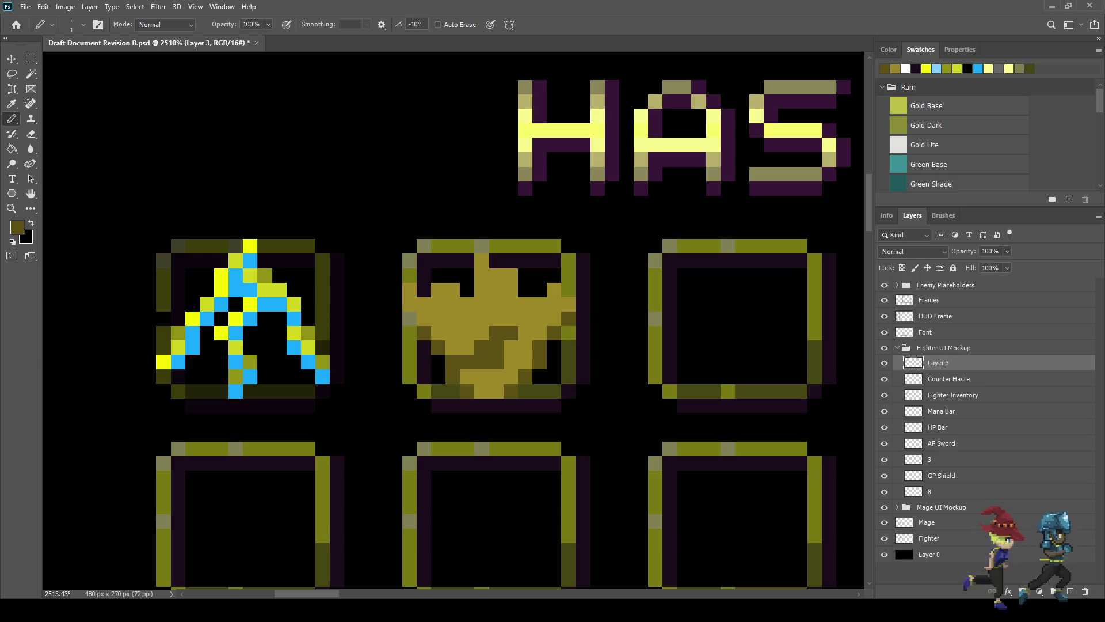
{"action": "left_click", "coordinate": [424, 319]}
{"action": "left_click", "coordinate": [410, 318]}
{"action": "left_click", "coordinate": [410, 305]}
{"action": "left_click", "coordinate": [466, 305]}
{"action": "left_click", "coordinate": [467, 318]}
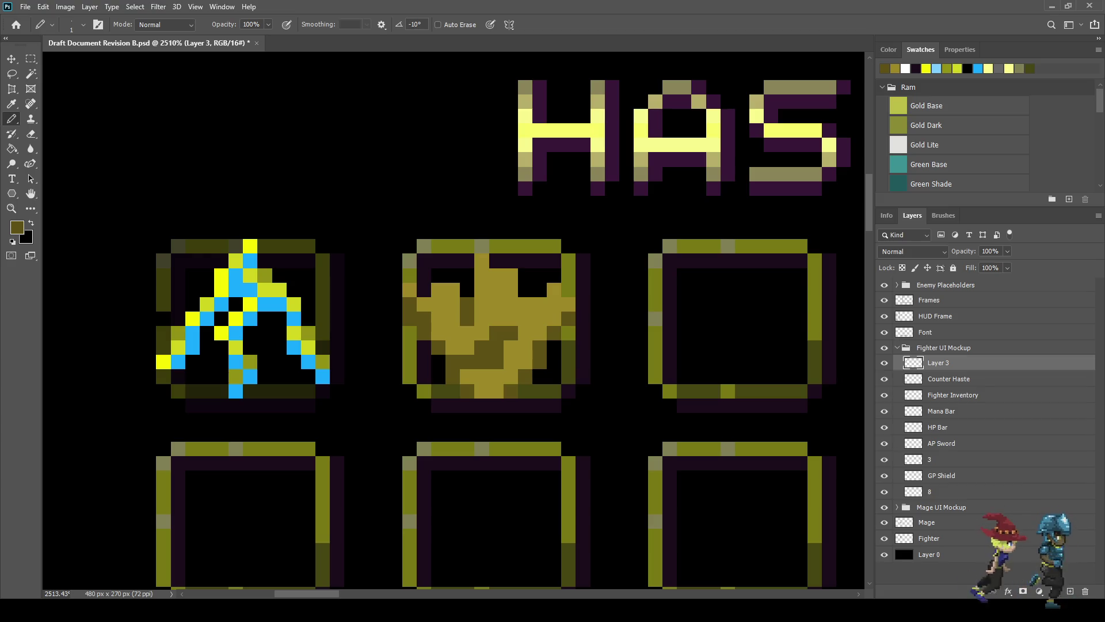
{"action": "left_click", "coordinate": [526, 305]}
{"action": "left_click", "coordinate": [510, 289]}
{"action": "left_click", "coordinate": [510, 275]}
{"action": "scroll", "coordinate": [455, 322], "scroll_direction": "down", "scroll_amount": 5}
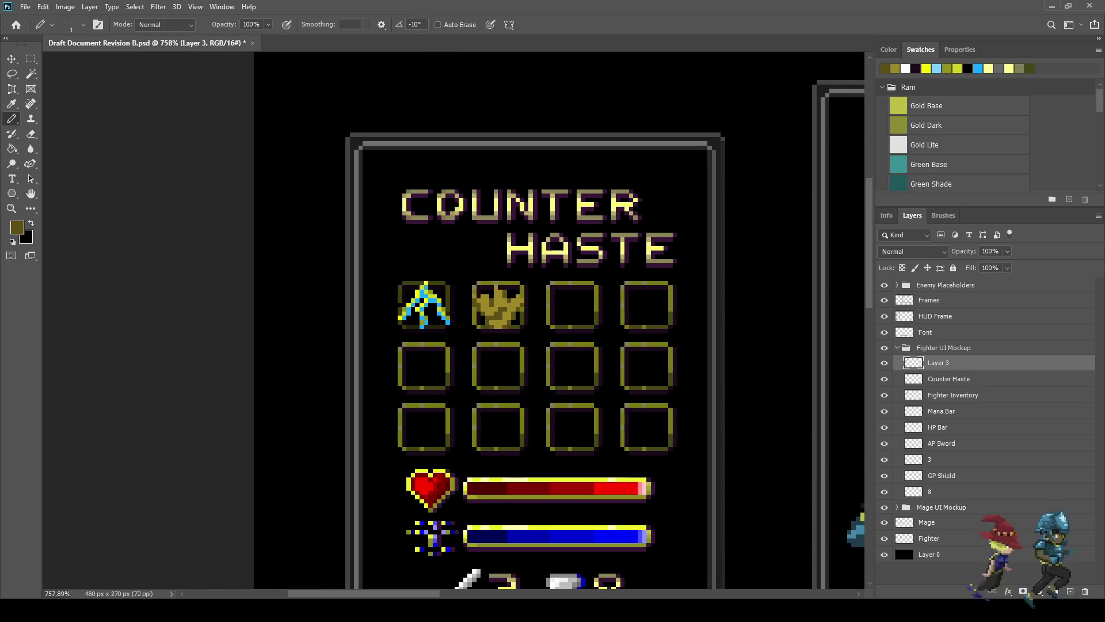
Step: Sample light gold and highlight the crown's top centre, upper left and upper right
{"action": "scroll", "coordinate": [455, 322], "scroll_direction": "up", "scroll_amount": 5}
{"action": "scroll", "coordinate": [518, 302], "scroll_direction": "up", "scroll_amount": 3}
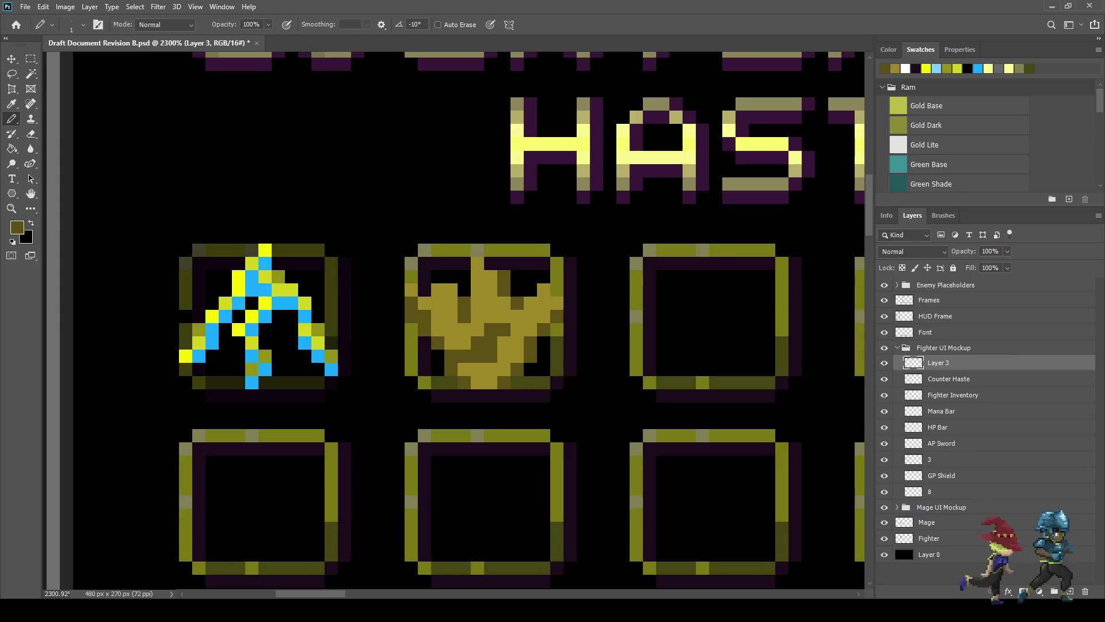
{"action": "key", "text": "i"}
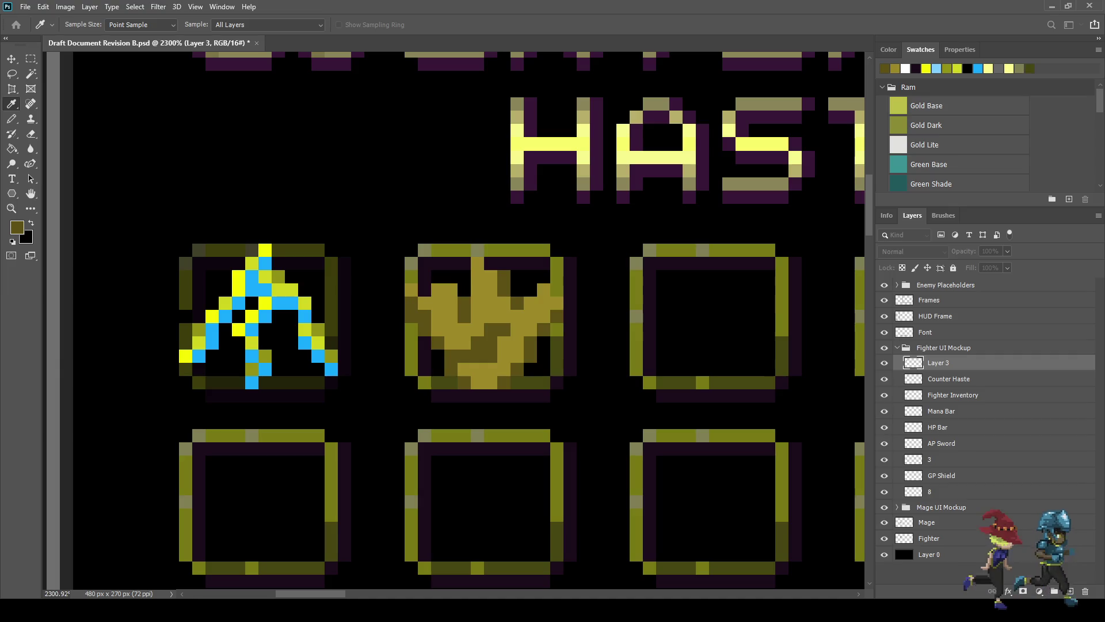
{"action": "left_click", "coordinate": [898, 105]}
{"action": "key", "text": "b"}
{"action": "left_click", "coordinate": [478, 263]}
{"action": "left_click", "coordinate": [478, 277]}
{"action": "left_click", "coordinate": [438, 290]}
{"action": "left_click", "coordinate": [425, 303]}
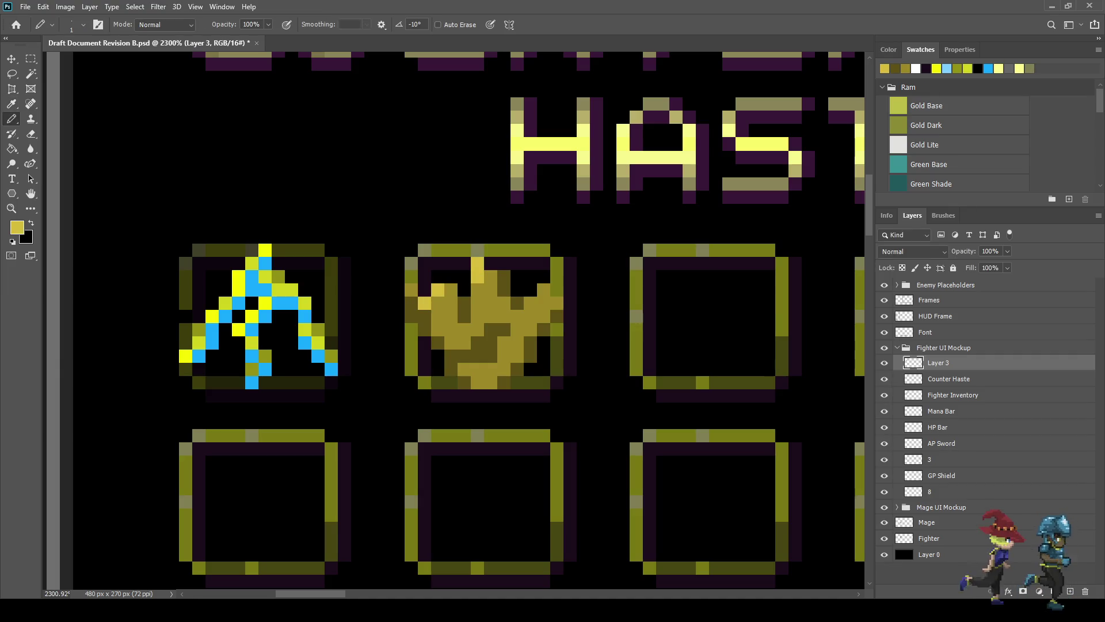
{"action": "left_click", "coordinate": [544, 290]}
{"action": "left_click", "coordinate": [530, 304]}
Step: Add light-gold highlight pixels lower on the crown, undoing two misplaced ones
{"action": "left_click", "coordinate": [504, 342]}
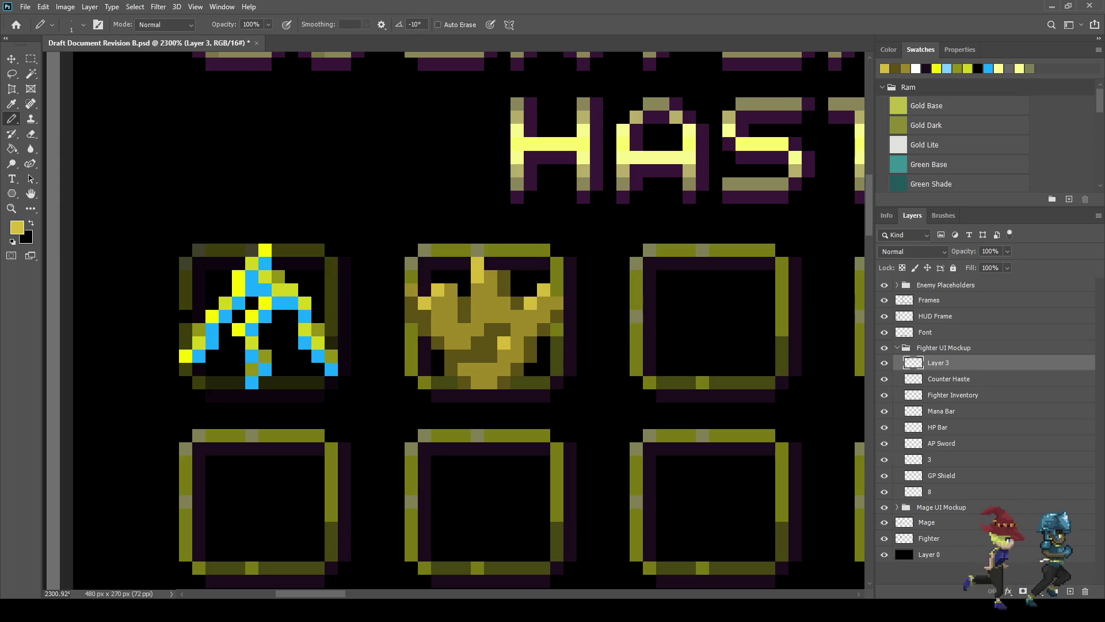
{"action": "key", "text": "ctrl+z"}
{"action": "left_click", "coordinate": [490, 303]}
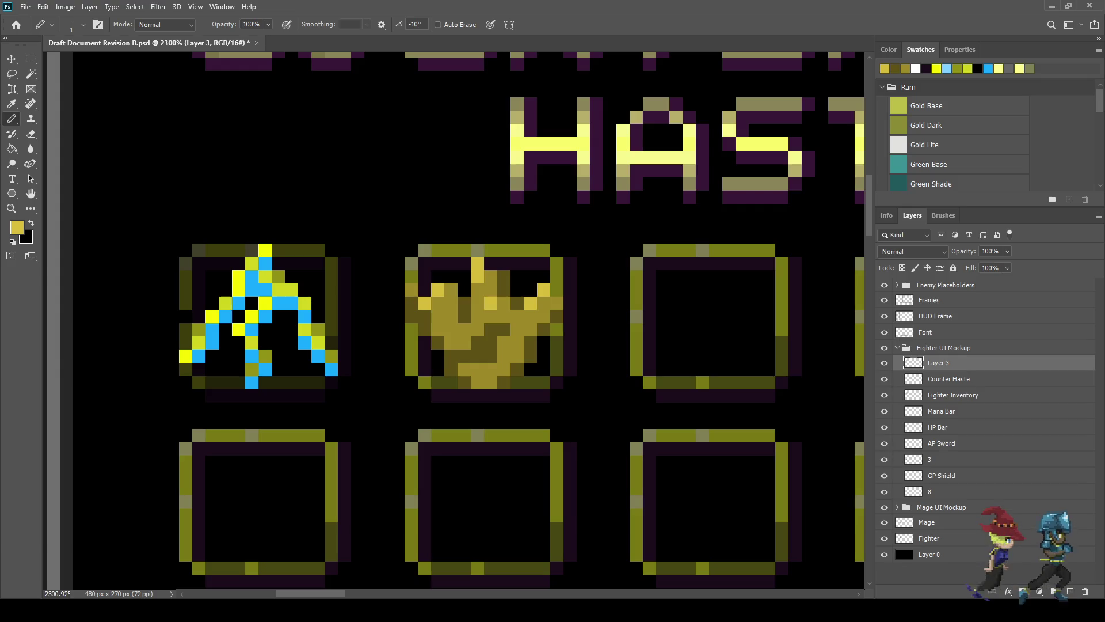
{"action": "key", "text": "ctrl+z"}
{"action": "left_click", "coordinate": [490, 316]}
{"action": "left_click", "coordinate": [477, 330]}
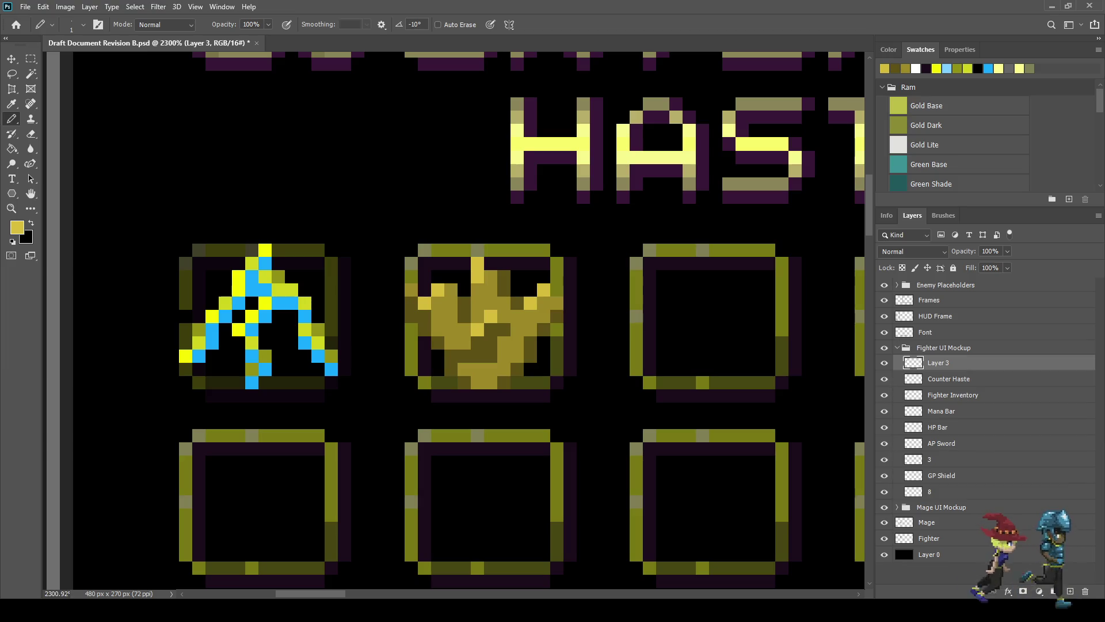
{"action": "left_click", "coordinate": [464, 343]}
{"action": "scroll", "coordinate": [455, 322], "scroll_direction": "down", "scroll_amount": 5}
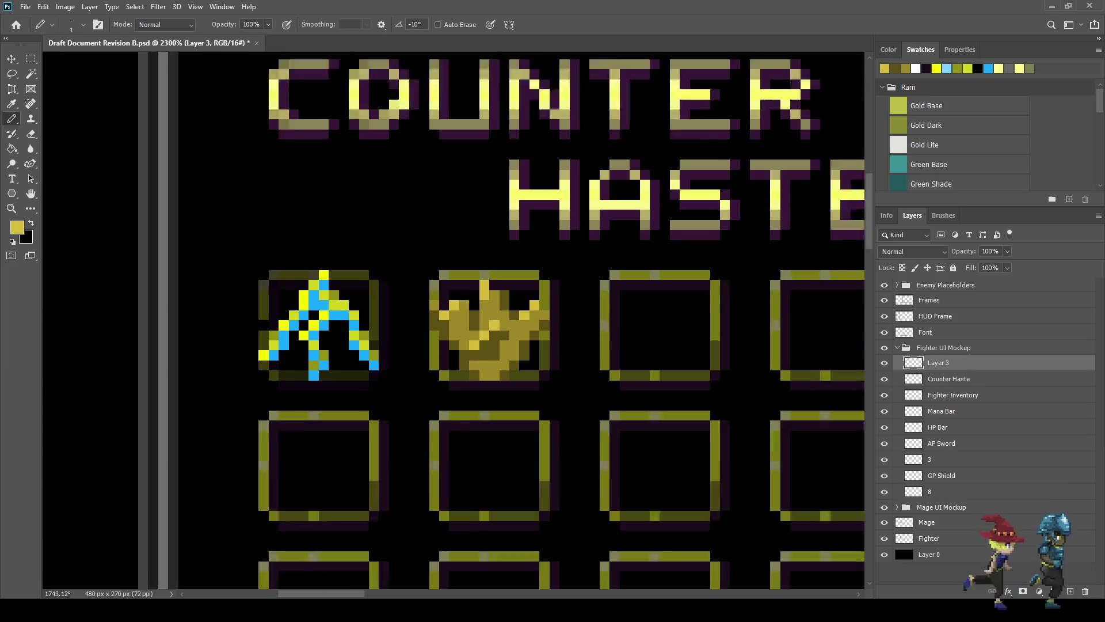
{"action": "scroll", "coordinate": [455, 323], "scroll_direction": "up", "scroll_amount": 5}
{"action": "scroll", "coordinate": [500, 355], "scroll_direction": "up", "scroll_amount": 2}
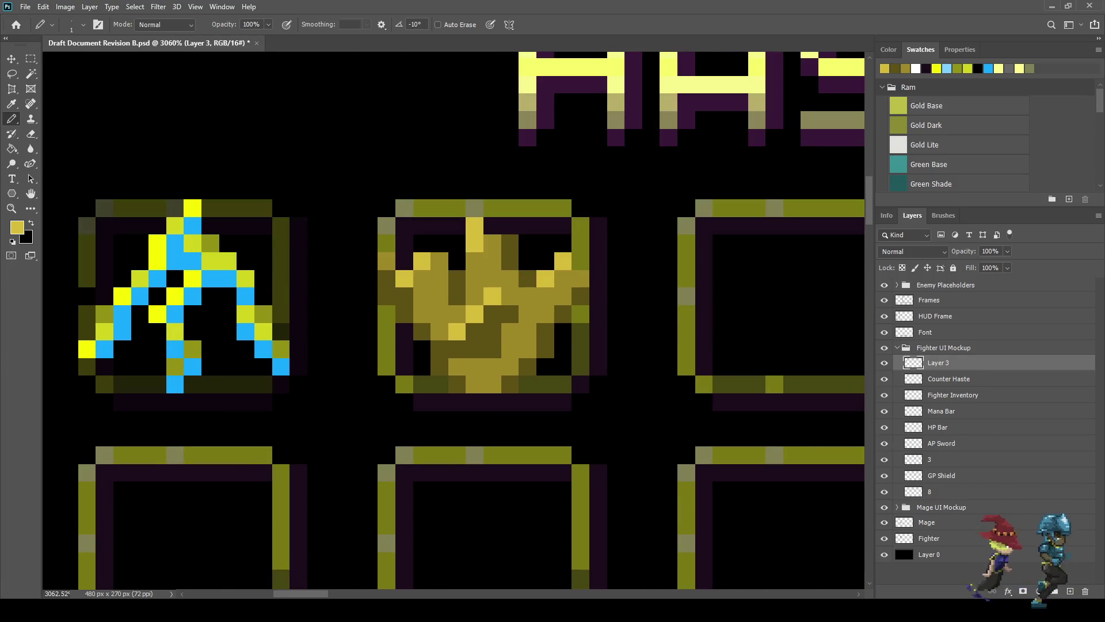
{"action": "scroll", "coordinate": [86, 190], "scroll_direction": "down", "scroll_amount": 3}
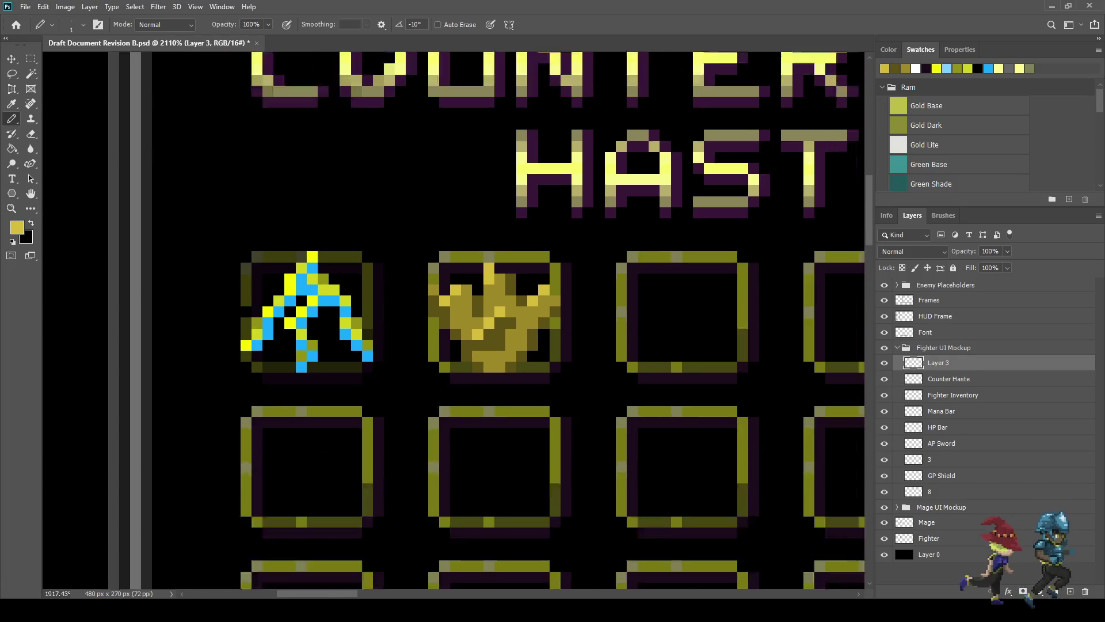
{"action": "scroll", "coordinate": [86, 190], "scroll_direction": "up", "scroll_amount": 4}
Step: Sample a tan colour and paint tan shading pixels across the crown's right, left and base
{"action": "key", "text": "i"}
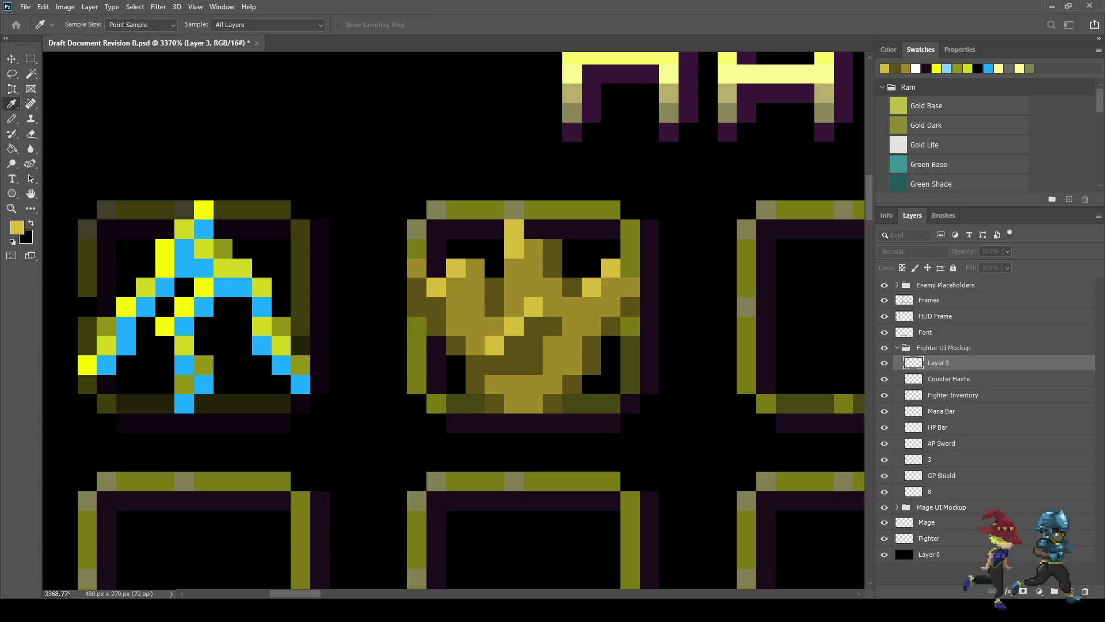
{"action": "key", "text": "b"}
{"action": "left_click", "coordinate": [611, 306]}
{"action": "left_click", "coordinate": [573, 346]}
{"action": "left_click", "coordinate": [552, 306]}
{"action": "left_click", "coordinate": [534, 288]}
{"action": "left_click", "coordinate": [475, 287]}
{"action": "left_click", "coordinate": [456, 326]}
{"action": "left_click", "coordinate": [477, 344]}
{"action": "left_click", "coordinate": [514, 403]}
{"action": "left_click", "coordinate": [494, 385]}
{"action": "scroll", "coordinate": [544, 380], "scroll_direction": "down", "scroll_amount": 5}
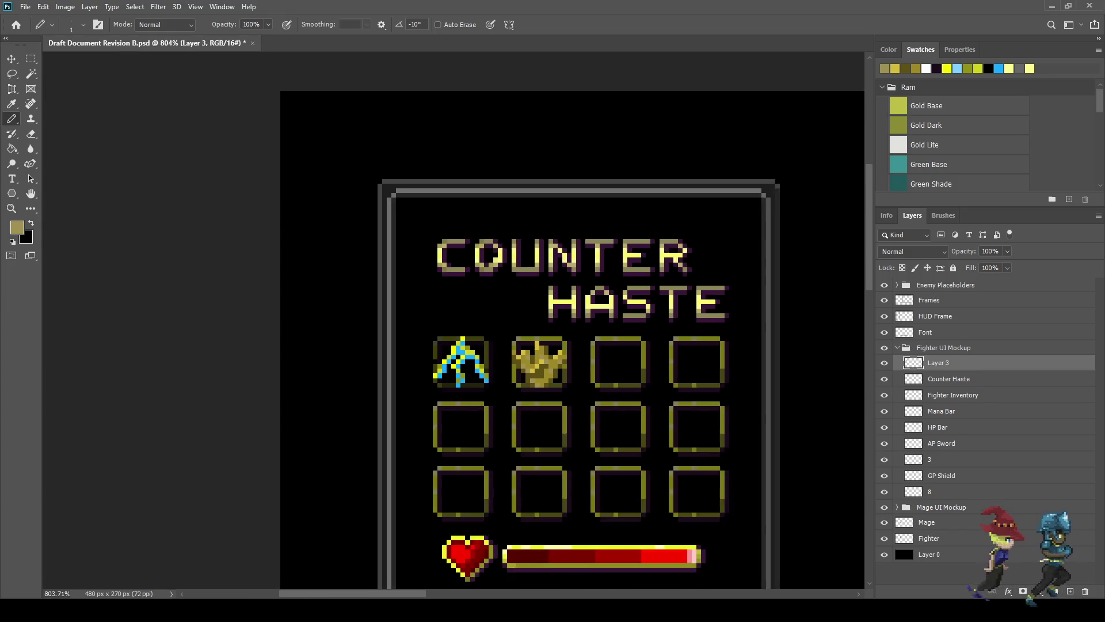
{"action": "scroll", "coordinate": [545, 380], "scroll_direction": "down", "scroll_amount": 4}
{"action": "scroll", "coordinate": [198, 225], "scroll_direction": "up", "scroll_amount": 7}
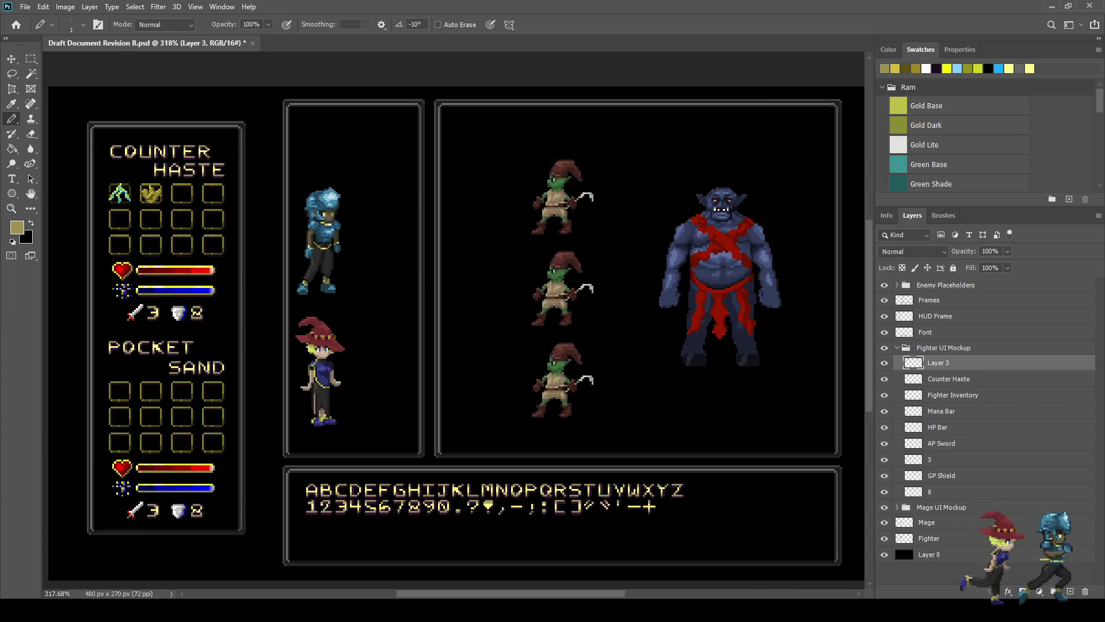
{"action": "scroll", "coordinate": [128, 192], "scroll_direction": "up", "scroll_amount": 2}
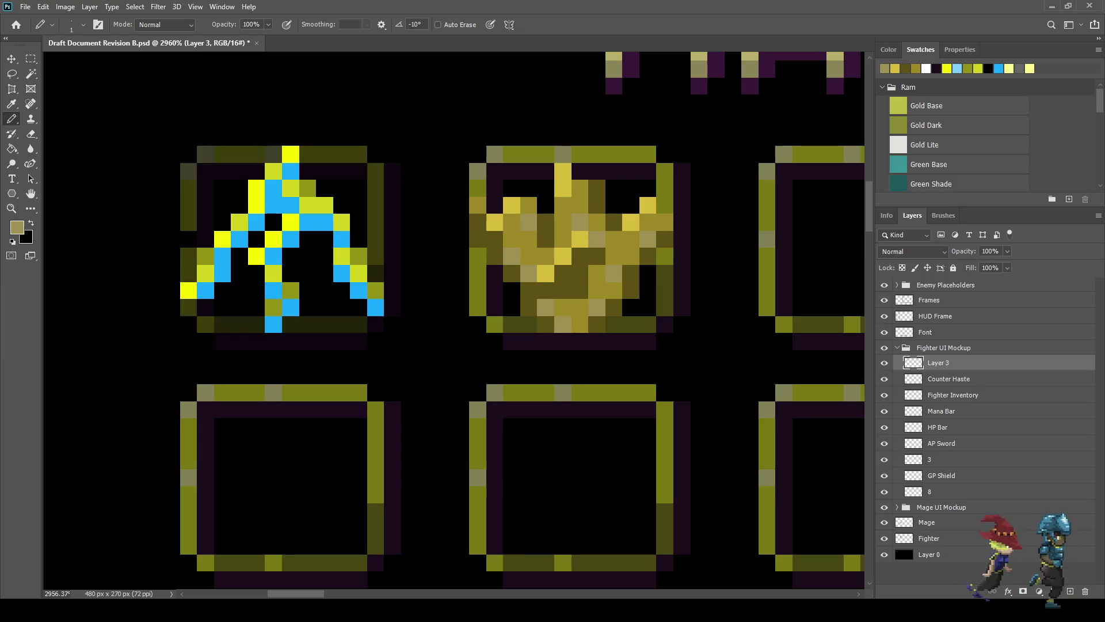
Step: Set up the Pencil with black at 50% opacity
{"action": "key", "text": "i"}
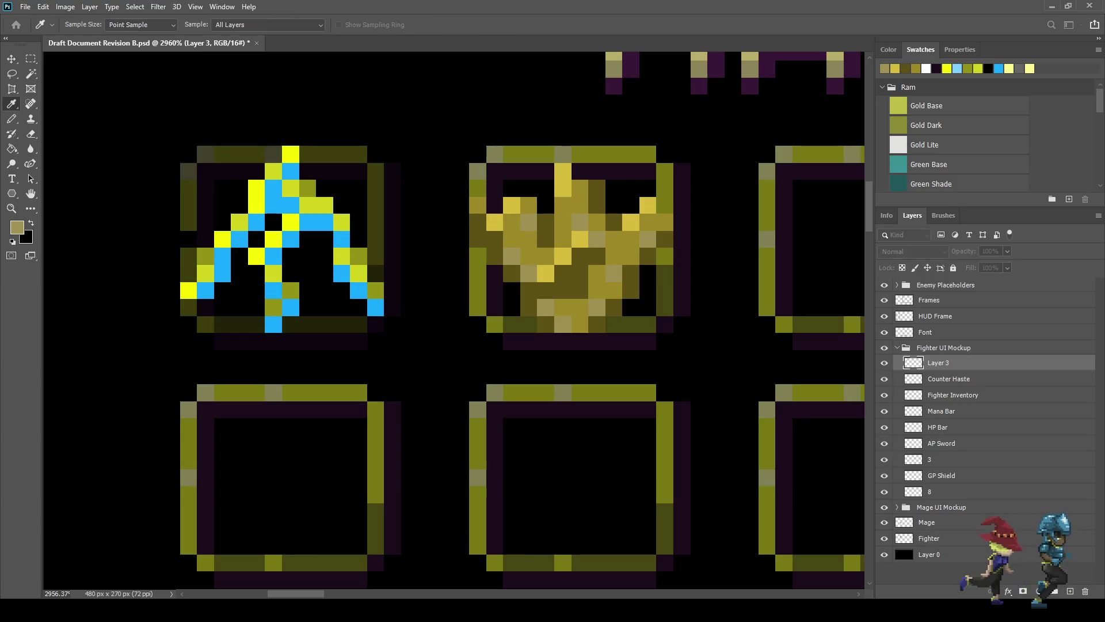
{"action": "key", "text": "b"}
{"action": "key", "text": "Return"}
{"action": "type", "text": "50"}
{"action": "key", "text": "Return"}
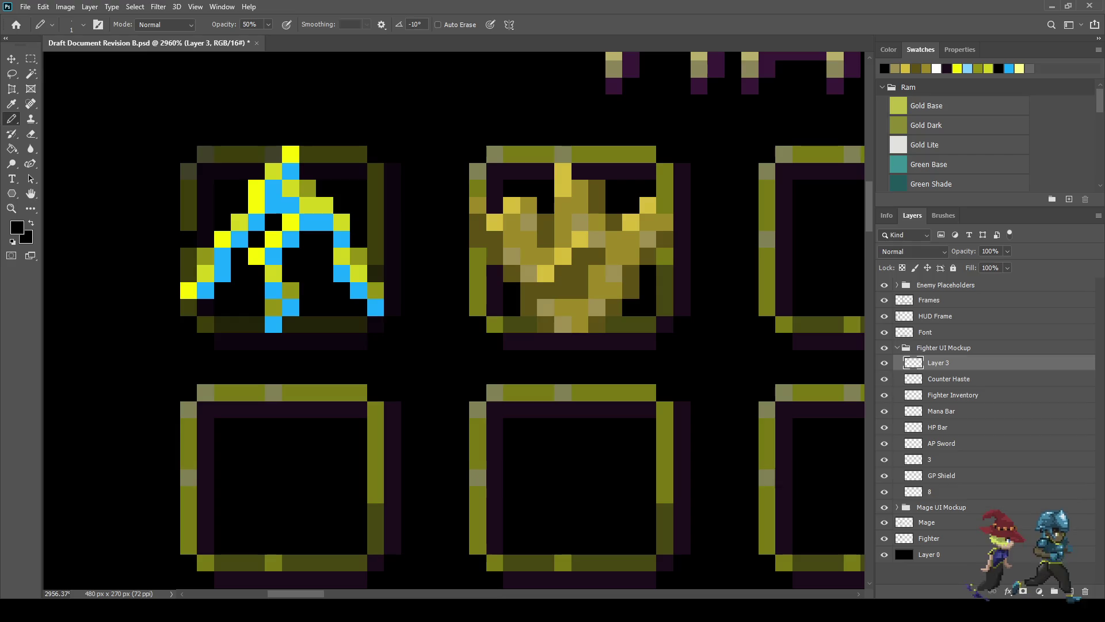
Step: Shade the crown frame's top, left, right and bottom borders with semi-transparent black
{"action": "mouse_move", "coordinate": [647, 154]}
{"action": "left_mouse_down"}
{"action": "mouse_move", "coordinate": [494, 155]}
{"action": "mouse_move", "coordinate": [487, 171]}
{"action": "mouse_move", "coordinate": [687, 171]}
{"action": "mouse_move", "coordinate": [665, 188]}
{"action": "left_mouse_up"}
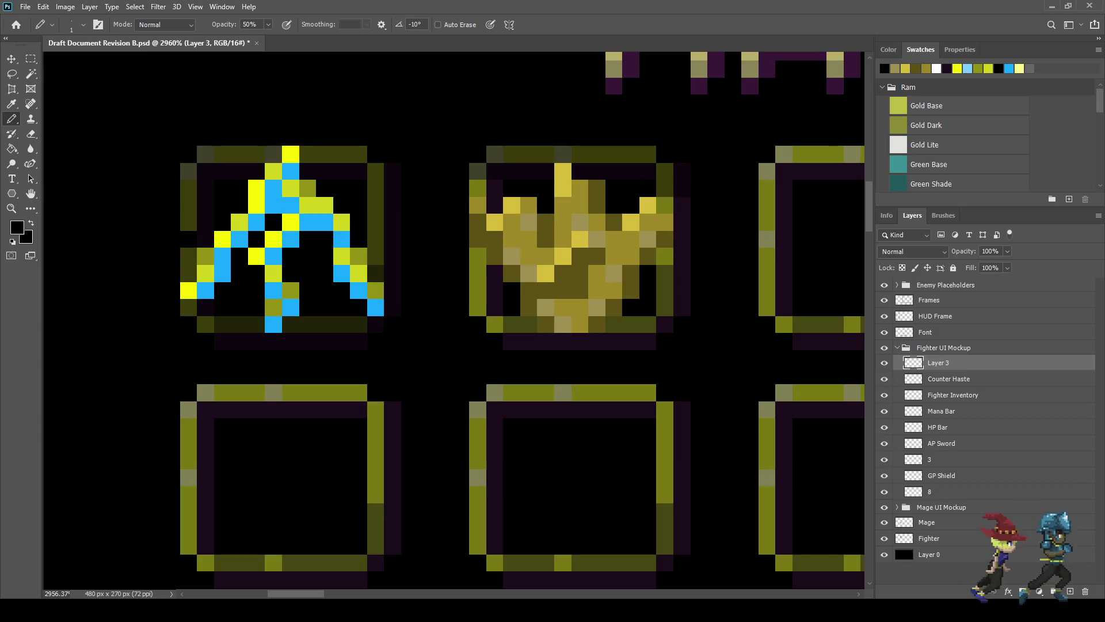
{"action": "left_click_drag", "start_coordinate": [496, 188], "coordinate": [477, 189]}
{"action": "left_click", "coordinate": [478, 205]}
{"action": "left_click", "coordinate": [496, 205]}
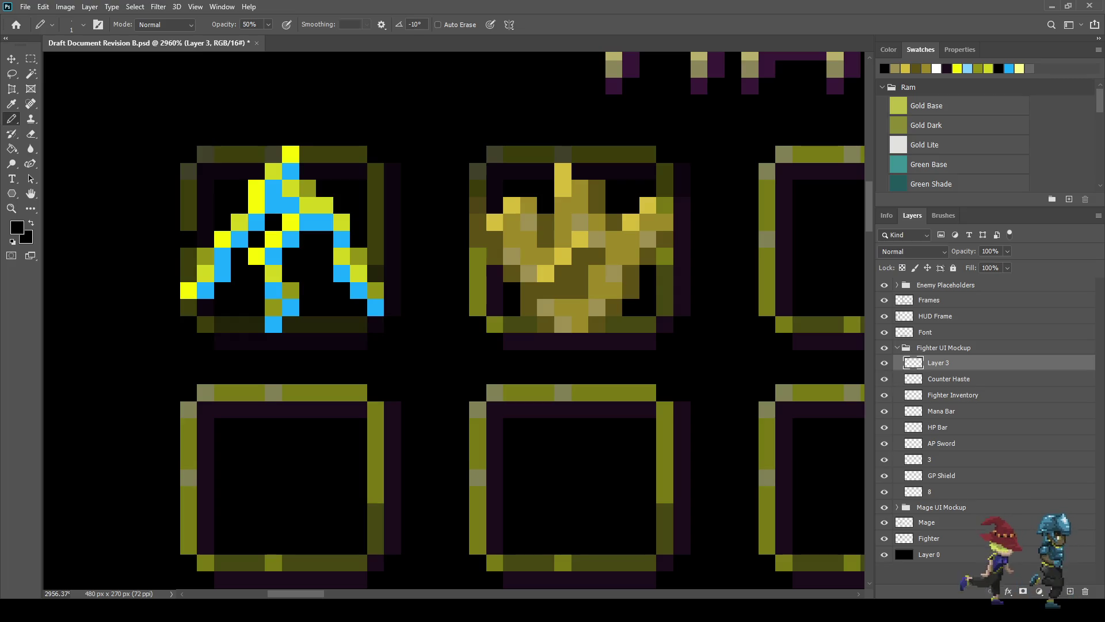
{"action": "mouse_move", "coordinate": [684, 199]}
{"action": "left_mouse_down"}
{"action": "mouse_move", "coordinate": [682, 307]}
{"action": "mouse_move", "coordinate": [665, 308]}
{"action": "mouse_move", "coordinate": [665, 233]}
{"action": "left_mouse_up"}
{"action": "mouse_move", "coordinate": [668, 327]}
{"action": "left_mouse_down"}
{"action": "mouse_move", "coordinate": [613, 324]}
{"action": "mouse_move", "coordinate": [614, 343]}
{"action": "mouse_move", "coordinate": [648, 342]}
{"action": "left_mouse_up"}
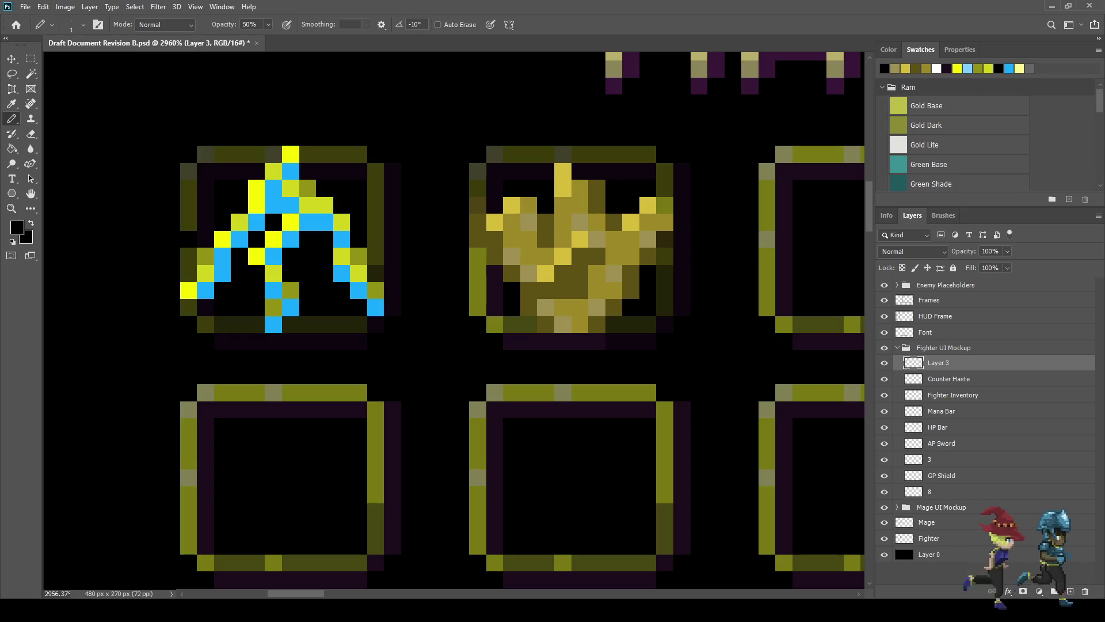
{"action": "mouse_move", "coordinate": [613, 341]}
{"action": "left_mouse_down"}
{"action": "mouse_move", "coordinate": [512, 341]}
{"action": "mouse_move", "coordinate": [496, 325]}
{"action": "mouse_move", "coordinate": [529, 325]}
{"action": "mouse_move", "coordinate": [496, 306]}
{"action": "mouse_move", "coordinate": [495, 273]}
{"action": "mouse_move", "coordinate": [478, 299]}
{"action": "mouse_move", "coordinate": [477, 257]}
{"action": "left_mouse_up"}
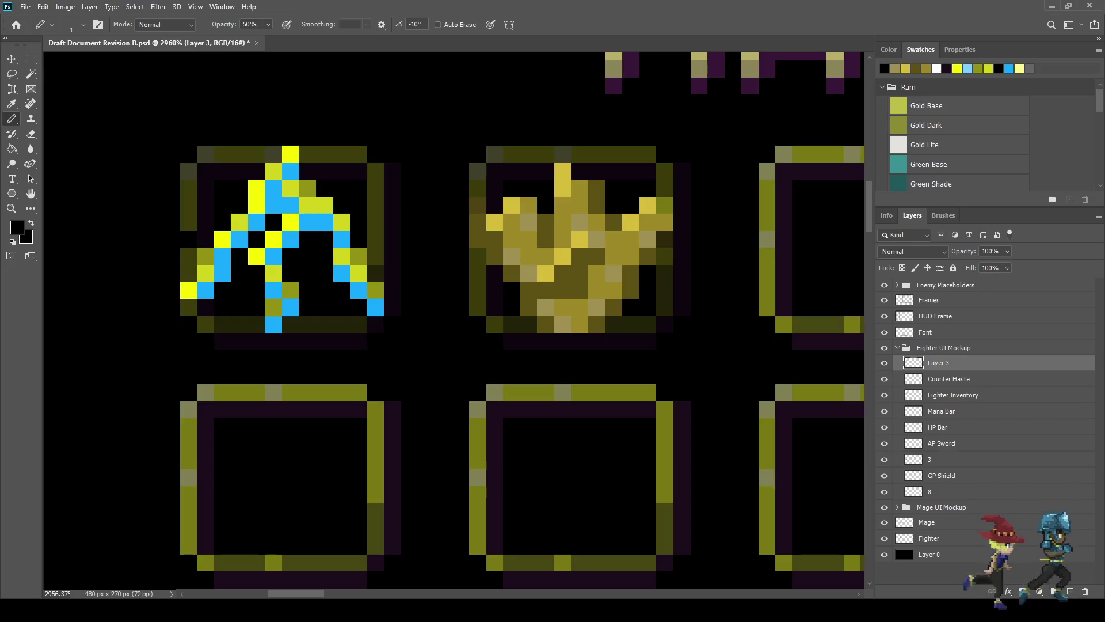
Step: Fit the whole document in view, then zoom back in to 200% on the crown
{"action": "scroll", "coordinate": [659, 338], "scroll_direction": "down", "scroll_amount": 10}
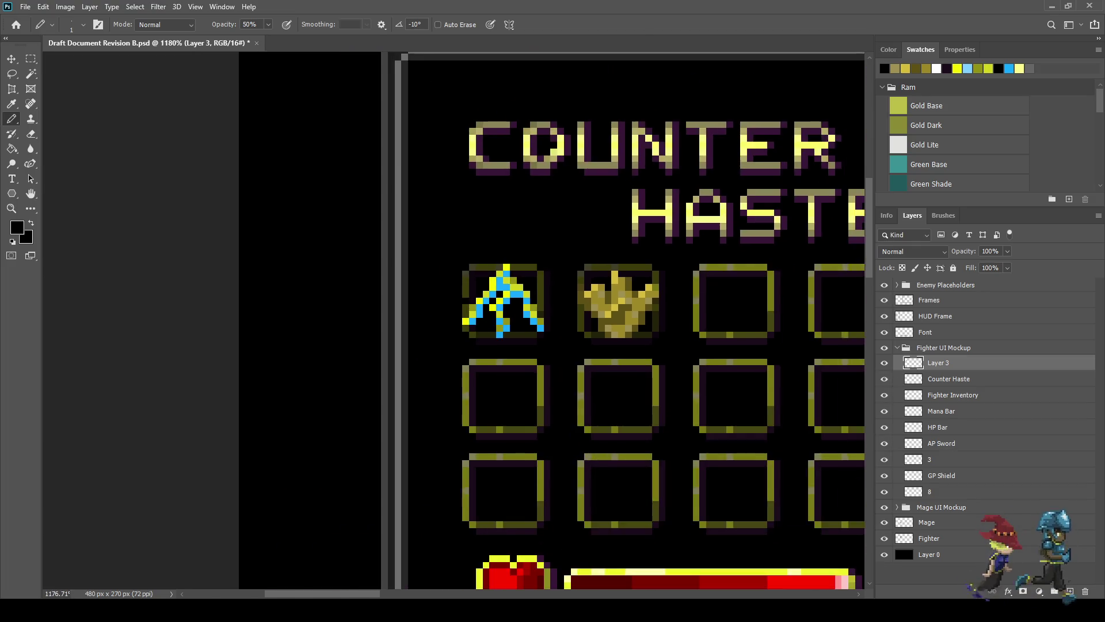
{"action": "scroll", "coordinate": [662, 328], "scroll_direction": "up", "scroll_amount": 2}
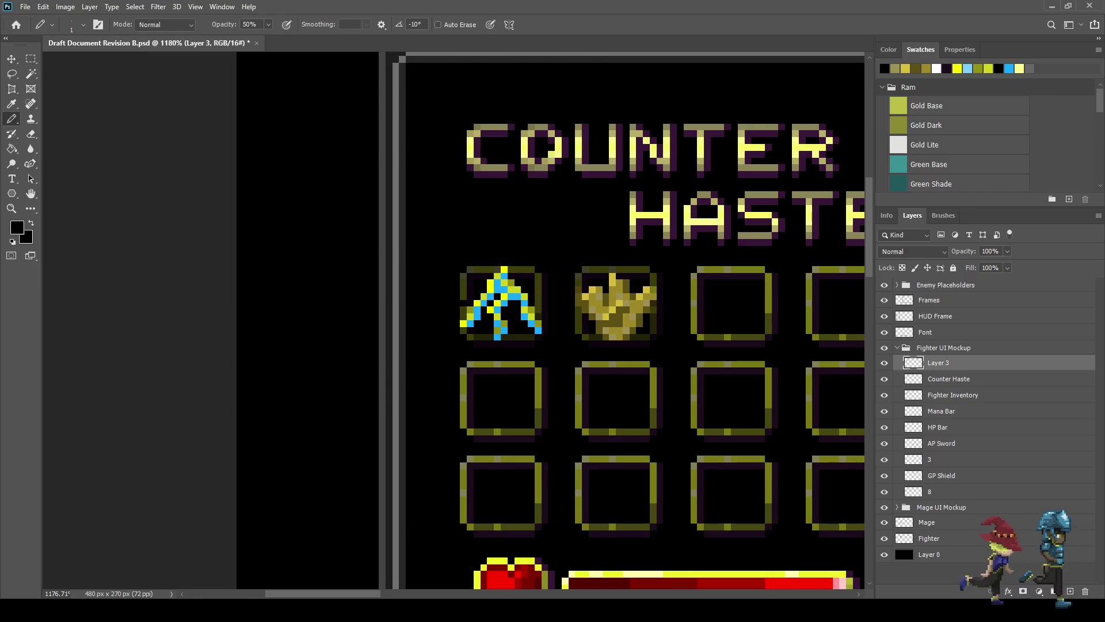
{"action": "key", "text": "ctrl+1"}
{"action": "key", "text": "ctrl+plus"}
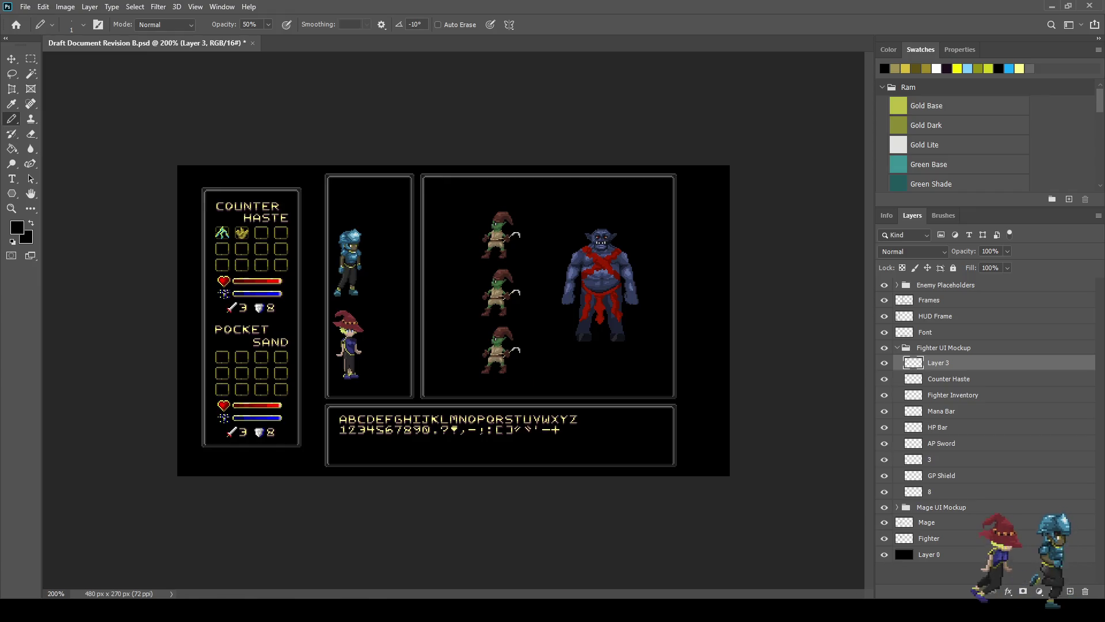
{"action": "scroll", "coordinate": [279, 245], "scroll_direction": "up", "scroll_amount": 4}
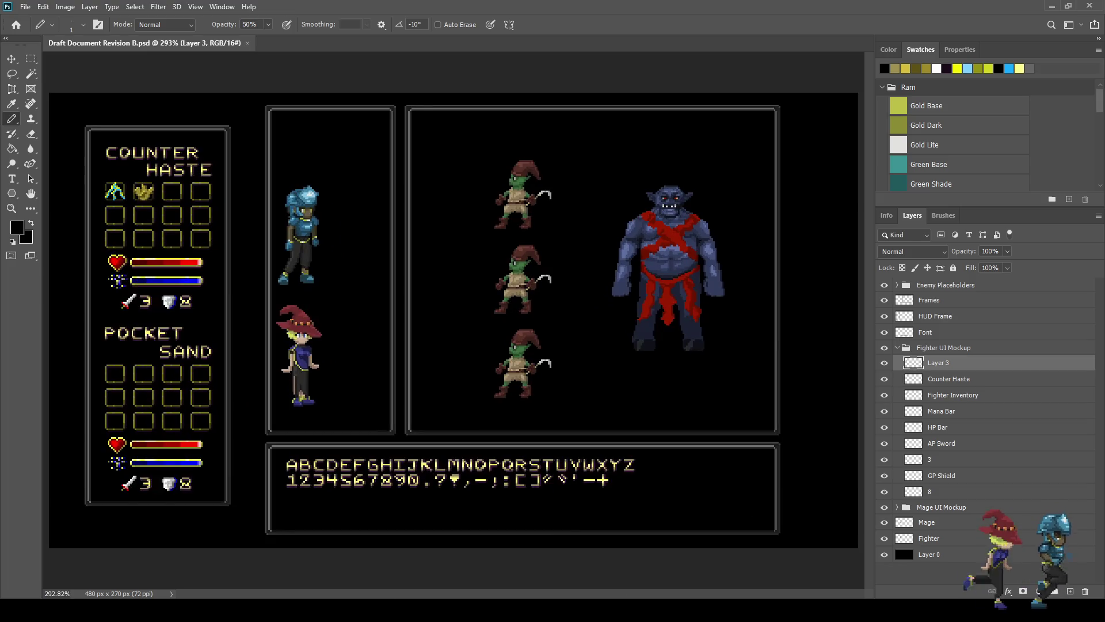
{"action": "scroll", "coordinate": [66, 179], "scroll_direction": "up", "scroll_amount": 5}
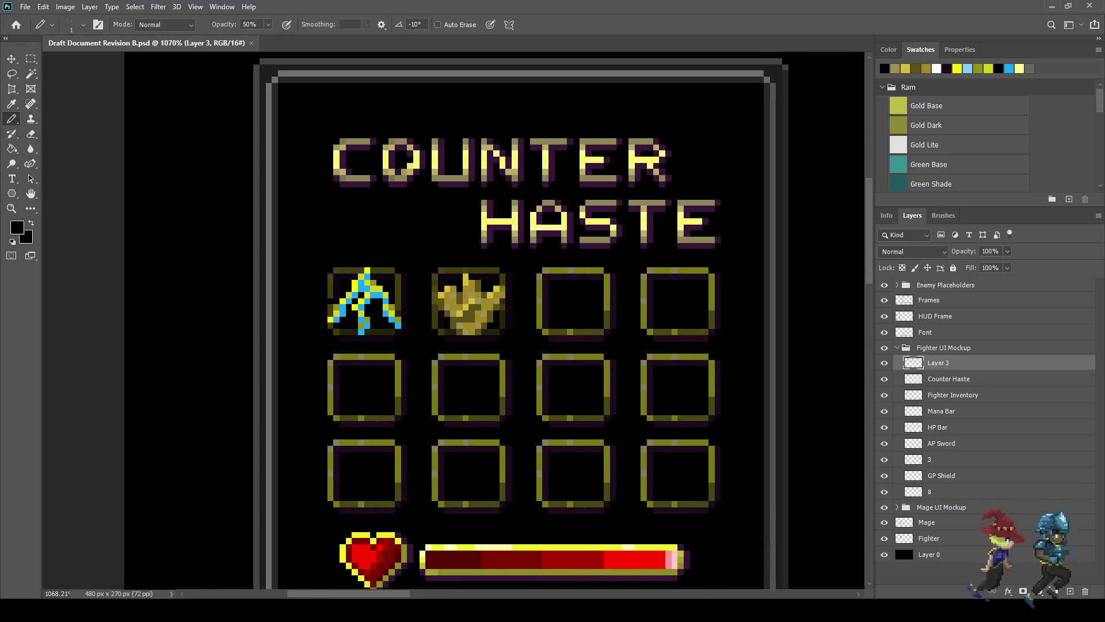
{"action": "scroll", "coordinate": [475, 313], "scroll_direction": "up", "scroll_amount": 2}
{"action": "key", "text": "i"}
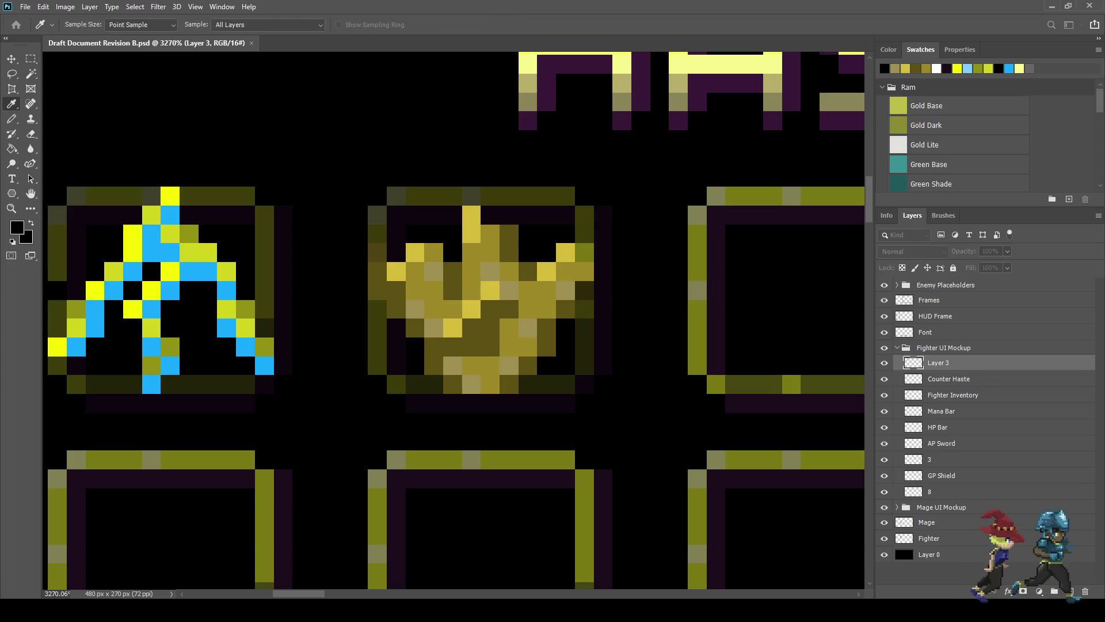
Step: Return the Pencil to 100% opacity with the sampled dark olive
{"action": "key", "text": "b"}
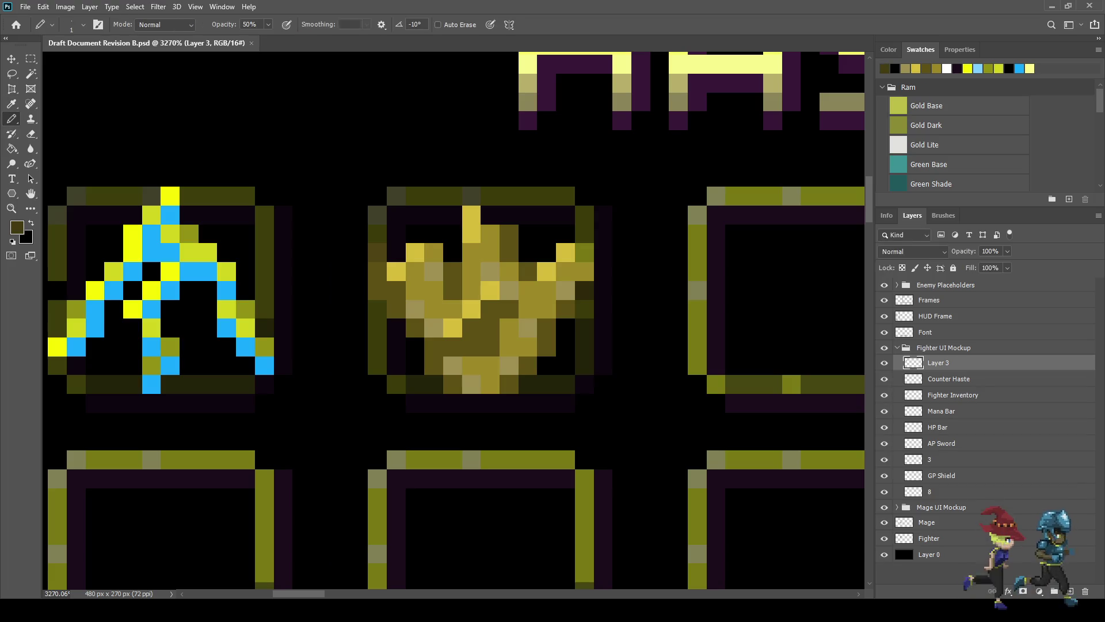
{"action": "key", "text": "Return"}
{"action": "type", "text": "100"}
{"action": "key", "text": "Return"}
Step: Darken three crown pixels in dark olive, undoing a stray pixel on the frame edge
{"action": "left_click", "coordinate": [490, 346]}
{"action": "left_click", "coordinate": [435, 365]}
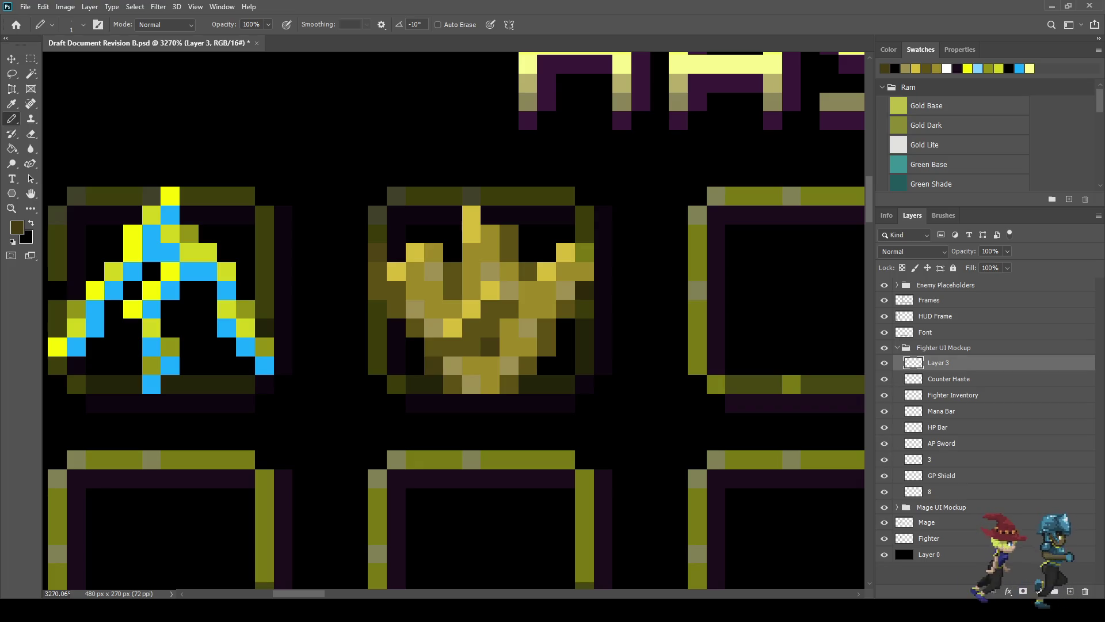
{"action": "left_click", "coordinate": [547, 346]}
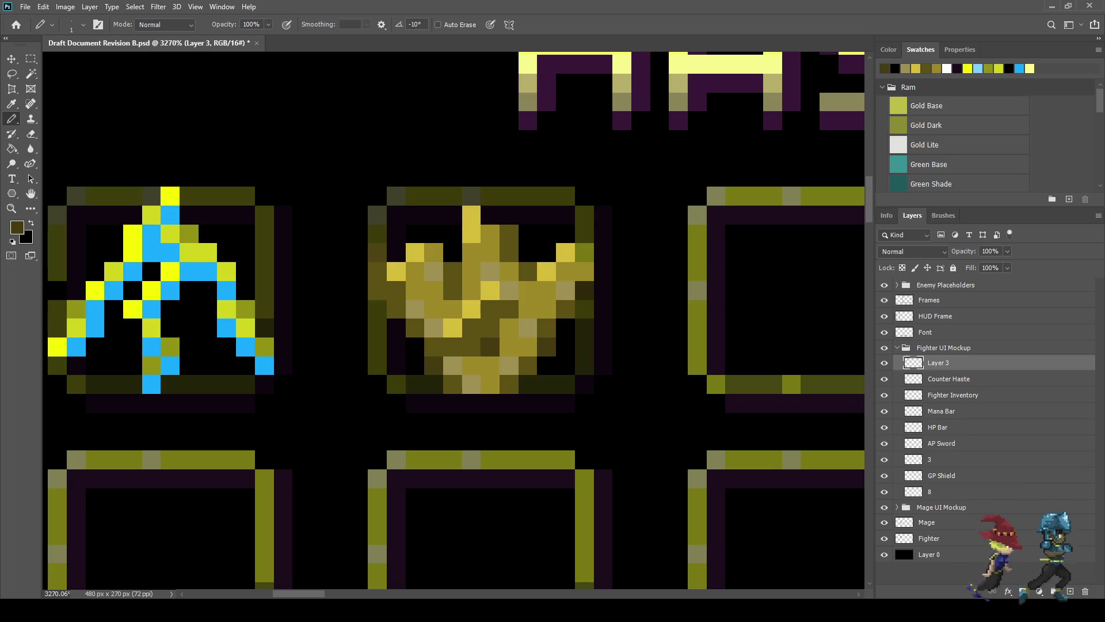
{"action": "left_click", "coordinate": [377, 290]}
{"action": "key", "text": "ctrl+z"}
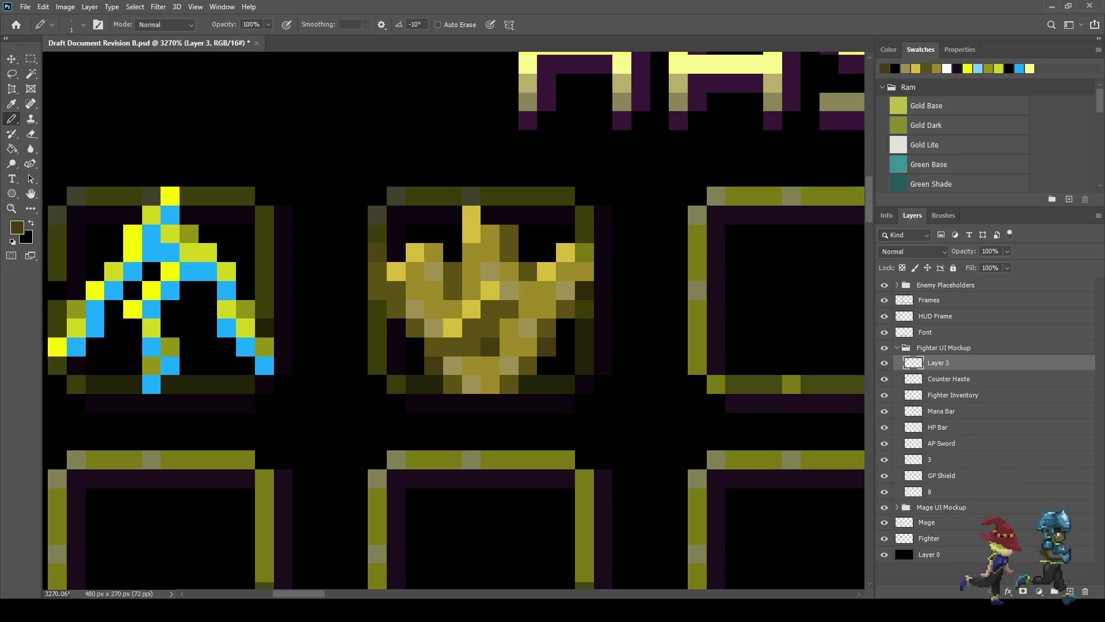
{"action": "scroll", "coordinate": [428, 356], "scroll_direction": "down", "scroll_amount": 3}
{"action": "scroll", "coordinate": [447, 332], "scroll_direction": "up", "scroll_amount": 3}
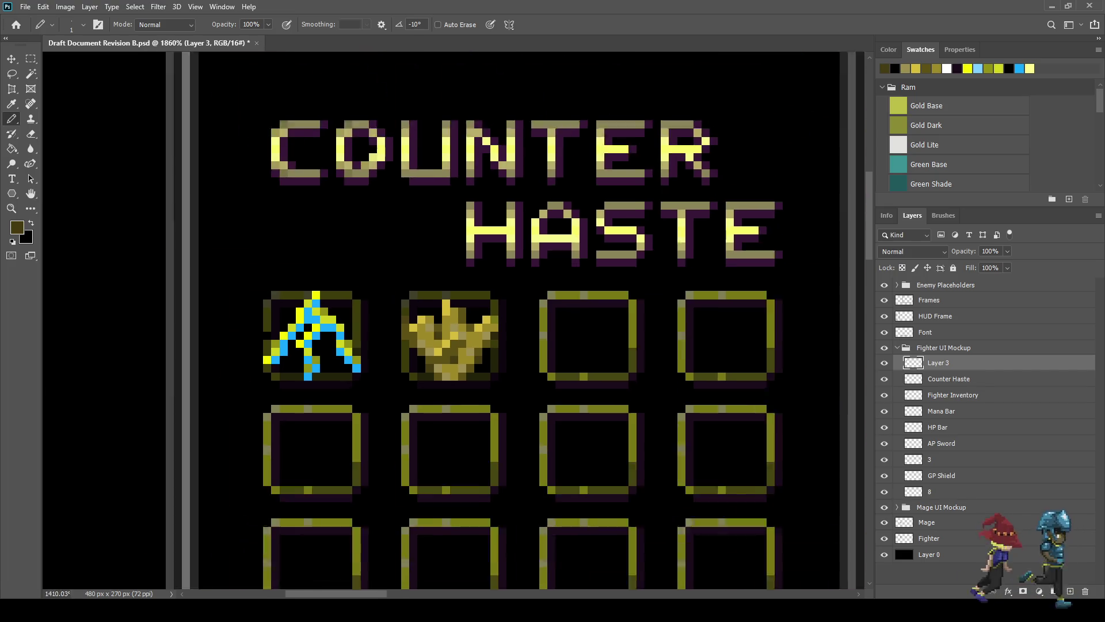
Step: Resample the gold colour from the canvas and save the document
{"action": "key", "text": "i"}
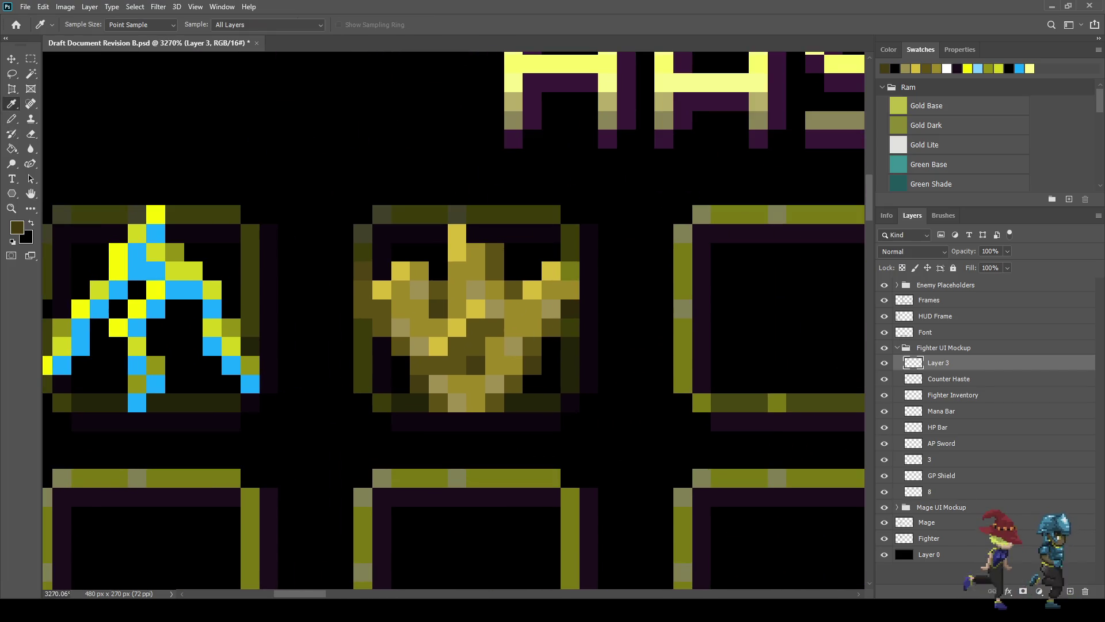
{"action": "key", "text": "b"}
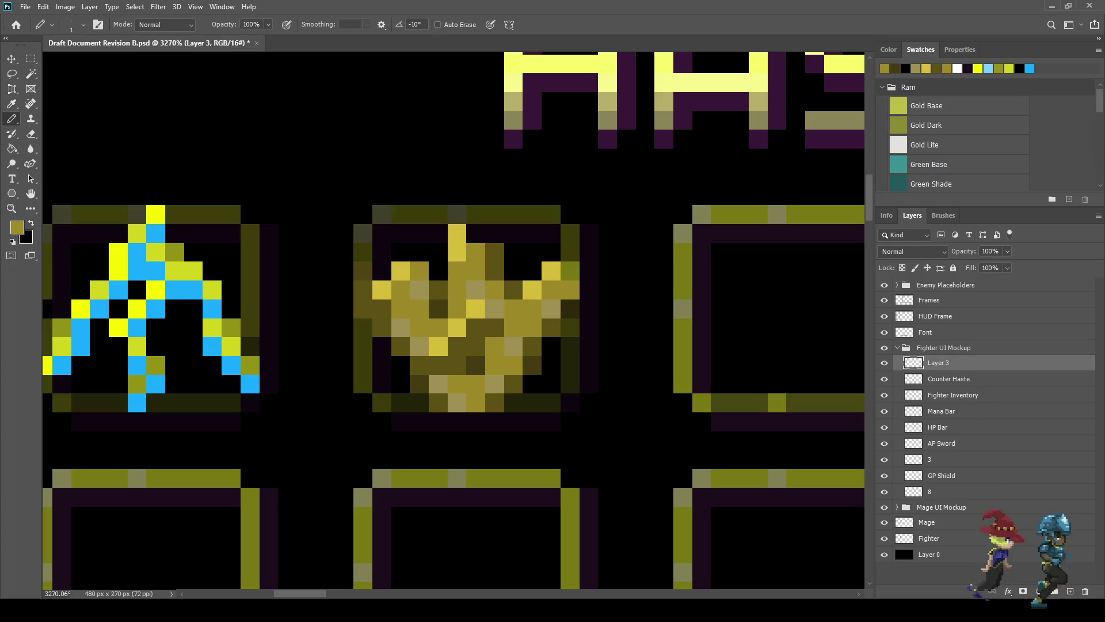
{"action": "key", "text": "i"}
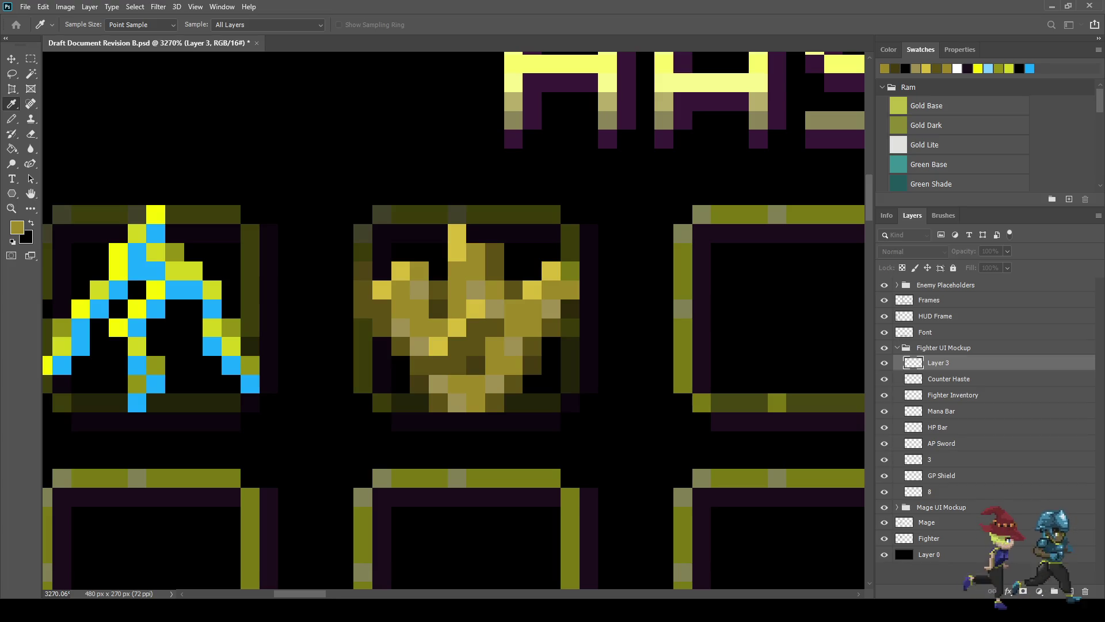
{"action": "key", "text": "b"}
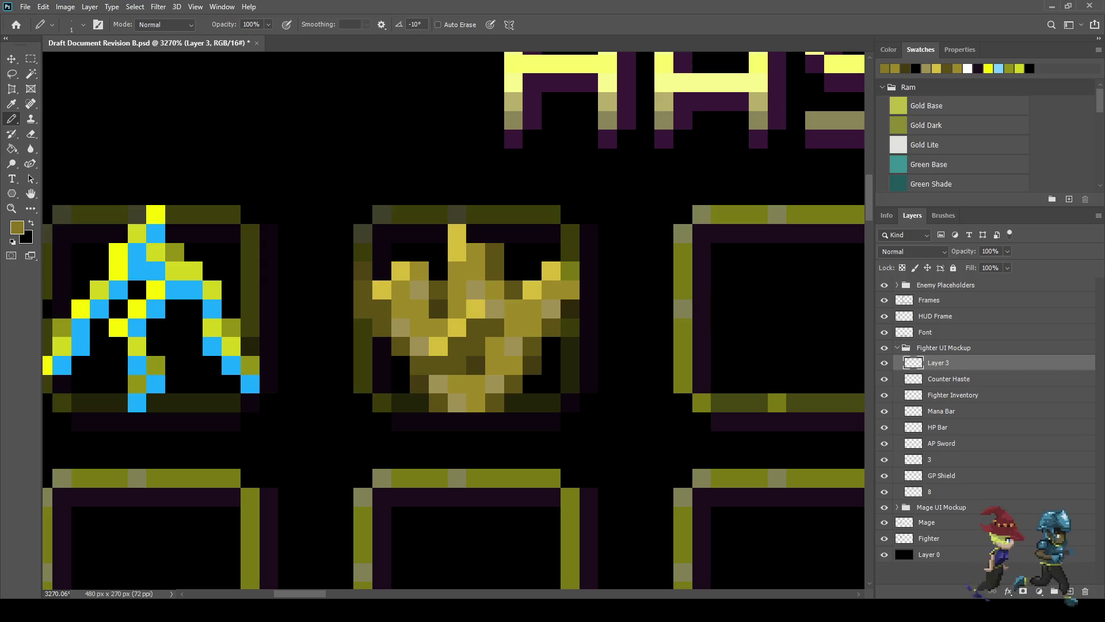
{"action": "key", "text": "ctrl+s"}
Step: Darken four more crown pixels to deepen its shading
{"action": "left_click", "coordinate": [514, 327]}
{"action": "left_click", "coordinate": [401, 308]}
{"action": "left_click", "coordinate": [476, 271]}
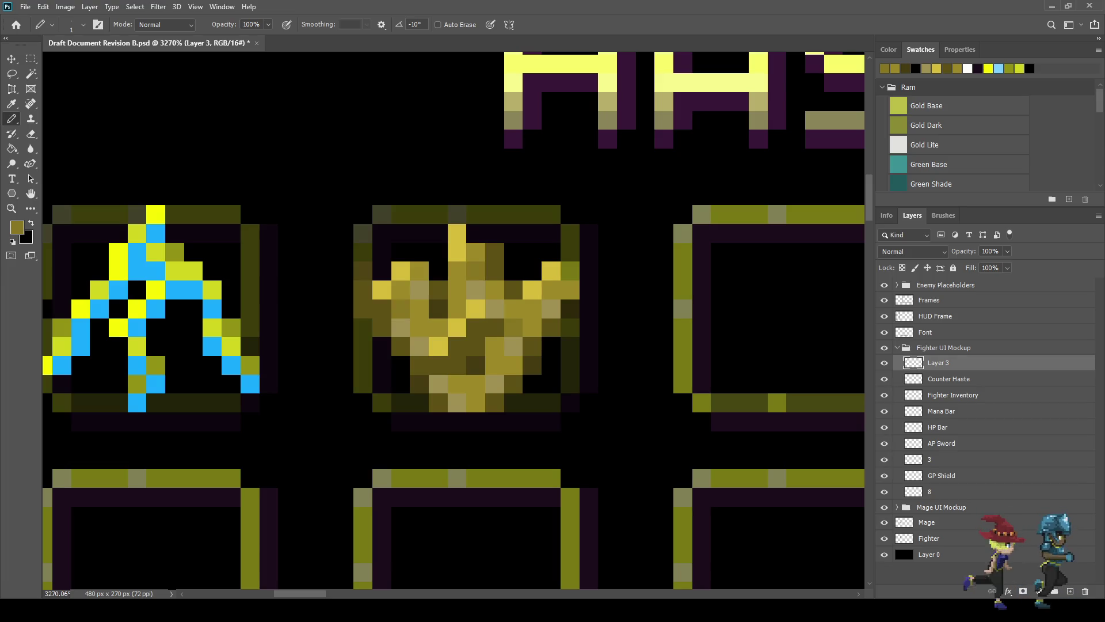
{"action": "left_click", "coordinate": [456, 384]}
{"action": "scroll", "coordinate": [499, 393], "scroll_direction": "down", "scroll_amount": 3}
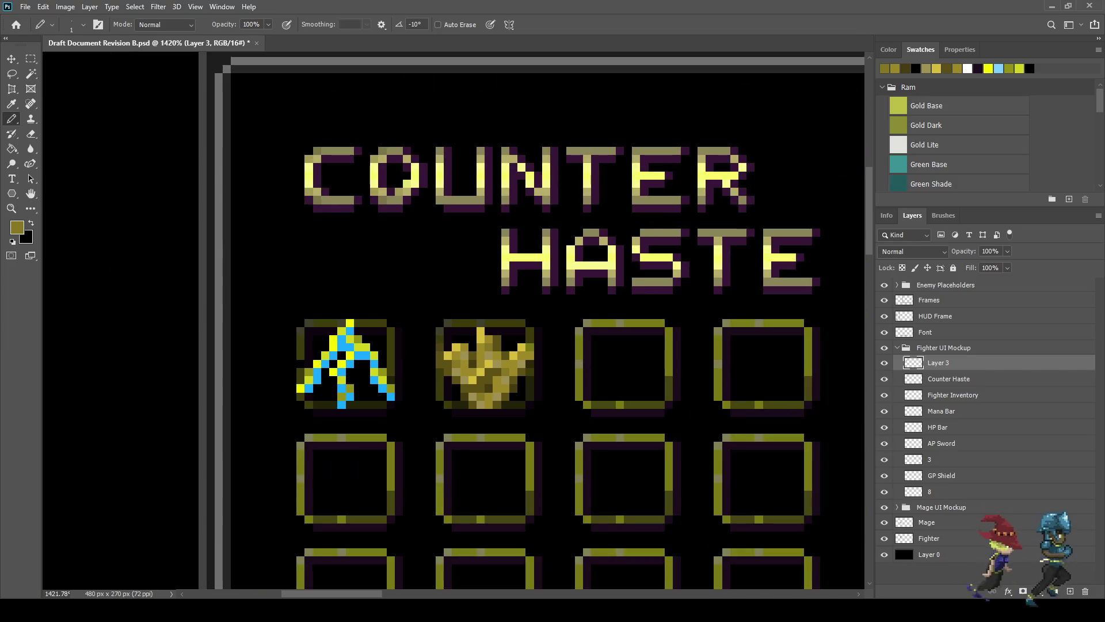
{"action": "scroll", "coordinate": [528, 401], "scroll_direction": "down", "scroll_amount": 4}
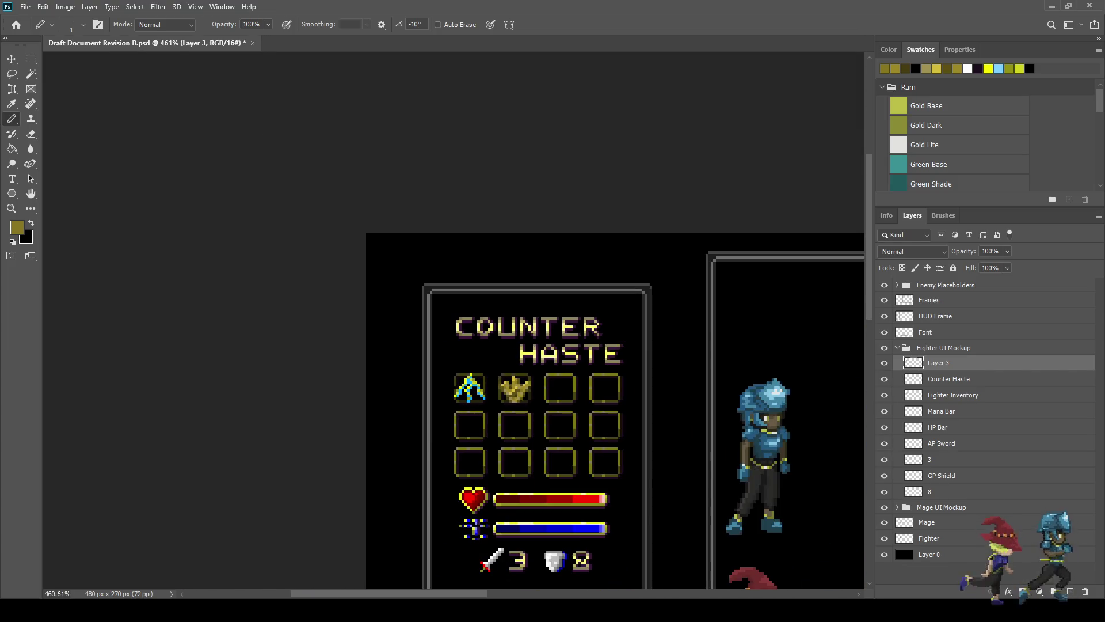
{"action": "scroll", "coordinate": [525, 394], "scroll_direction": "up", "scroll_amount": 6}
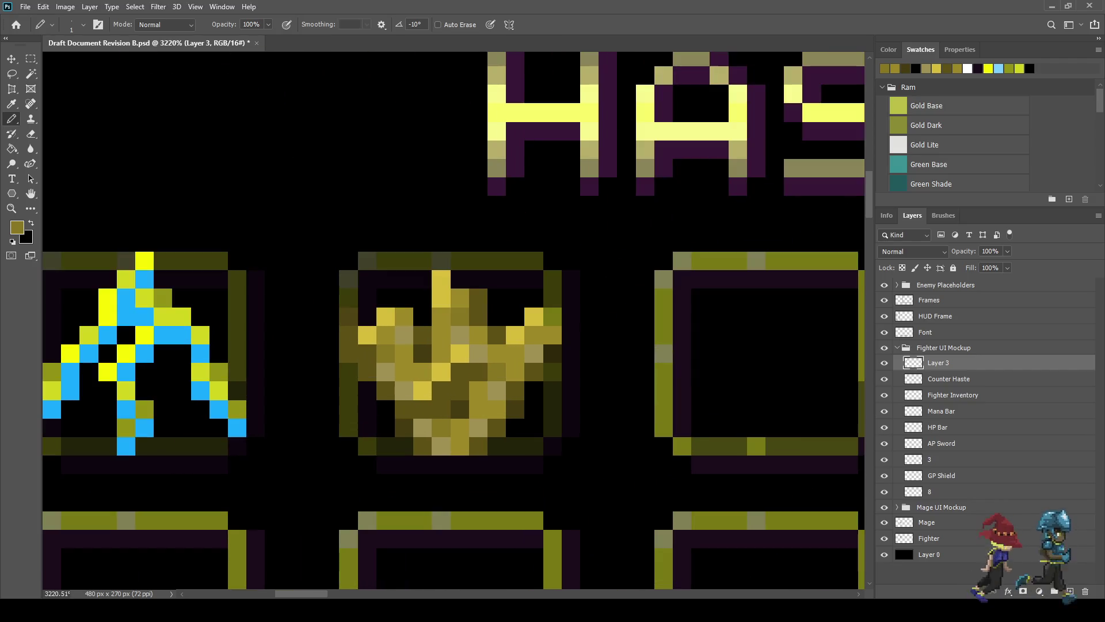
{"action": "key", "text": "alt"}
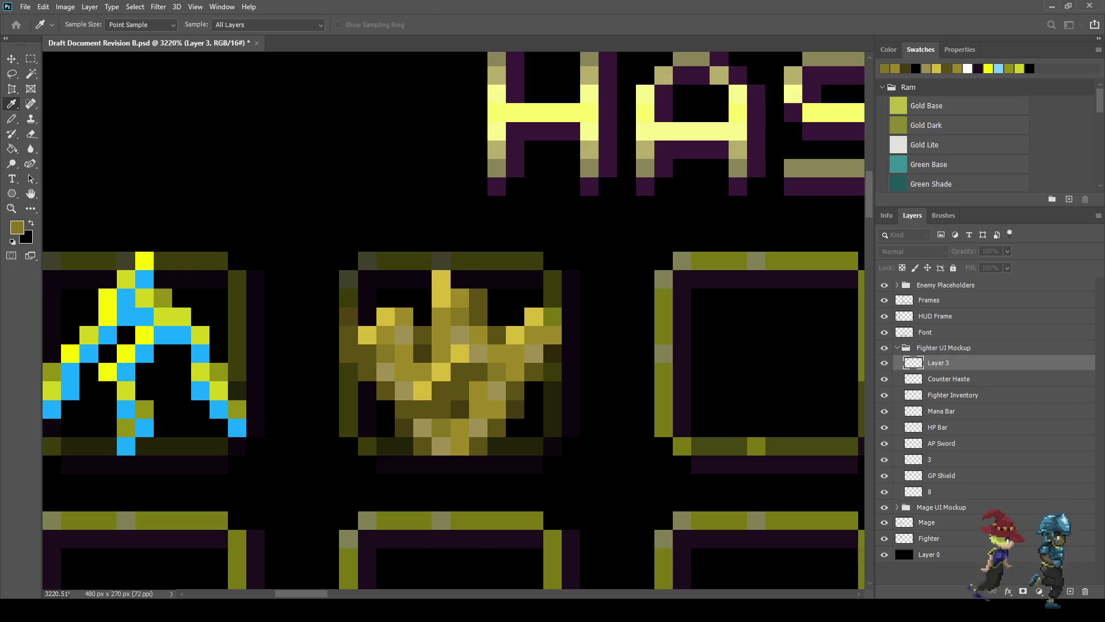
Step: Sample pale yellow and highlight the crown's top, centre spike, left point and left edge
{"action": "left_click", "coordinate": [793, 93], "text": "alt"}
{"action": "left_click", "coordinate": [441, 260]}
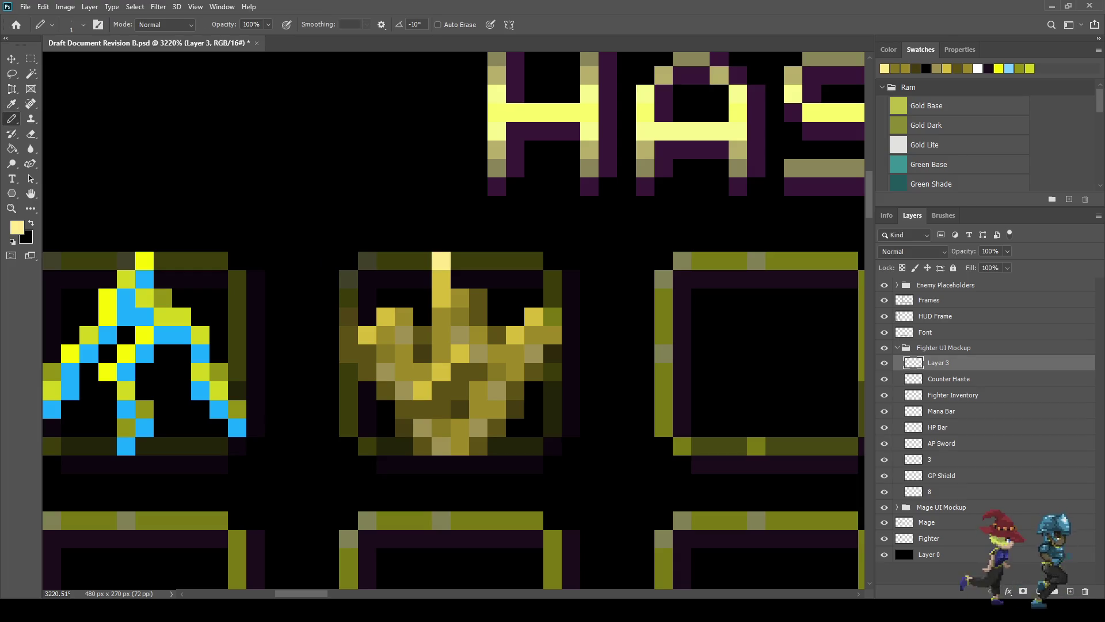
{"action": "mouse_move", "coordinate": [422, 279]}
{"action": "left_mouse_down"}
{"action": "mouse_move", "coordinate": [422, 317]}
{"action": "mouse_move", "coordinate": [385, 298]}
{"action": "left_mouse_up"}
{"action": "left_click", "coordinate": [367, 317]}
{"action": "left_click", "coordinate": [348, 317]}
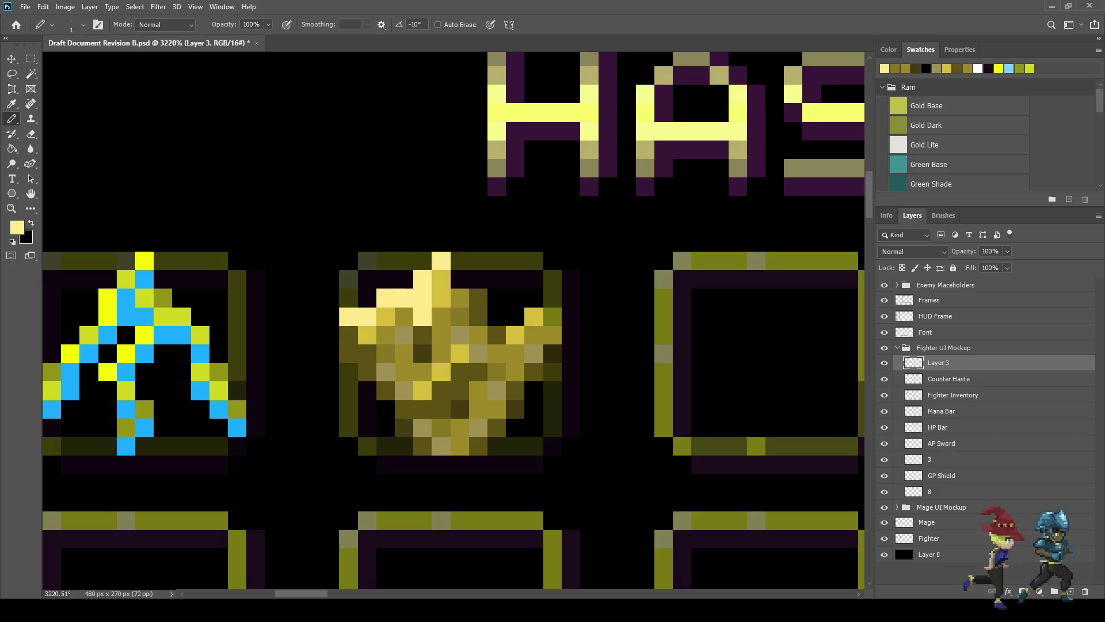
{"action": "left_click", "coordinate": [348, 372]}
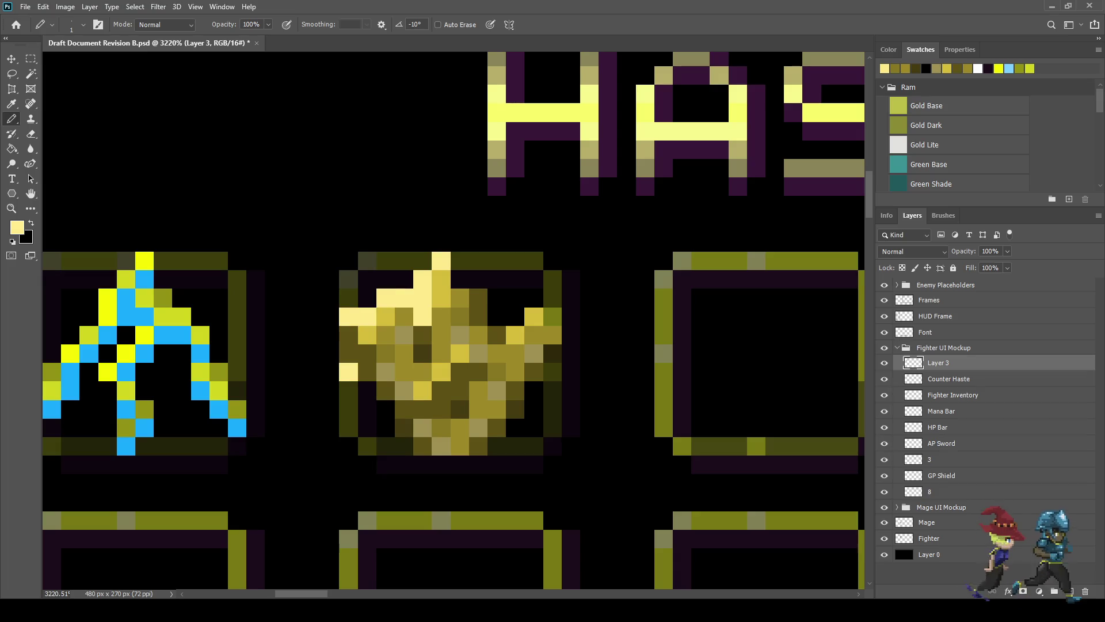
{"action": "left_click", "coordinate": [367, 391]}
{"action": "left_click_drag", "start_coordinate": [386, 409], "coordinate": [386, 427]}
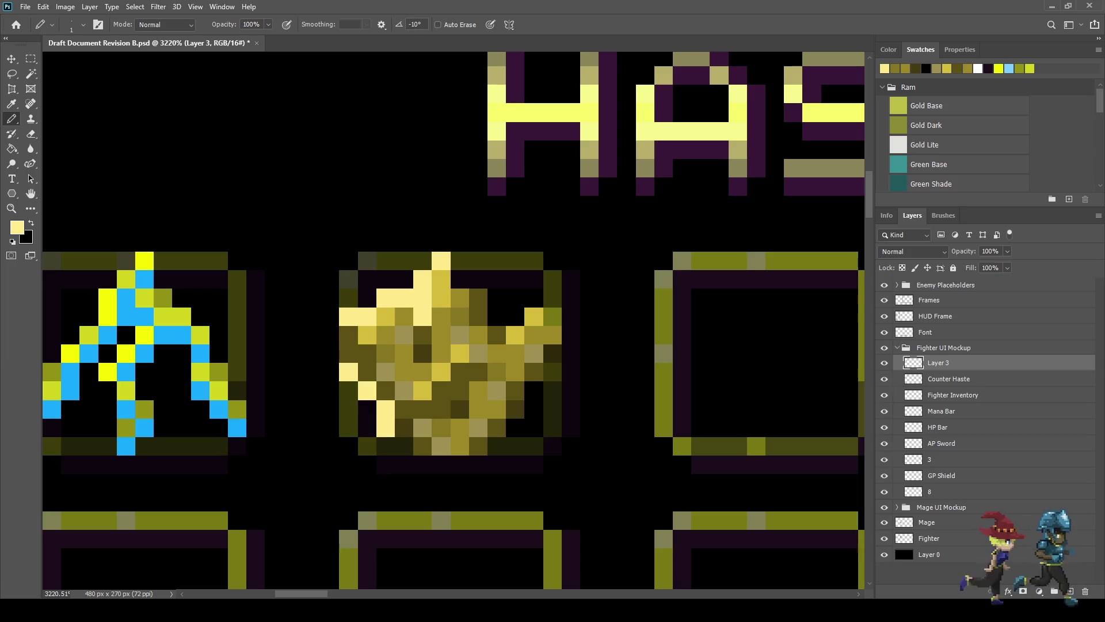
{"action": "scroll", "coordinate": [504, 390], "scroll_direction": "down", "scroll_amount": 6}
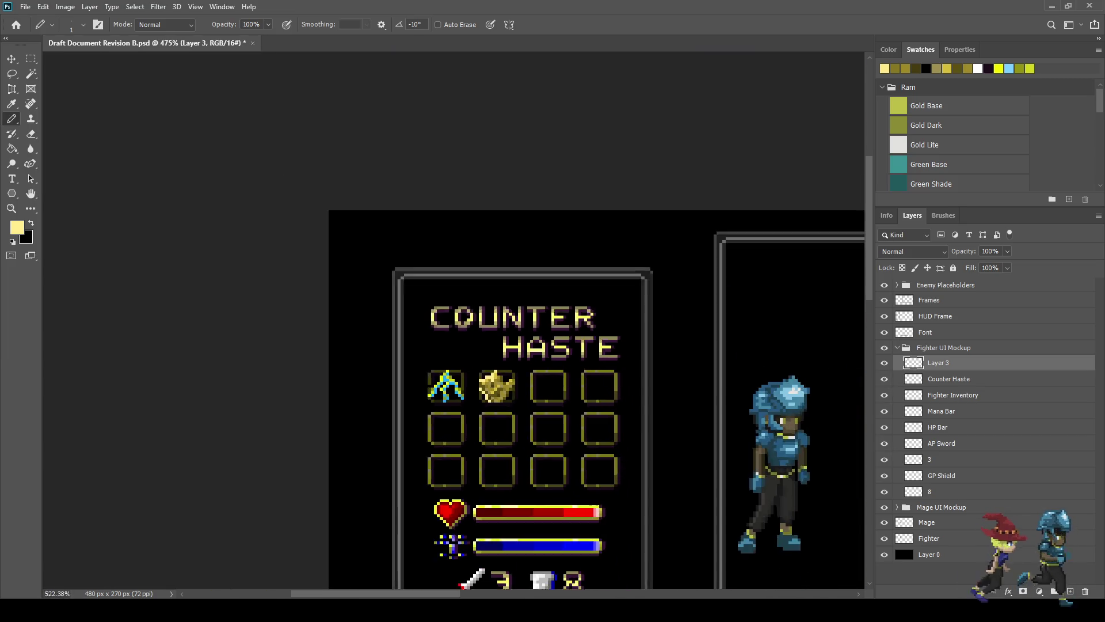
{"action": "scroll", "coordinate": [504, 381], "scroll_direction": "up", "scroll_amount": 6}
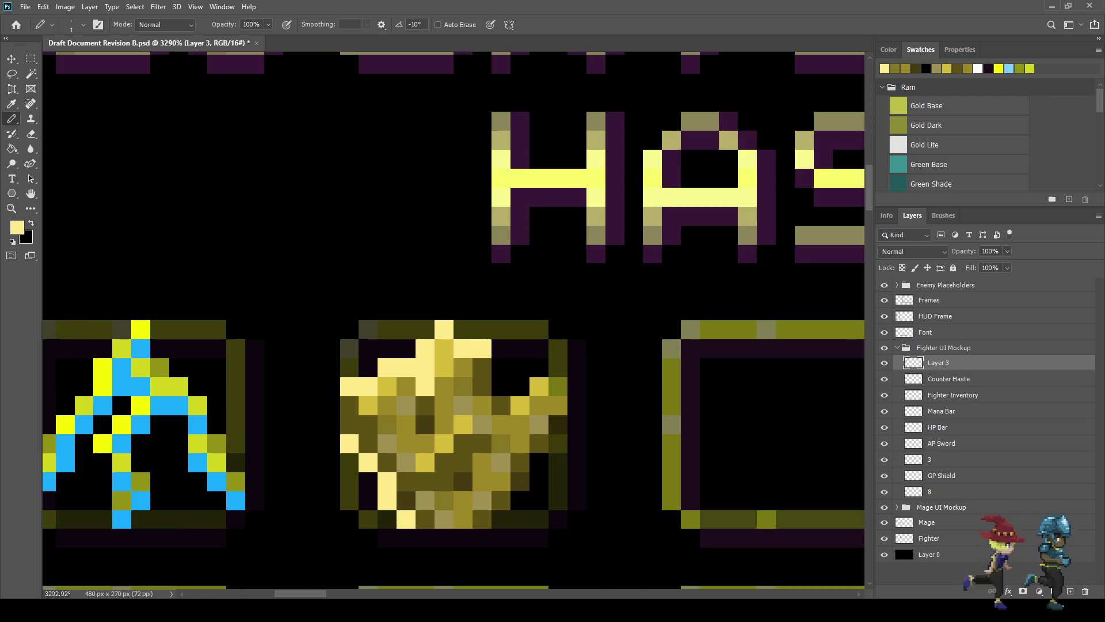
Step: Continue the pale yellow highlight along the crown's upper right, right edge and bottom
{"action": "mouse_move", "coordinate": [501, 367]}
{"action": "left_mouse_down"}
{"action": "mouse_move", "coordinate": [501, 387]}
{"action": "mouse_move", "coordinate": [558, 368]}
{"action": "left_mouse_up"}
{"action": "left_click", "coordinate": [520, 387]}
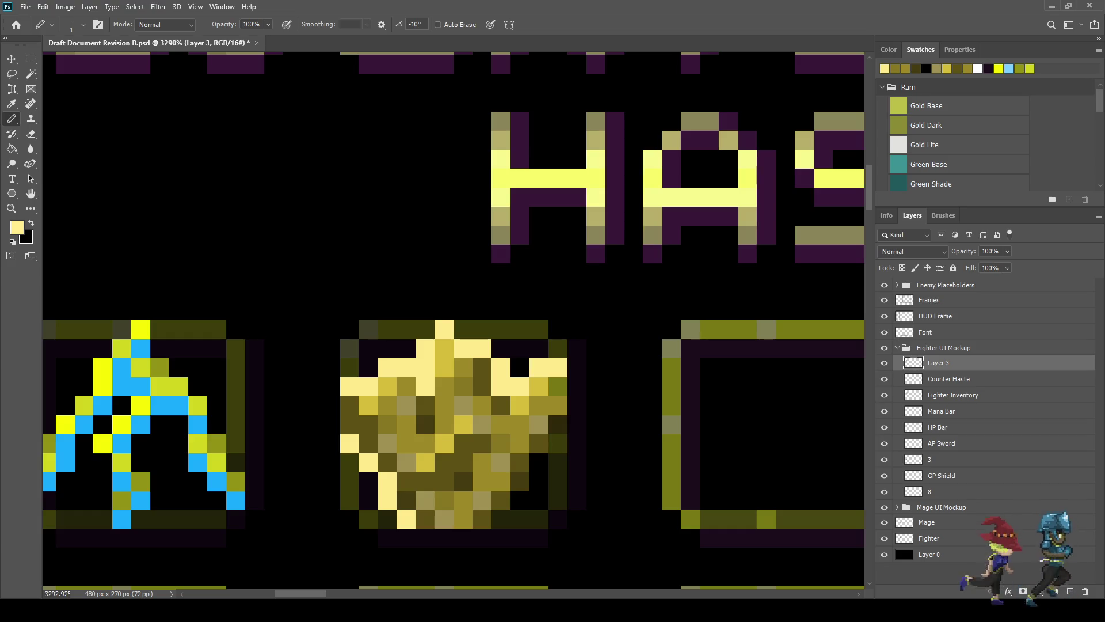
{"action": "left_click", "coordinate": [557, 444]}
{"action": "left_click", "coordinate": [539, 462]}
{"action": "left_click", "coordinate": [539, 482]}
{"action": "left_click", "coordinate": [520, 500]}
{"action": "left_click", "coordinate": [501, 520]}
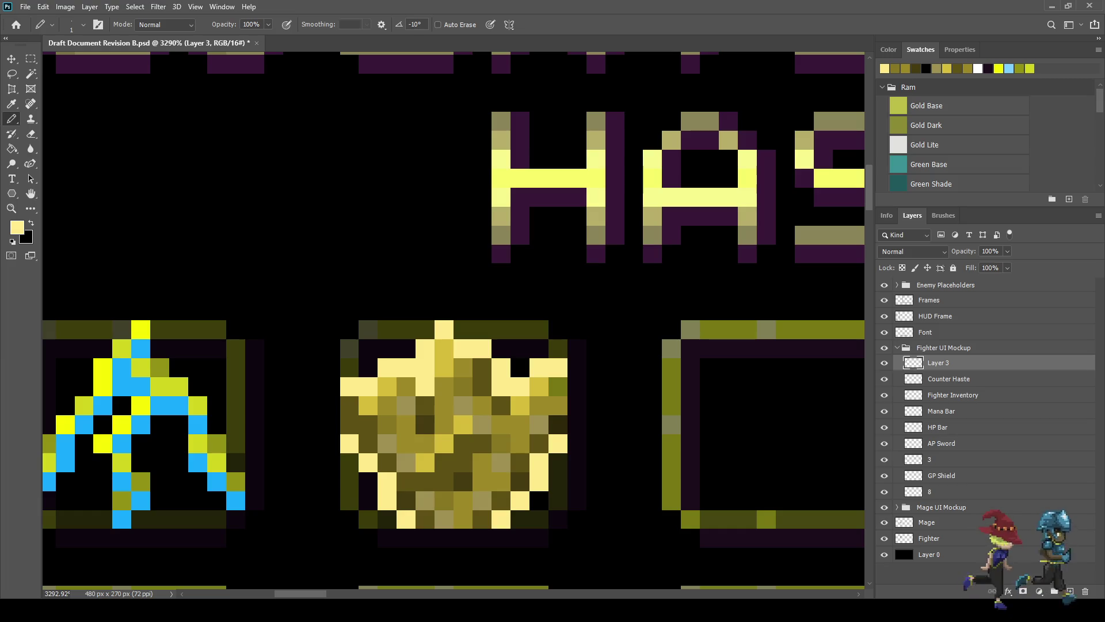
{"action": "scroll", "coordinate": [587, 419], "scroll_direction": "down", "scroll_amount": 10}
{"action": "scroll", "coordinate": [586, 432], "scroll_direction": "up", "scroll_amount": 5}
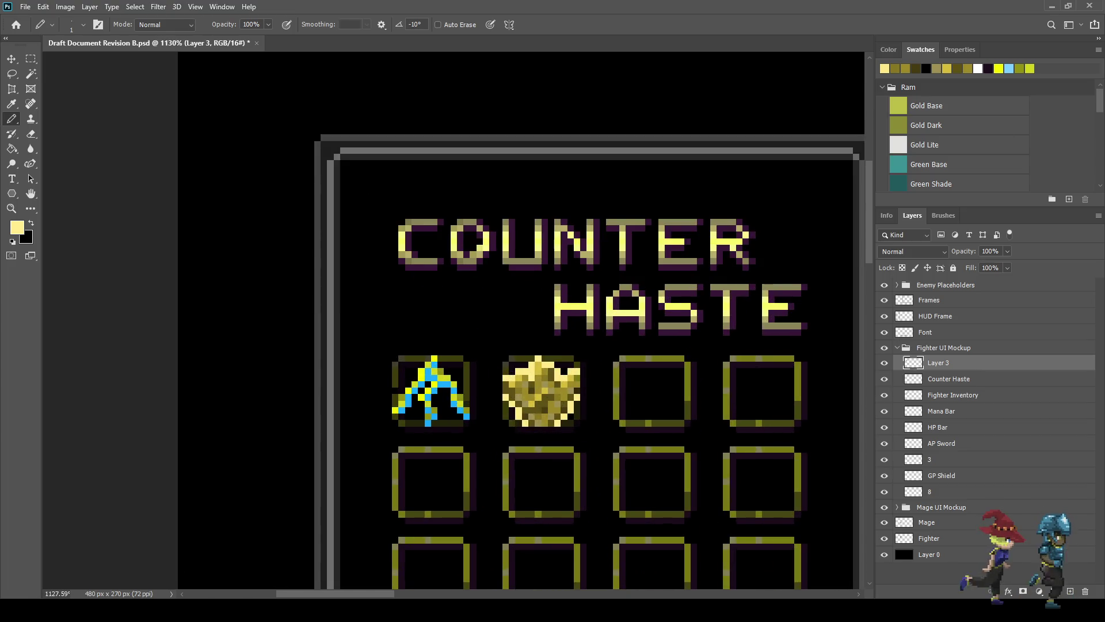
{"action": "scroll", "coordinate": [529, 387], "scroll_direction": "up", "scroll_amount": 3}
Step: Sample a tan colour, view the document at actual size and preview it full-screen
{"action": "key", "text": "i"}
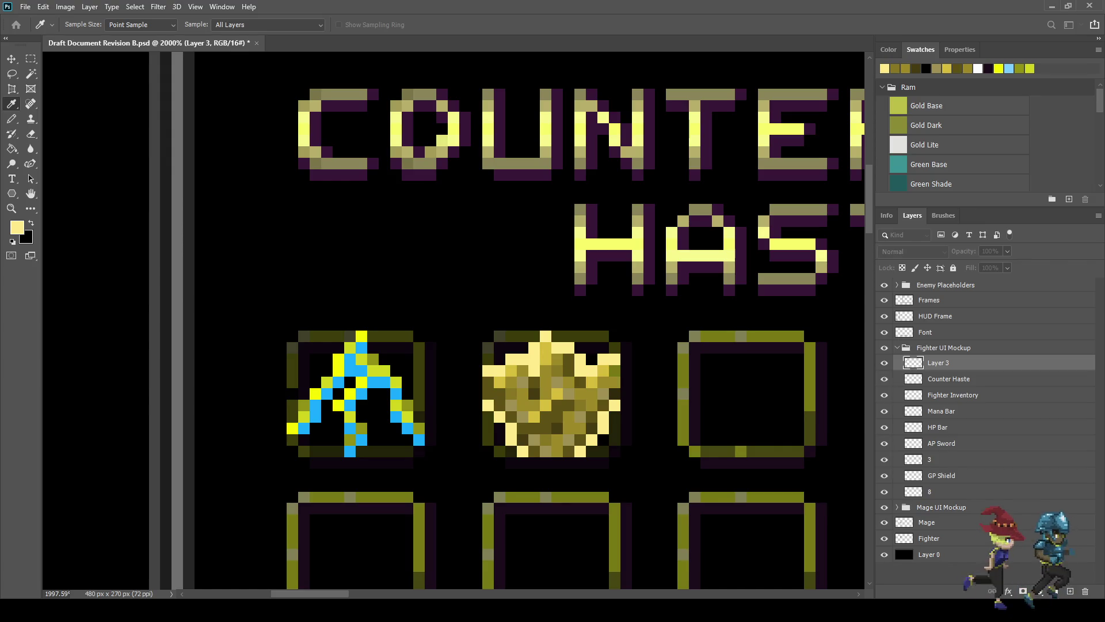
{"action": "key", "text": "b"}
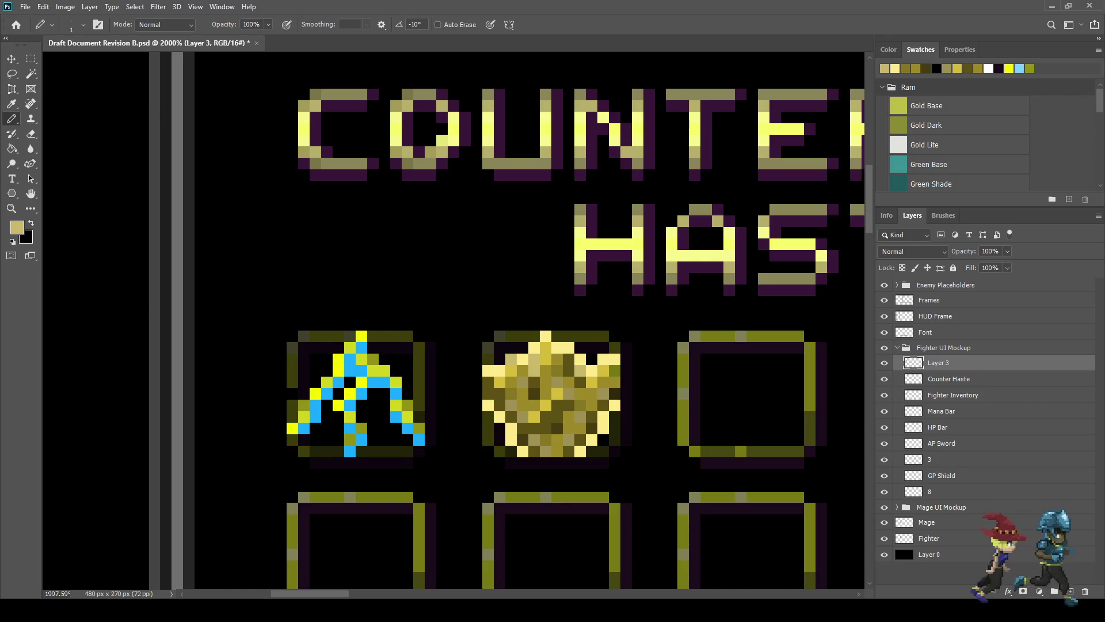
{"action": "scroll", "coordinate": [603, 359], "scroll_direction": "down", "scroll_amount": 5}
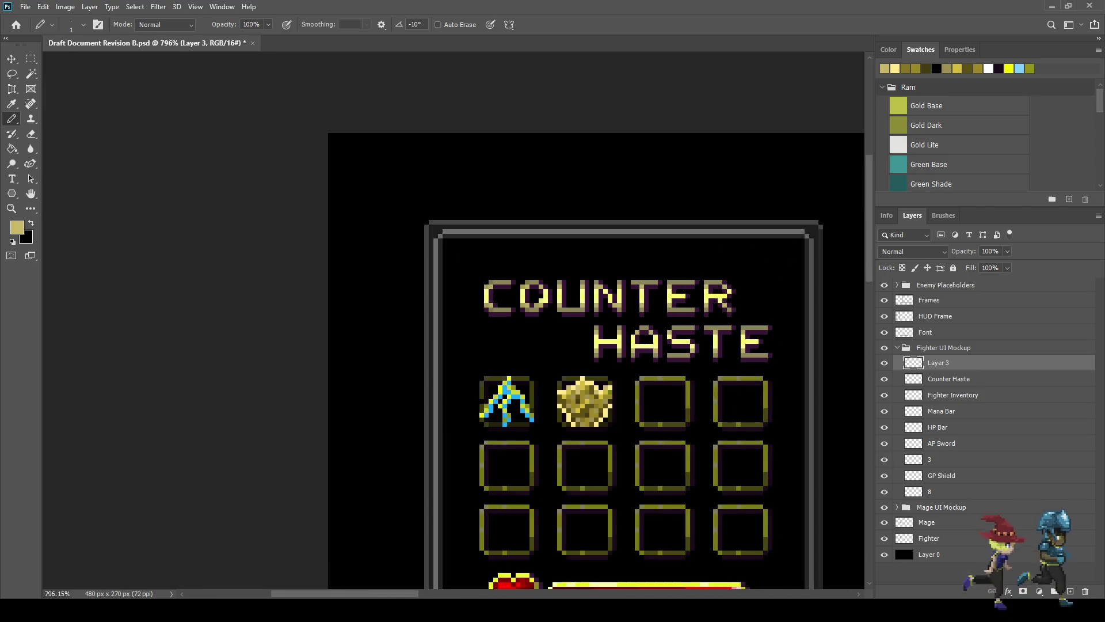
{"action": "scroll", "coordinate": [649, 442], "scroll_direction": "up", "scroll_amount": 2}
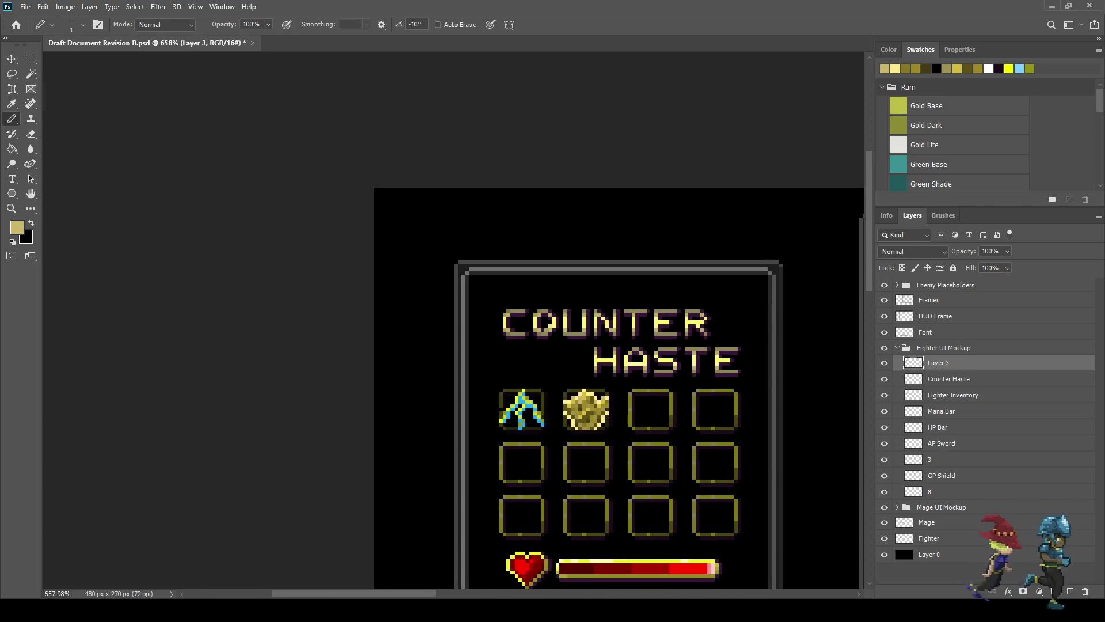
{"action": "key", "text": "ctrl+1"}
{"action": "key", "text": "f"}
{"action": "key", "text": "f"}
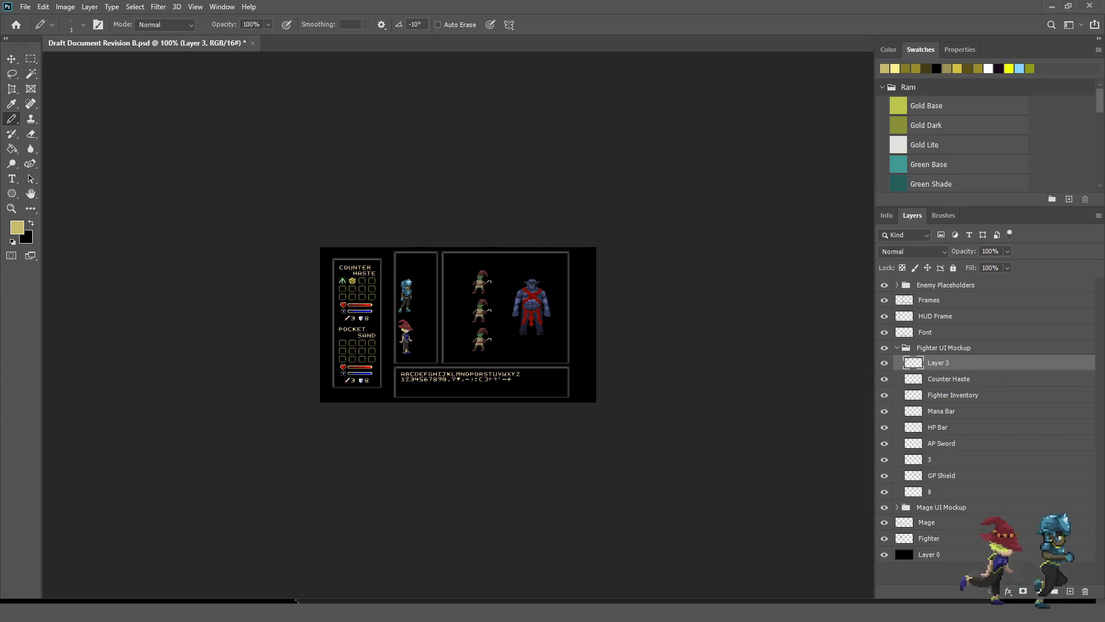
{"action": "key", "text": "ctrl+plus"}
{"action": "key", "text": "ctrl+plus"}
{"action": "key", "text": "ctrl+plus"}
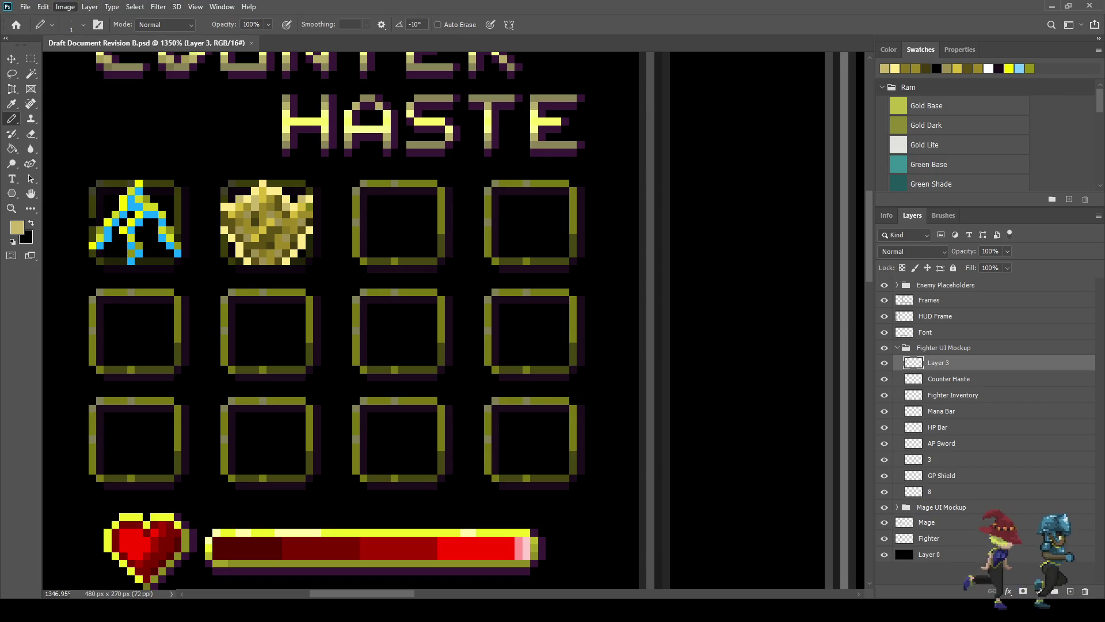
{"action": "key", "text": "i"}
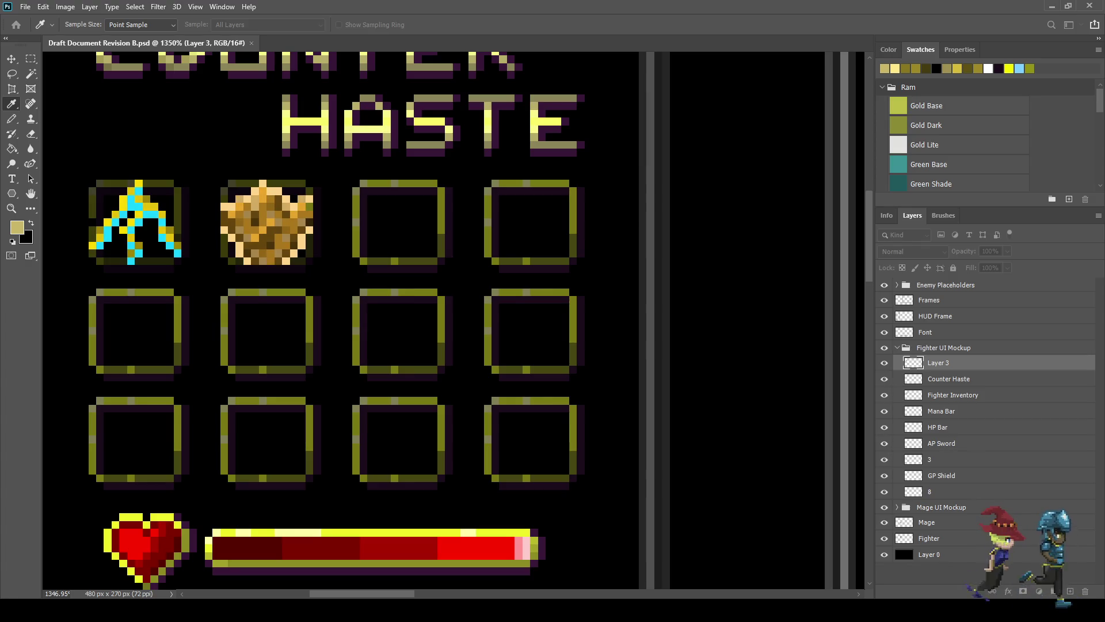
Step: Return to the Pencil, zoom out over the whole battle HUD and save the mockup
{"action": "key", "text": "b"}
{"action": "scroll", "coordinate": [462, 278], "scroll_direction": "down", "scroll_amount": 10}
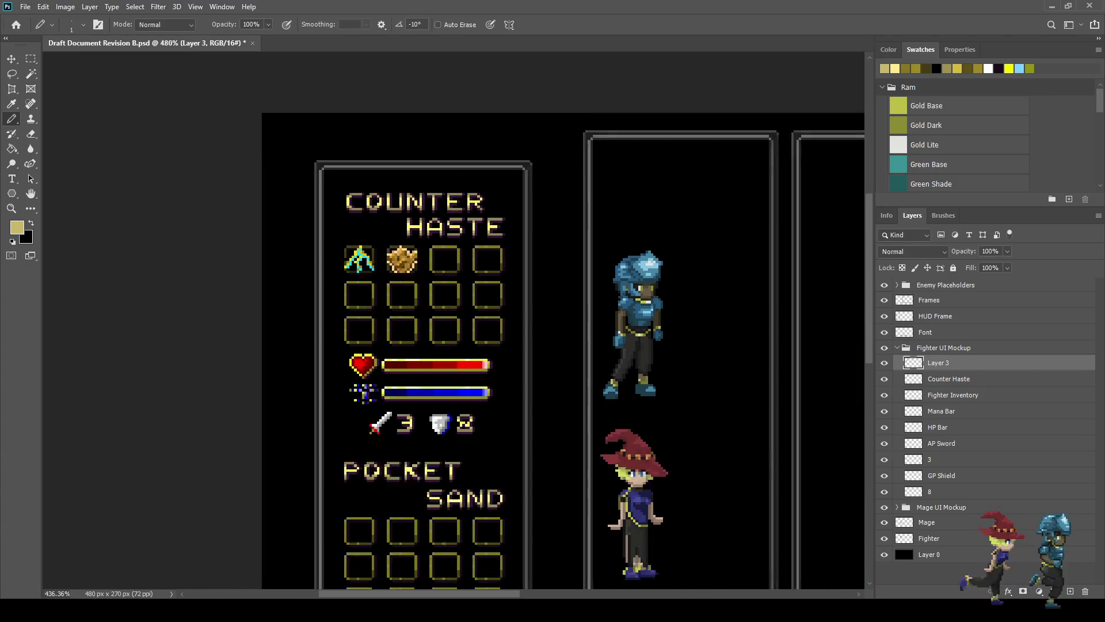
{"action": "scroll", "coordinate": [388, 239], "scroll_direction": "down", "scroll_amount": 3}
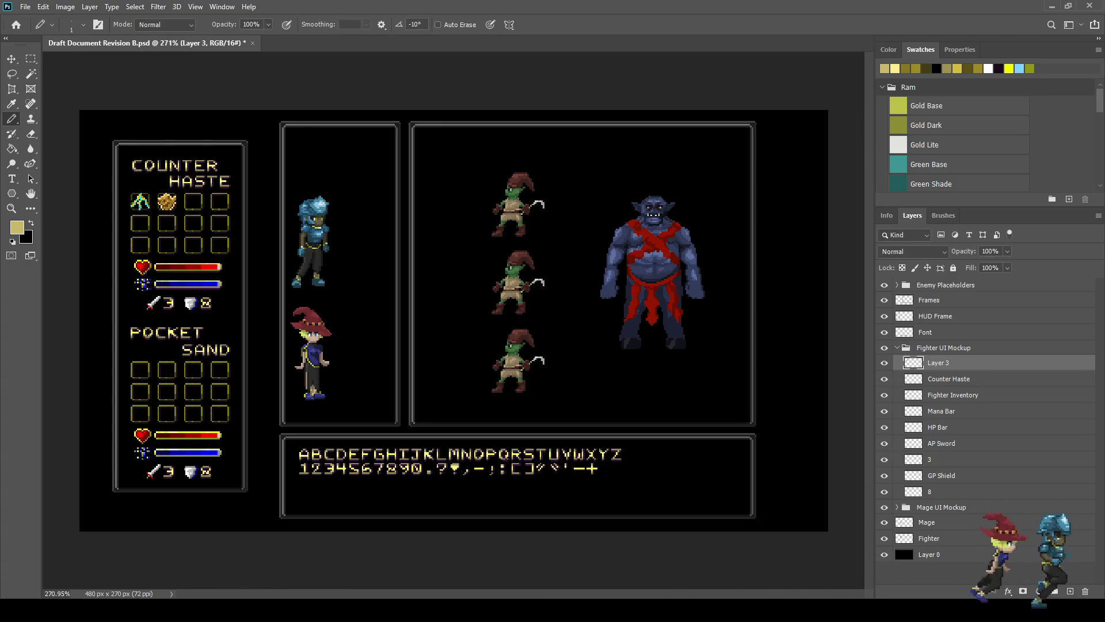
{"action": "scroll", "coordinate": [173, 230], "scroll_direction": "up", "scroll_amount": 4}
{"action": "scroll", "coordinate": [245, 241], "scroll_direction": "up", "scroll_amount": 1}
{"action": "key", "text": "ctrl+s"}
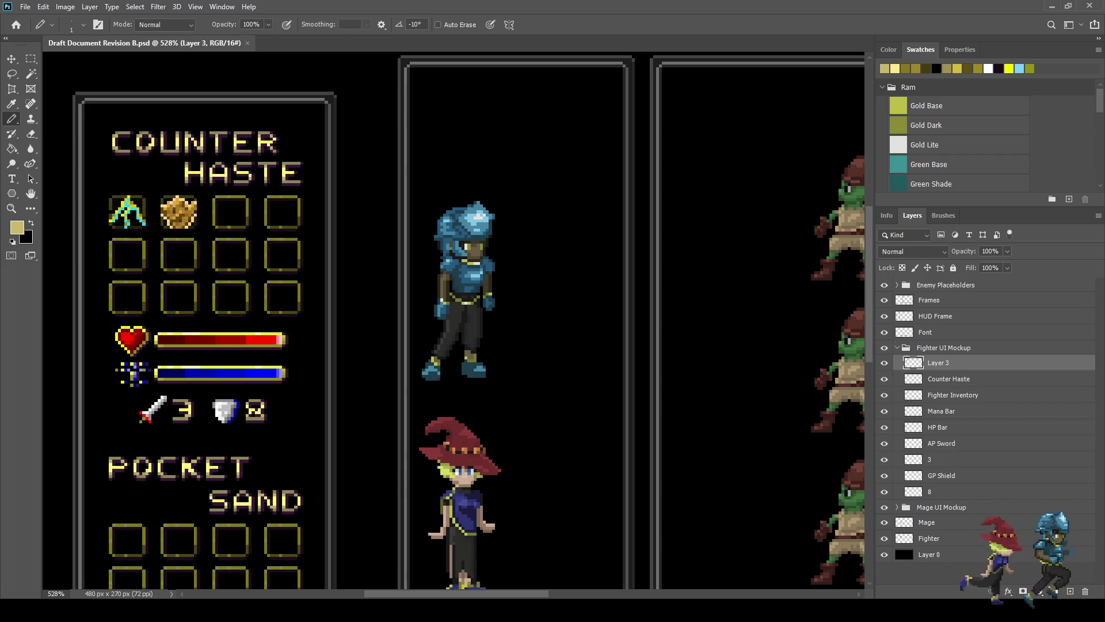
{"action": "scroll", "coordinate": [518, 287], "scroll_direction": "down", "scroll_amount": 3}
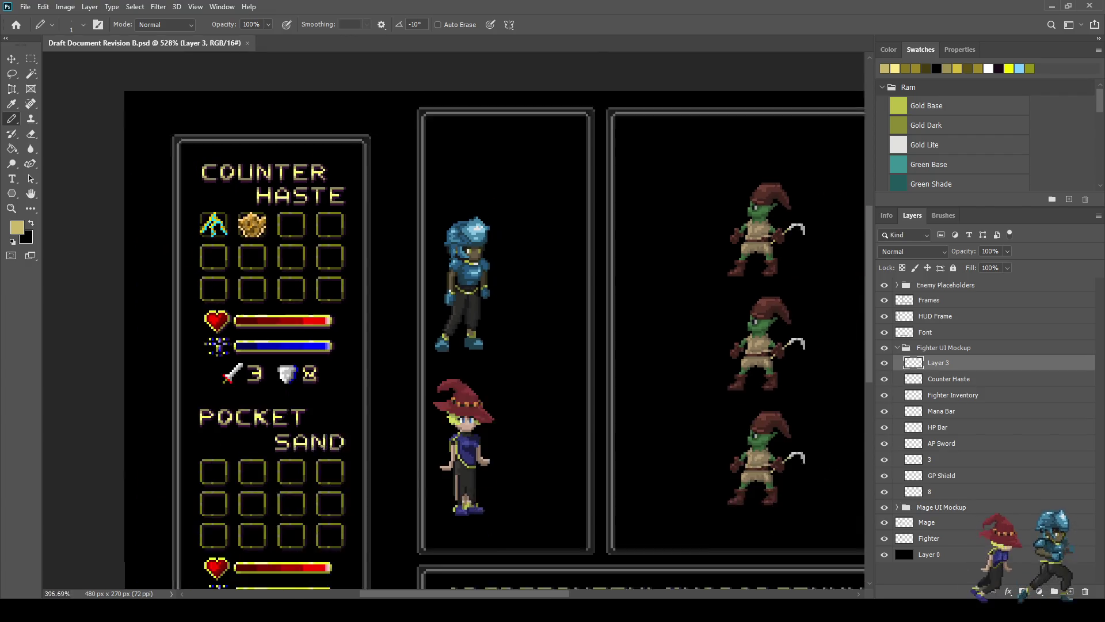
{"action": "scroll", "coordinate": [518, 287], "scroll_direction": "up", "scroll_amount": 2}
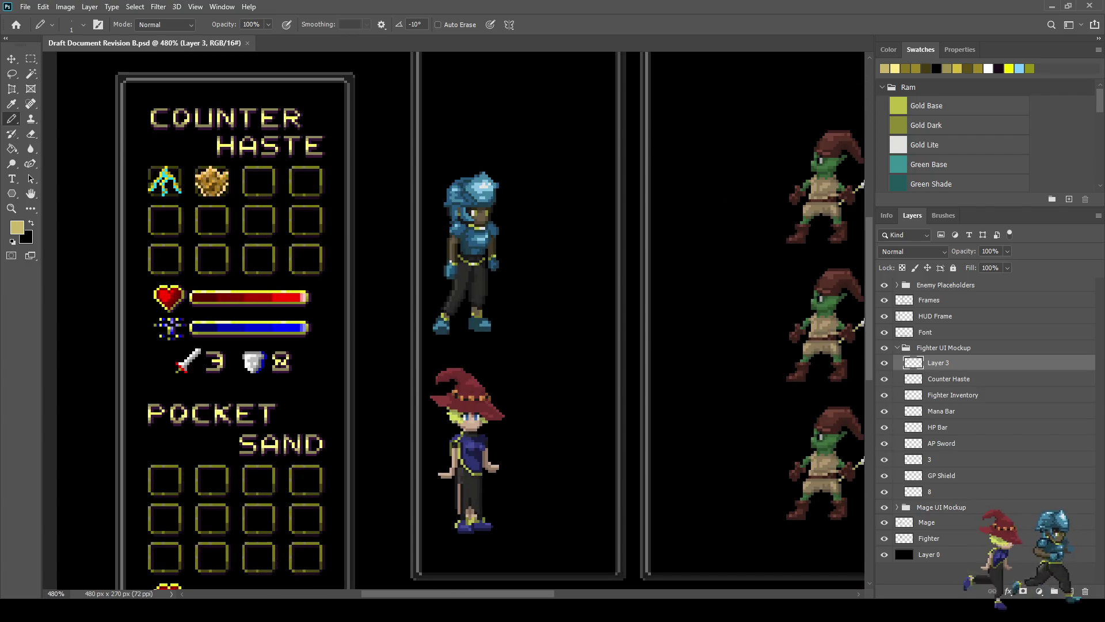
{"action": "scroll", "coordinate": [518, 288], "scroll_direction": "down", "scroll_amount": 3}
{"action": "scroll", "coordinate": [518, 288], "scroll_direction": "up", "scroll_amount": 2}
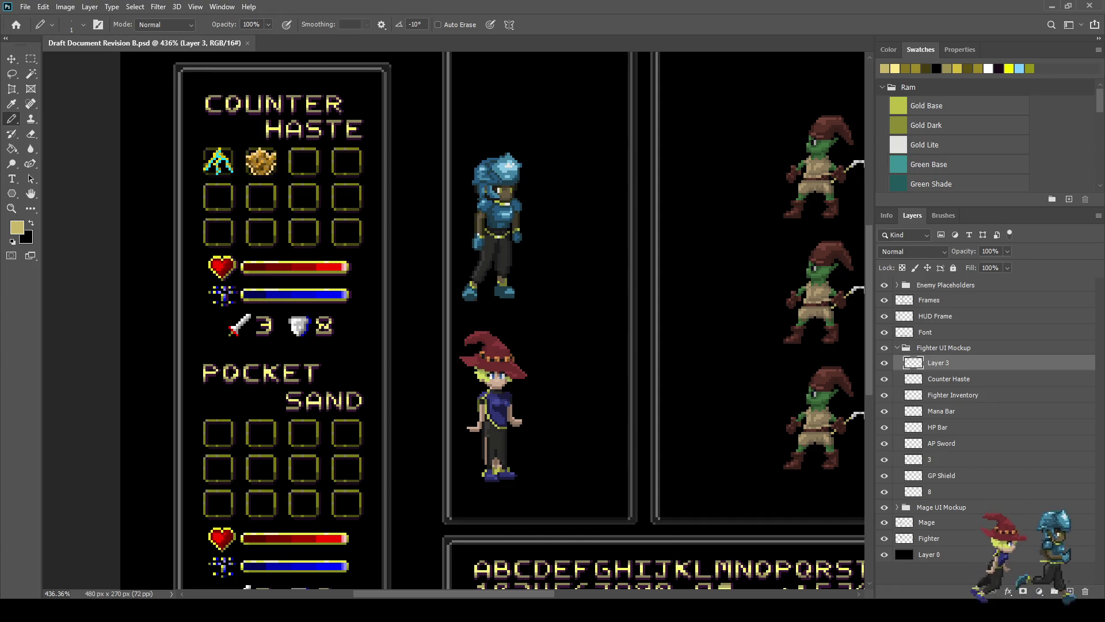
{"action": "scroll", "coordinate": [455, 322], "scroll_direction": "down", "scroll_amount": 3}
{"action": "scroll", "coordinate": [455, 322], "scroll_direction": "up", "scroll_amount": 1}
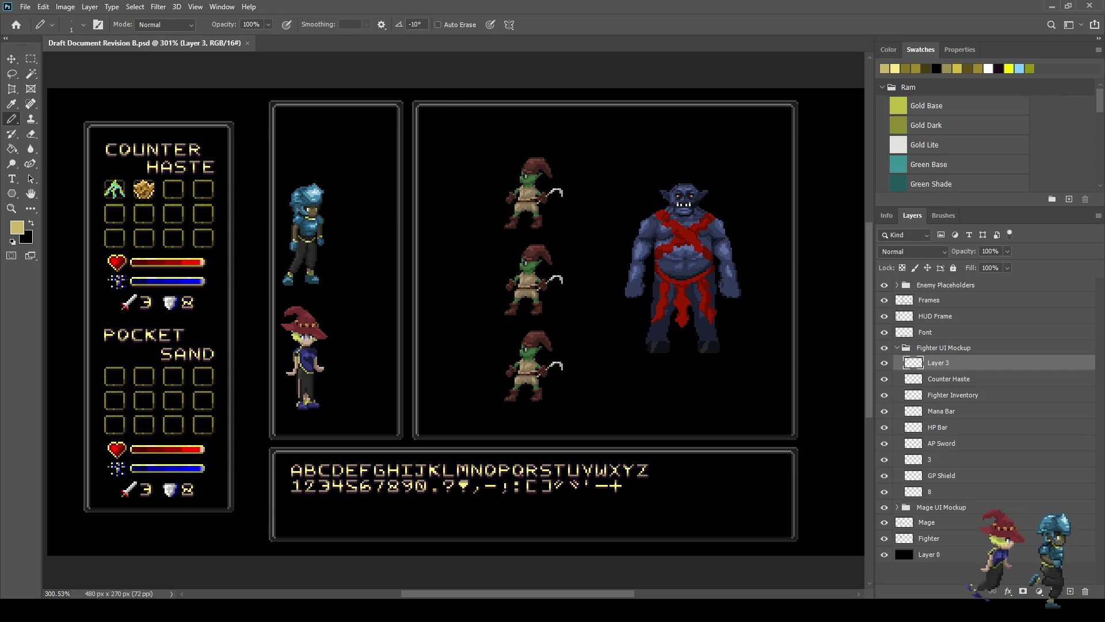
Step: Compare the item icons hidden and shown, then create Layer 4 above Counter Haste
{"action": "scroll", "coordinate": [107, 186], "scroll_direction": "up", "scroll_amount": 3}
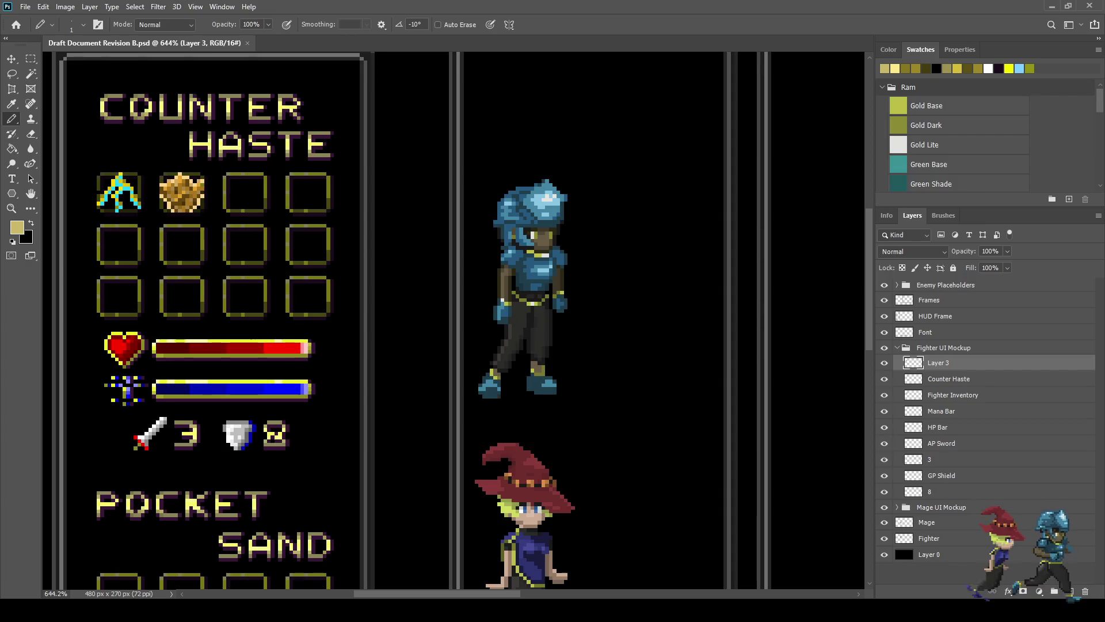
{"action": "scroll", "coordinate": [192, 220], "scroll_direction": "down", "scroll_amount": 5}
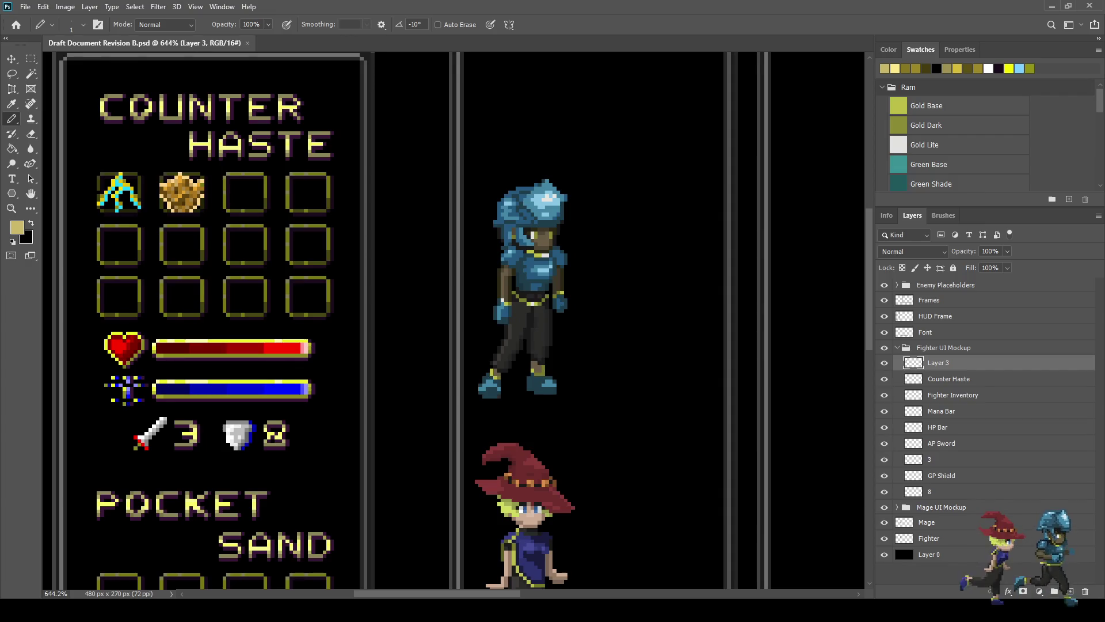
{"action": "scroll", "coordinate": [282, 293], "scroll_direction": "up", "scroll_amount": 3}
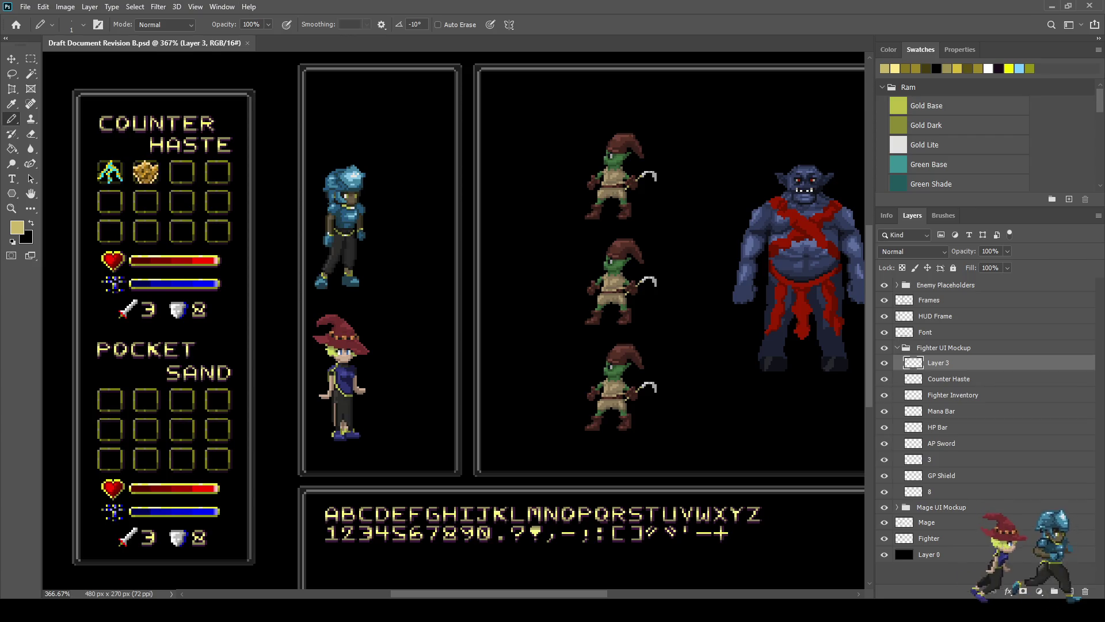
{"action": "key", "text": "ctrl+comma"}
{"action": "key", "text": "ctrl+comma"}
{"action": "key", "text": "ctrl+comma"}
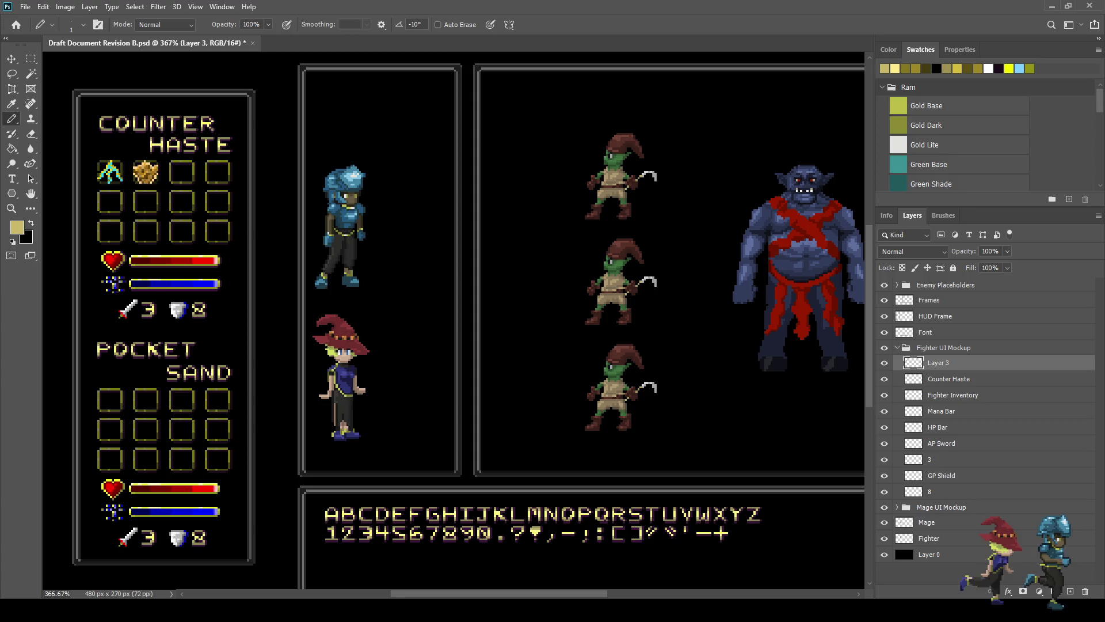
{"action": "left_click", "coordinate": [949, 379]}
{"action": "key", "text": "ctrl+shift+alt+n"}
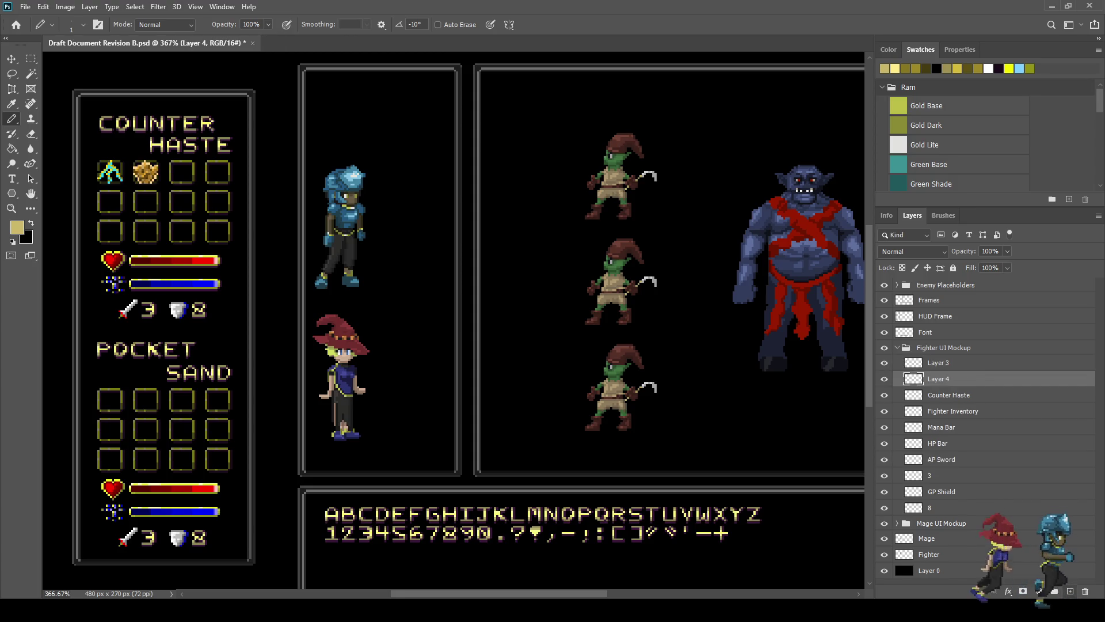
Step: Sample dark olive from a slot frame and darken the first frame's corner, top and left pixels
{"action": "scroll", "coordinate": [102, 155], "scroll_direction": "up", "scroll_amount": 5}
{"action": "scroll", "coordinate": [93, 164], "scroll_direction": "up", "scroll_amount": 8}
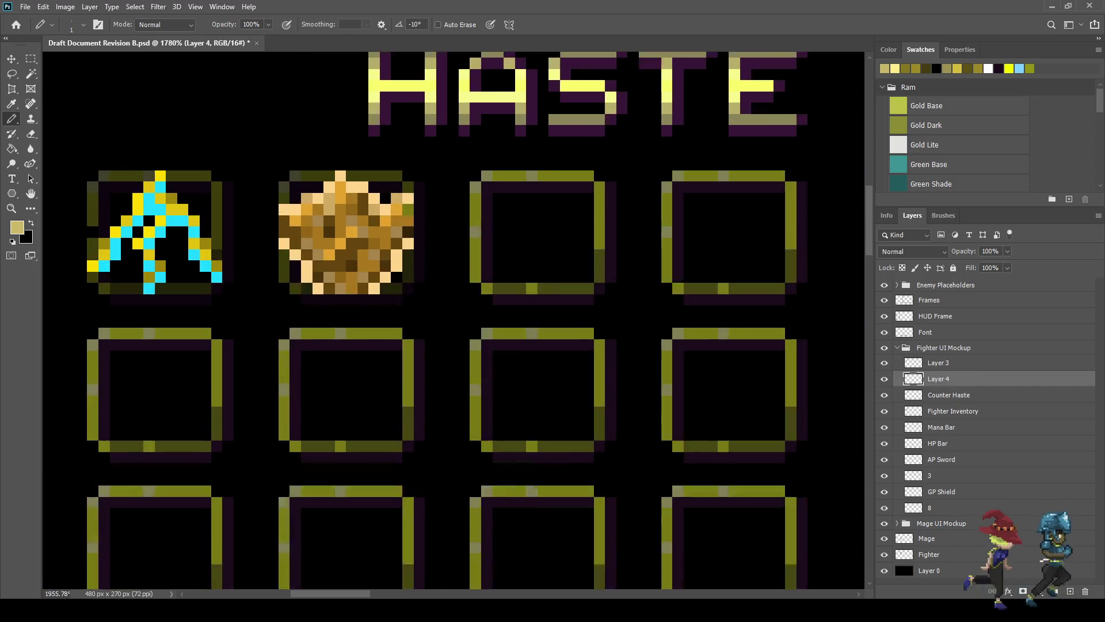
{"action": "key", "text": "i"}
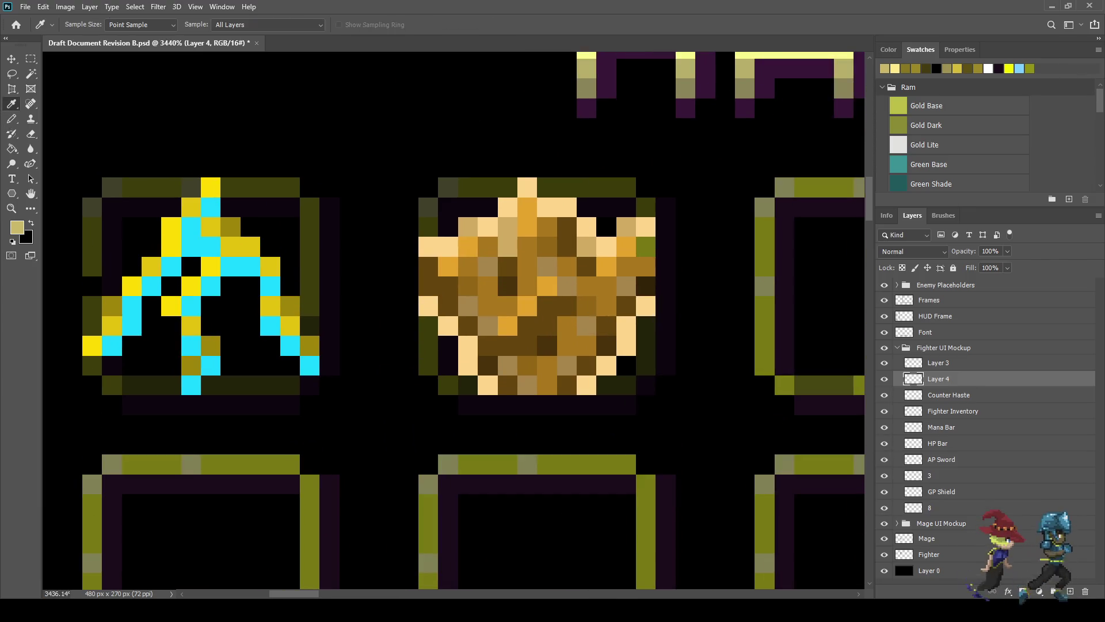
{"action": "left_click", "coordinate": [227, 187]}
{"action": "scroll", "coordinate": [205, 187], "scroll_direction": "down", "scroll_amount": 4}
{"action": "key", "text": "b"}
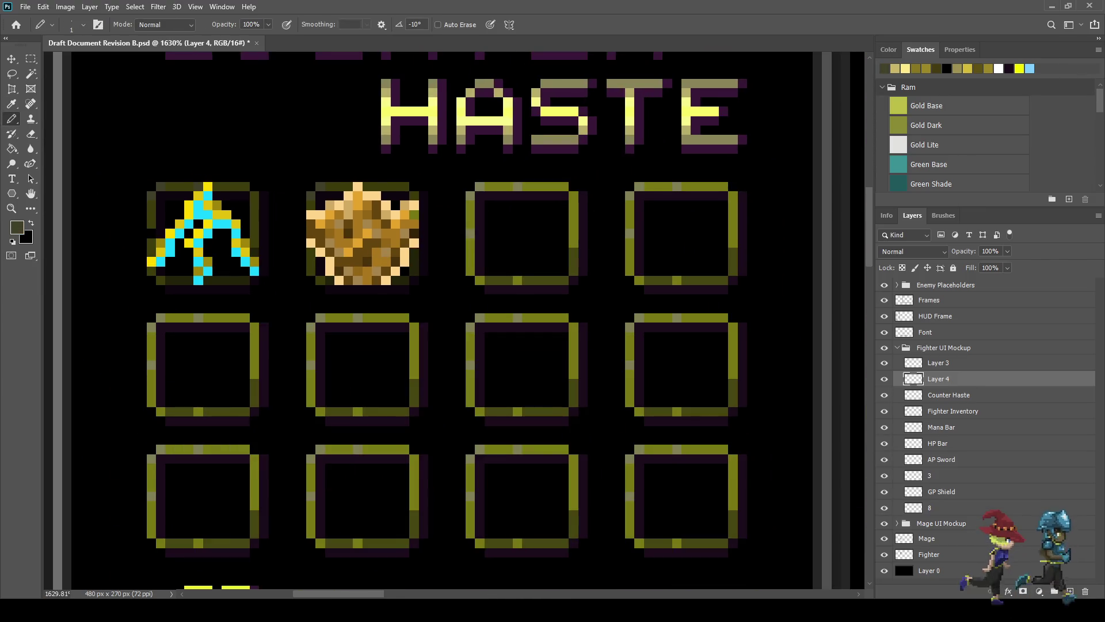
{"action": "scroll", "coordinate": [483, 182], "scroll_direction": "up", "scroll_amount": 3}
{"action": "left_click", "coordinate": [476, 191]}
{"action": "left_click", "coordinate": [462, 208]}
{"action": "left_click", "coordinate": [544, 191]}
{"action": "left_click", "coordinate": [461, 274]}
{"action": "left_click_drag", "start_coordinate": [506, 182], "coordinate": [721, 195]}
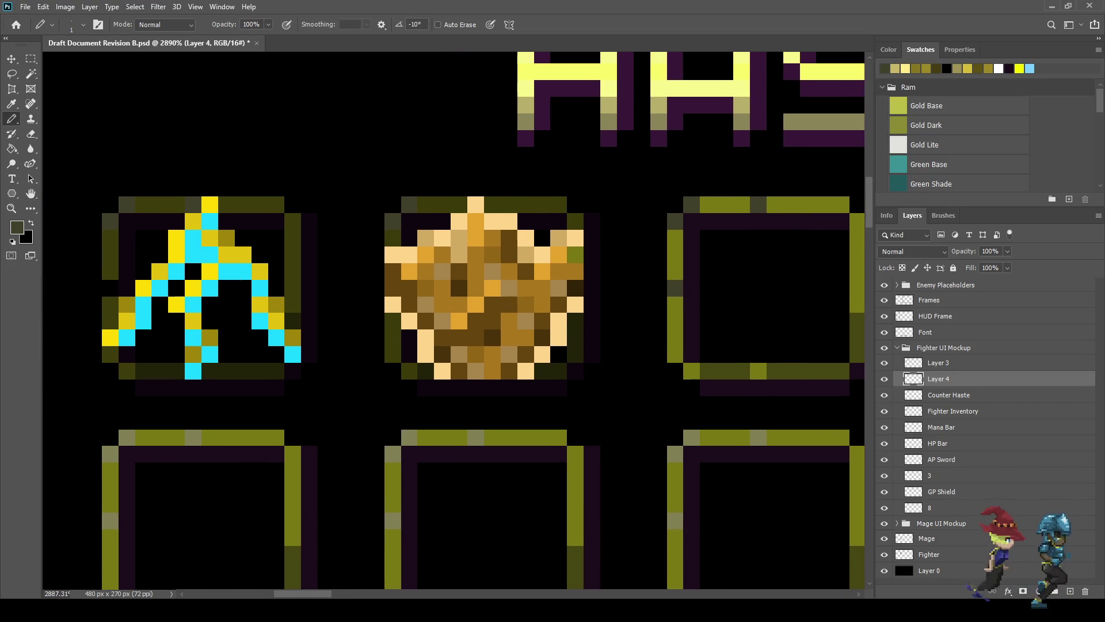
Step: Darken the next slot frame's top, left and bottom borders and the neighbouring frame's right border
{"action": "key", "text": "i"}
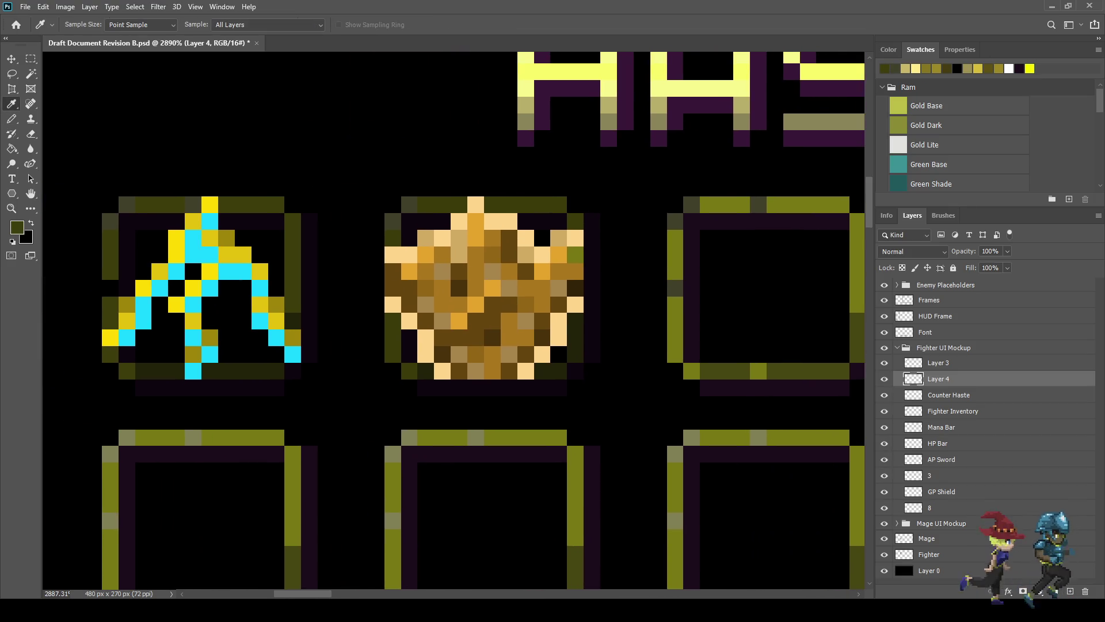
{"action": "key", "text": "b"}
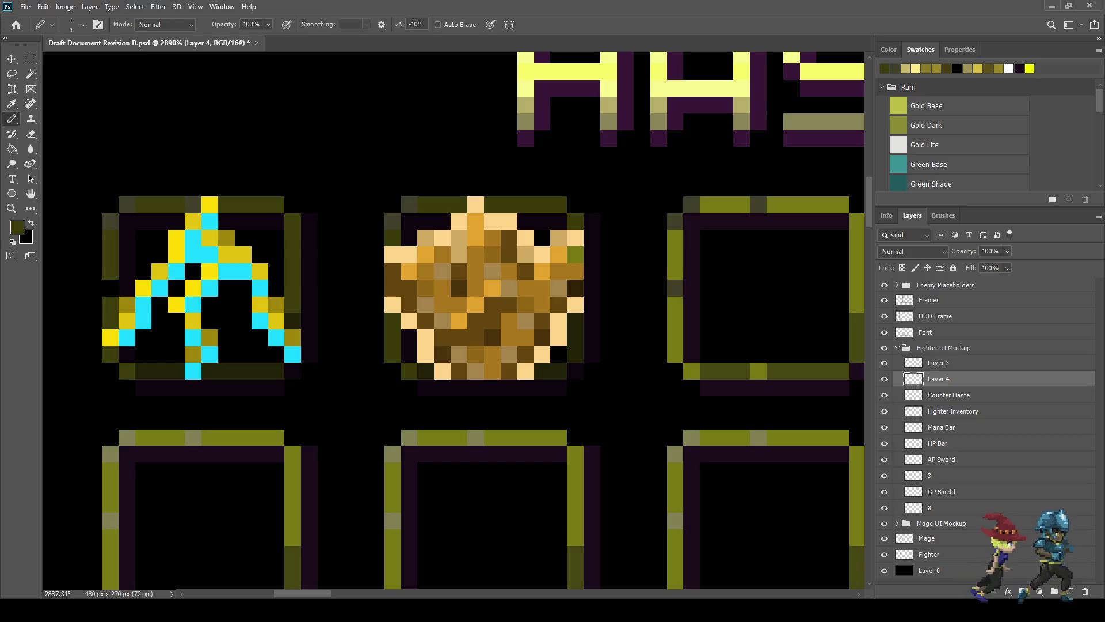
{"action": "left_click_drag", "start_coordinate": [709, 205], "coordinate": [825, 205]}
{"action": "left_click", "coordinate": [841, 204]}
{"action": "left_click_drag", "start_coordinate": [675, 239], "coordinate": [675, 354]}
{"action": "left_click", "coordinate": [691, 371]}
{"action": "left_click", "coordinate": [758, 371]}
{"action": "left_click_drag", "start_coordinate": [758, 372], "coordinate": [614, 374]}
{"action": "left_click_drag", "start_coordinate": [713, 223], "coordinate": [713, 308]}
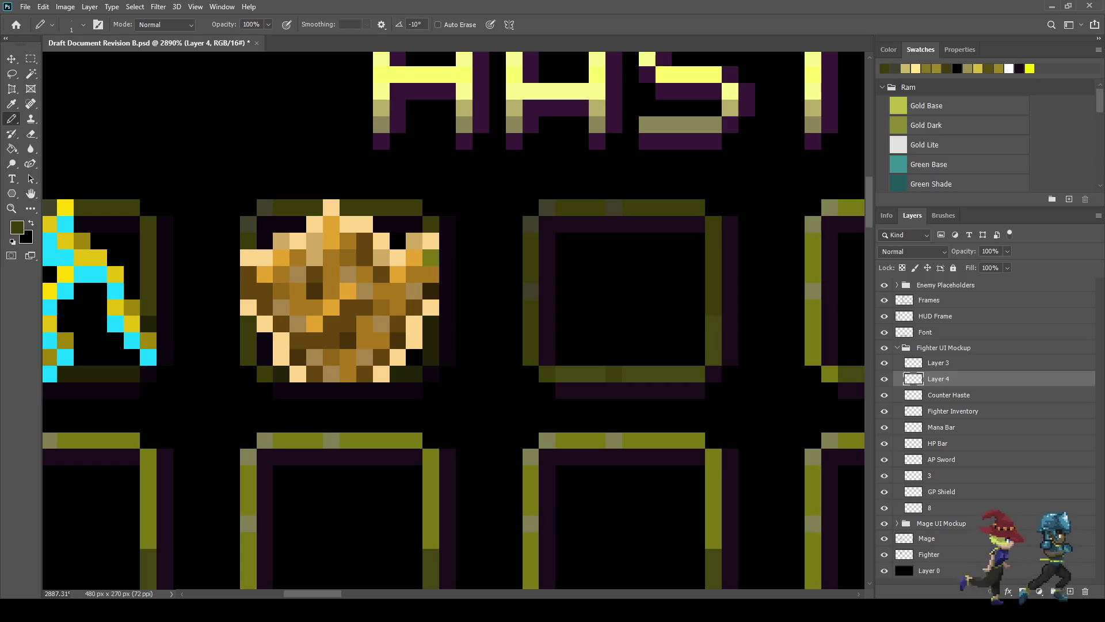
Step: Sample an even darker olive and darken the frame's bottom edge and right-edge column
{"action": "key", "text": "i"}
{"action": "left_click", "coordinate": [713, 340]}
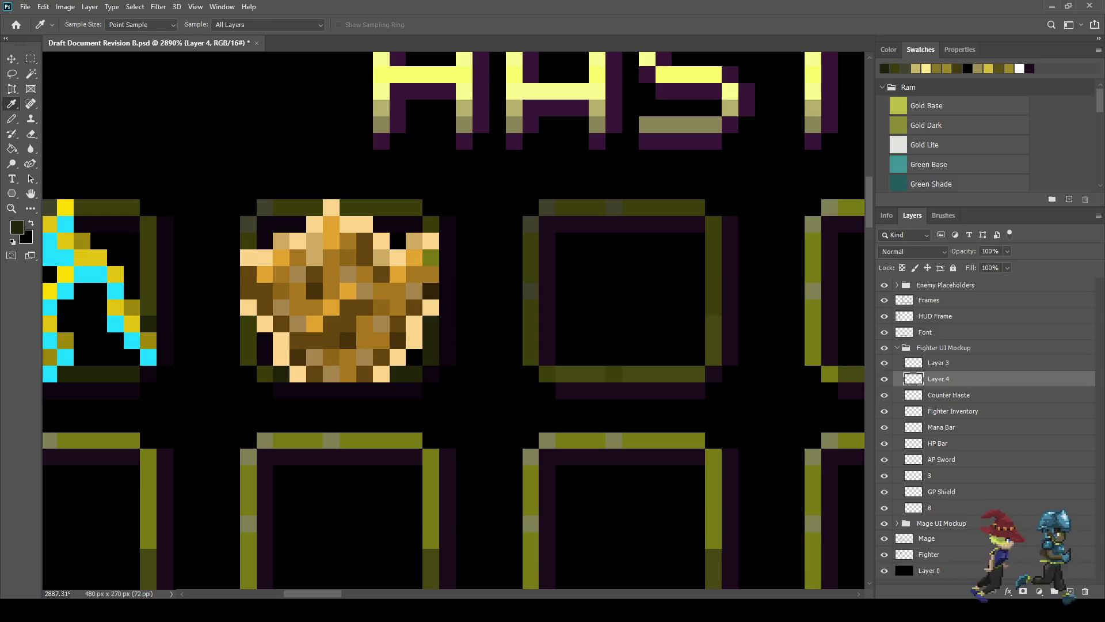
{"action": "key", "text": "b"}
{"action": "mouse_move", "coordinate": [563, 375]}
{"action": "left_mouse_down"}
{"action": "mouse_move", "coordinate": [697, 374]}
{"action": "mouse_move", "coordinate": [714, 323]}
{"action": "left_mouse_up"}
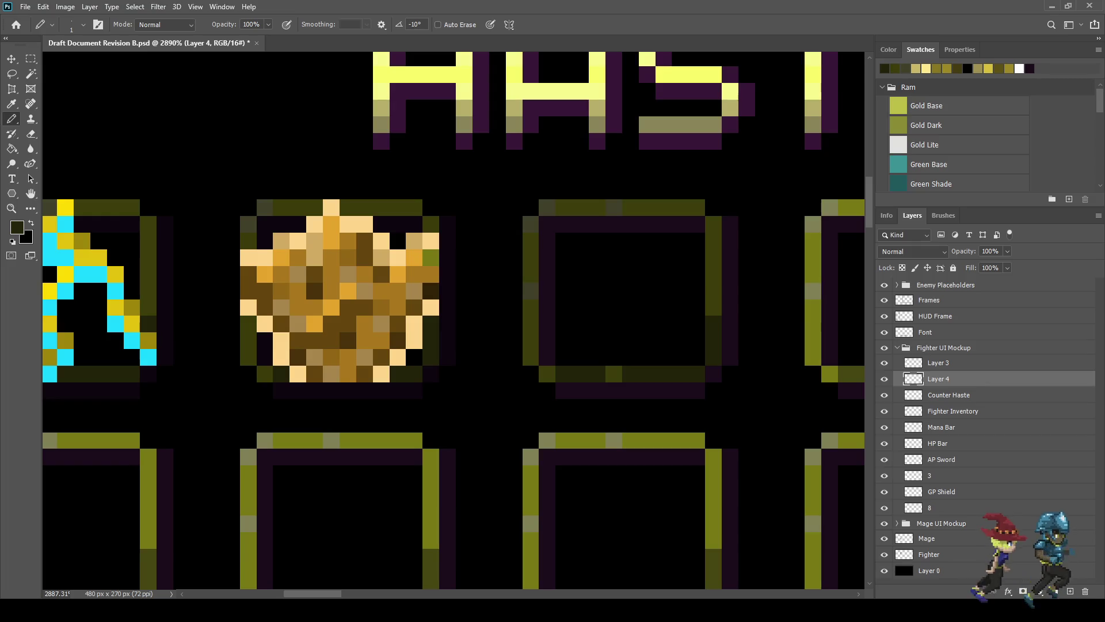
{"action": "key", "text": "i"}
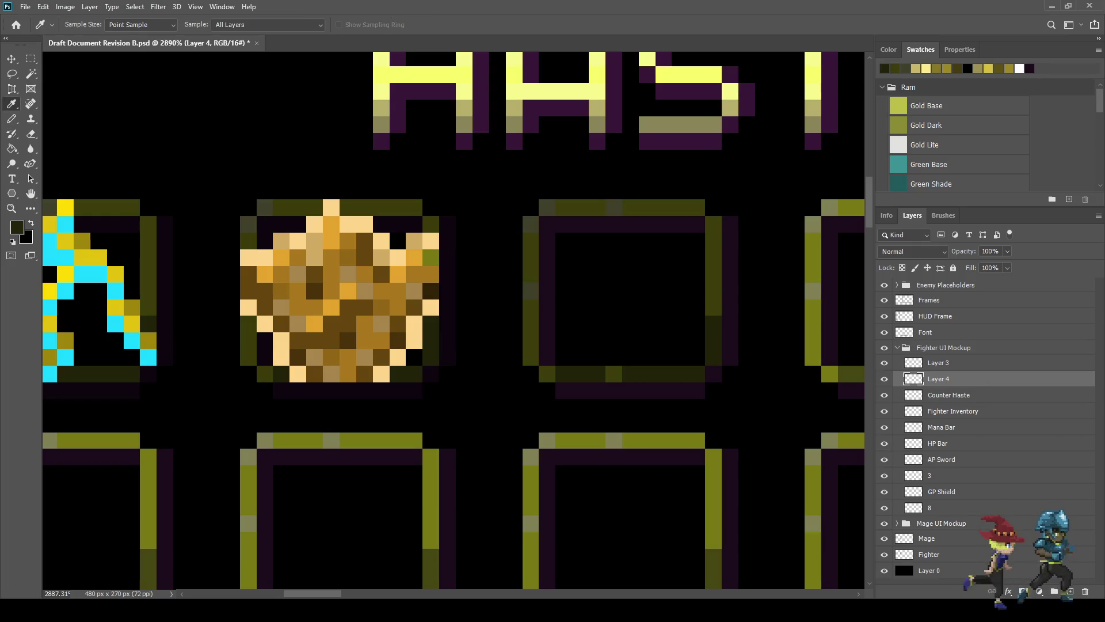
{"action": "key", "text": "b"}
{"action": "mouse_move", "coordinate": [730, 224]}
{"action": "left_mouse_down"}
{"action": "mouse_move", "coordinate": [729, 357]}
{"action": "mouse_move", "coordinate": [715, 375]}
{"action": "mouse_move", "coordinate": [664, 390]}
{"action": "mouse_move", "coordinate": [565, 391]}
{"action": "mouse_move", "coordinate": [548, 341]}
{"action": "mouse_move", "coordinate": [547, 224]}
{"action": "mouse_move", "coordinate": [698, 224]}
{"action": "left_mouse_up"}
{"action": "scroll", "coordinate": [632, 326], "scroll_direction": "down", "scroll_amount": 5}
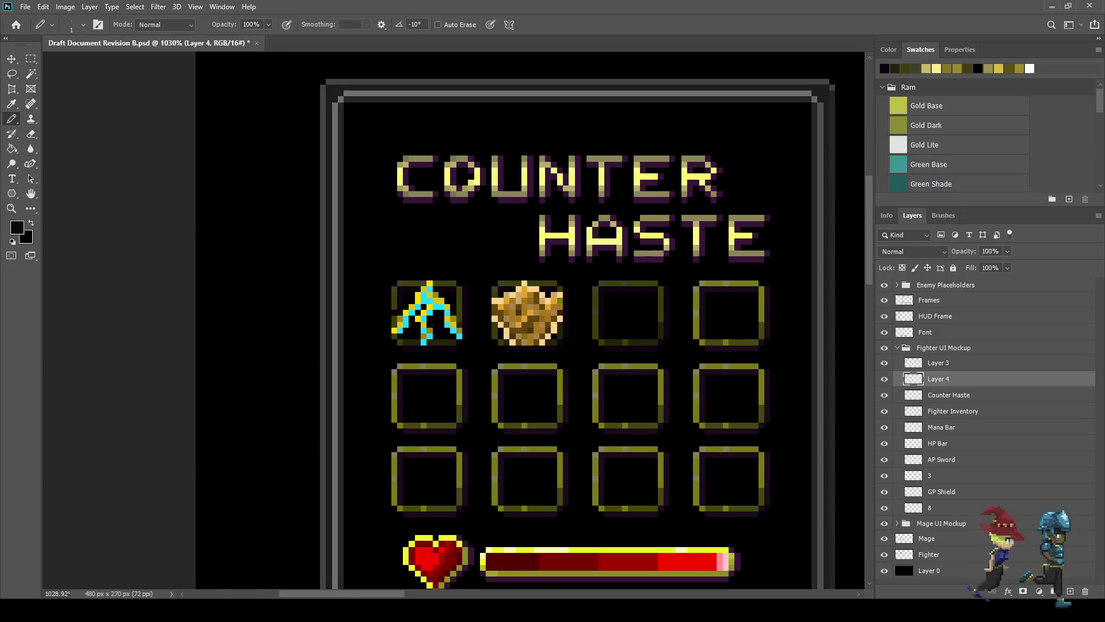
Step: Save, compare Layer 4's darkening hidden and shown, save again and view at 100%
{"action": "scroll", "coordinate": [613, 350], "scroll_direction": "up", "scroll_amount": 3}
{"action": "key", "text": "ctrl+s"}
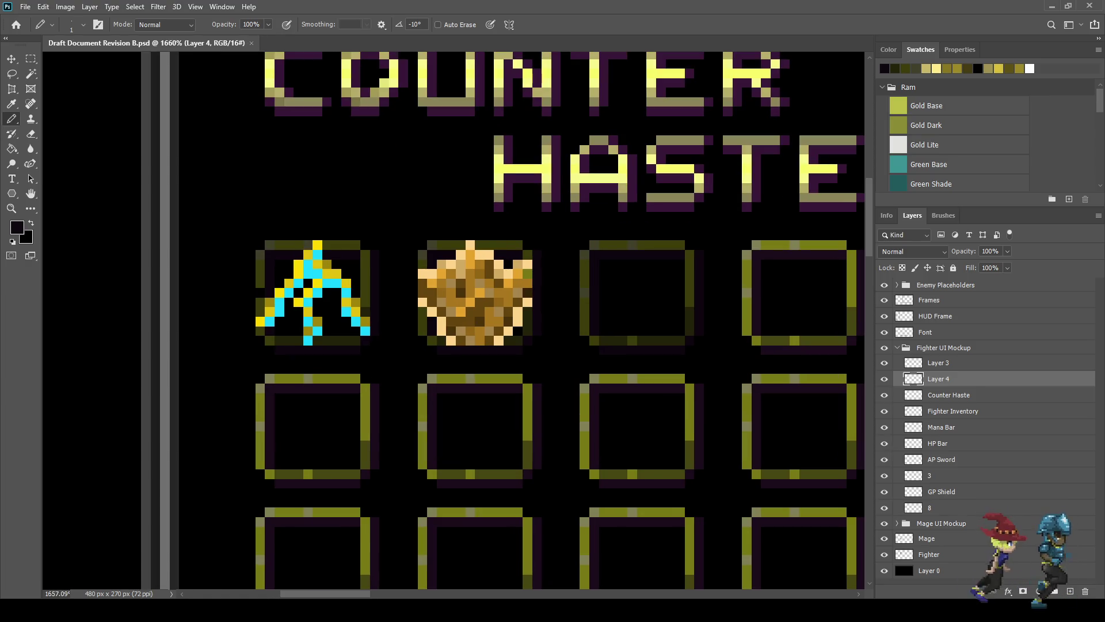
{"action": "key", "text": "ctrl+comma"}
{"action": "key", "text": "ctrl+comma"}
{"action": "key", "text": "ctrl+comma"}
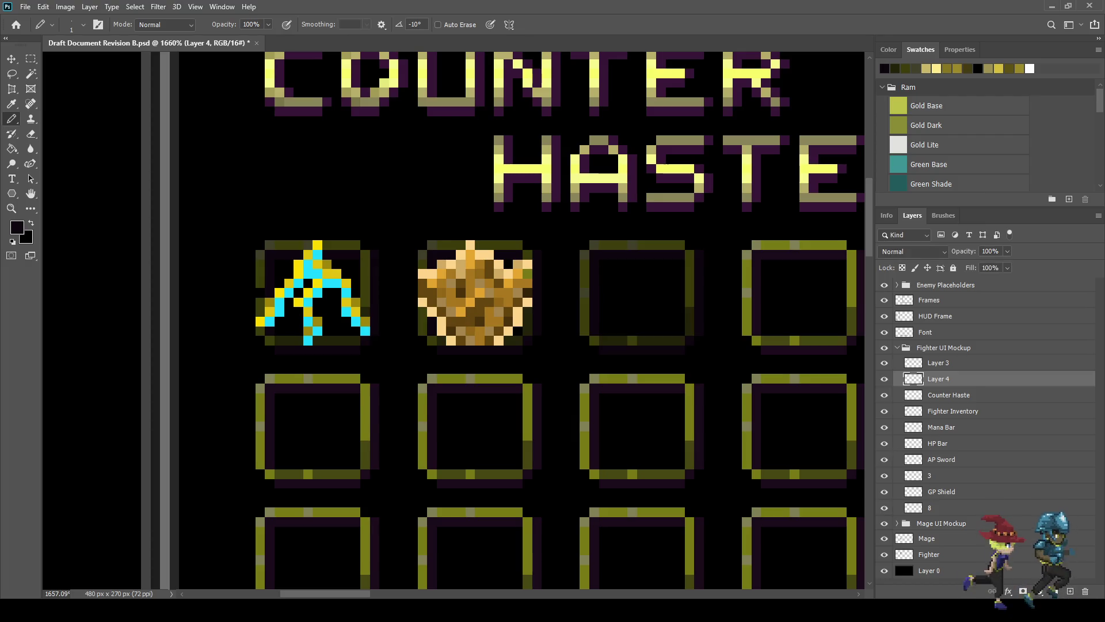
{"action": "key", "text": "ctrl+s"}
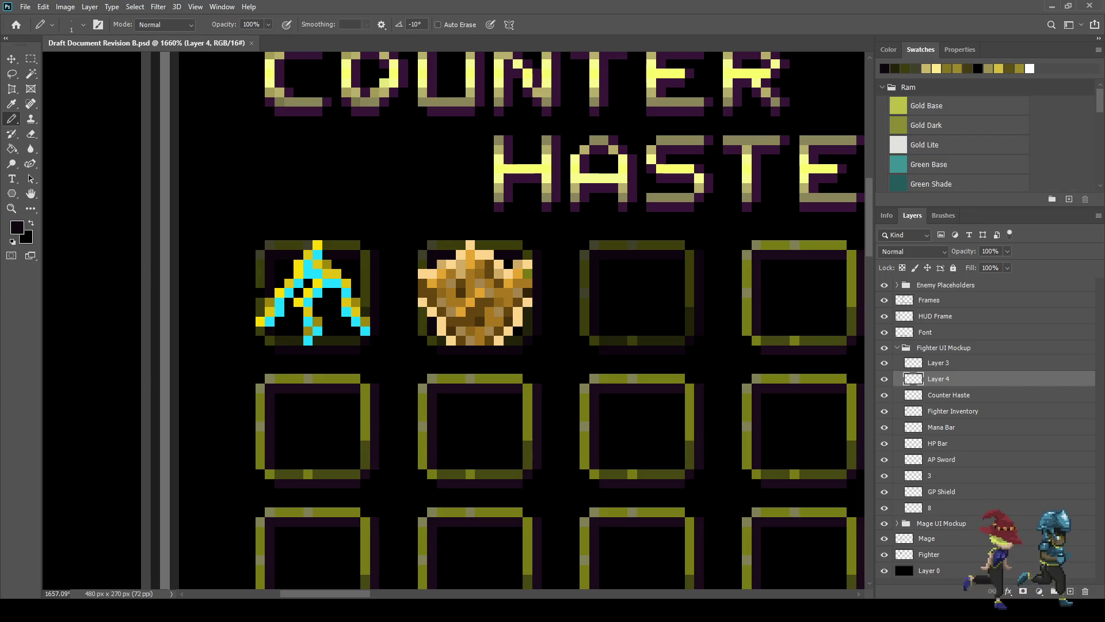
{"action": "key", "text": "ctrl+1"}
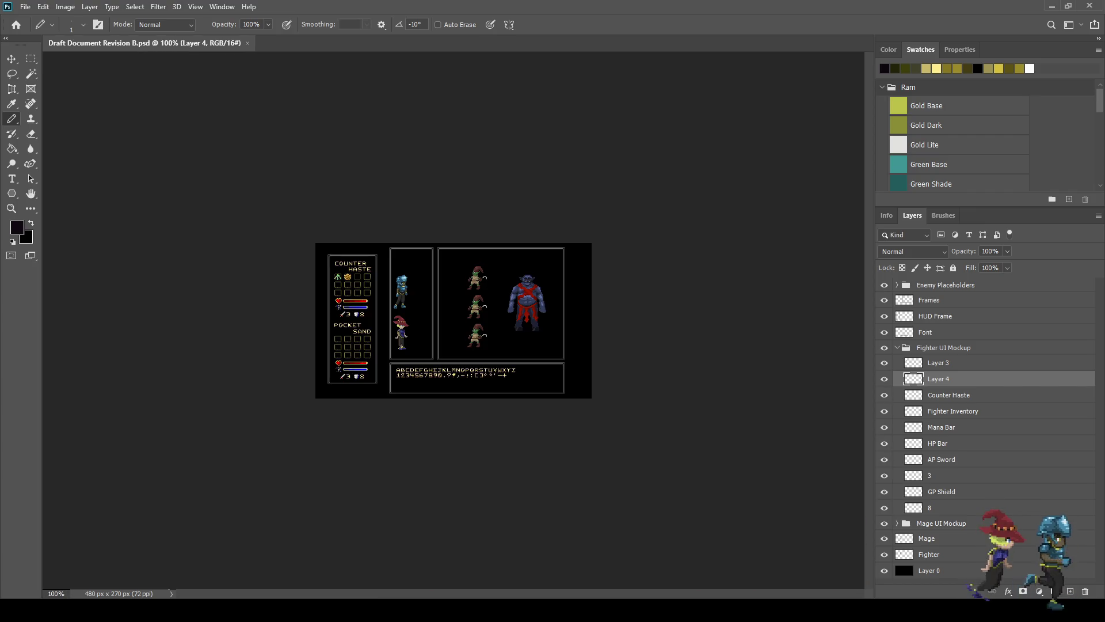
Step: Zoom to 300% on Counter Haste, compare the darkening toggled, and rename Layer 4 to 'Darken'
{"action": "key", "text": "ctrl+plus"}
{"action": "key", "text": "ctrl+plus"}
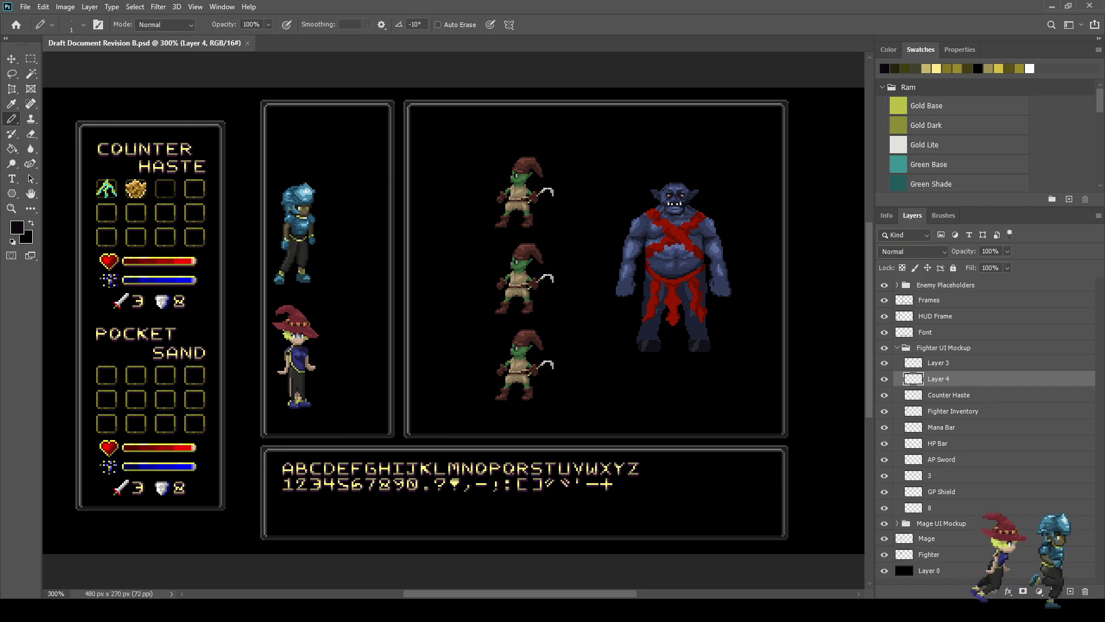
{"action": "scroll", "coordinate": [136, 181], "scroll_direction": "up", "scroll_amount": 5}
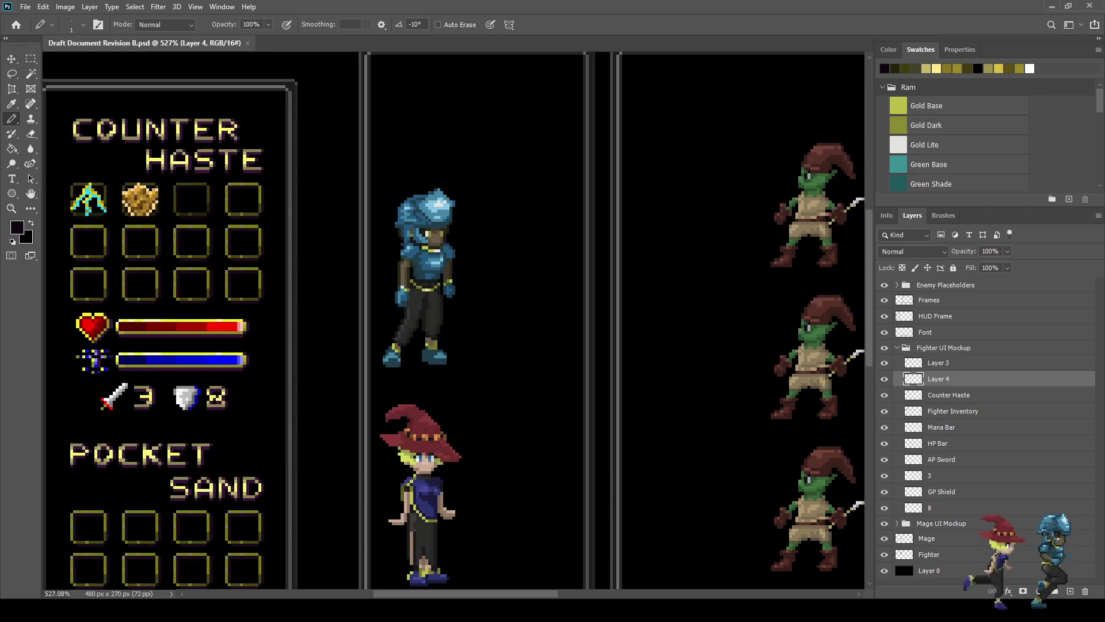
{"action": "scroll", "coordinate": [455, 320], "scroll_direction": "up", "scroll_amount": 2}
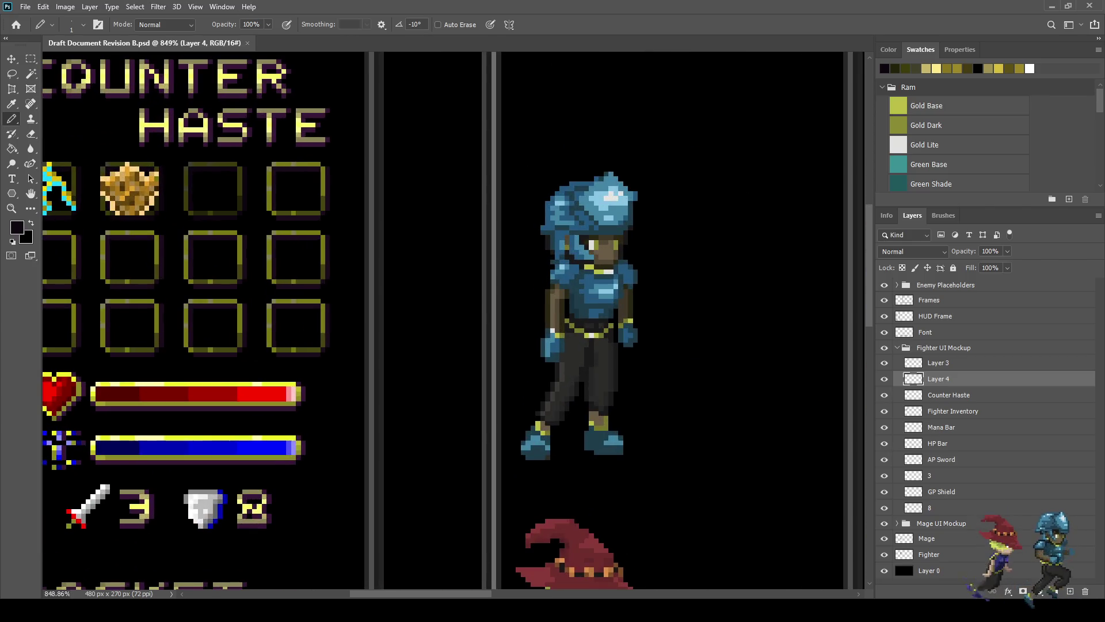
{"action": "scroll", "coordinate": [454, 320], "scroll_direction": "left", "scroll_amount": 4}
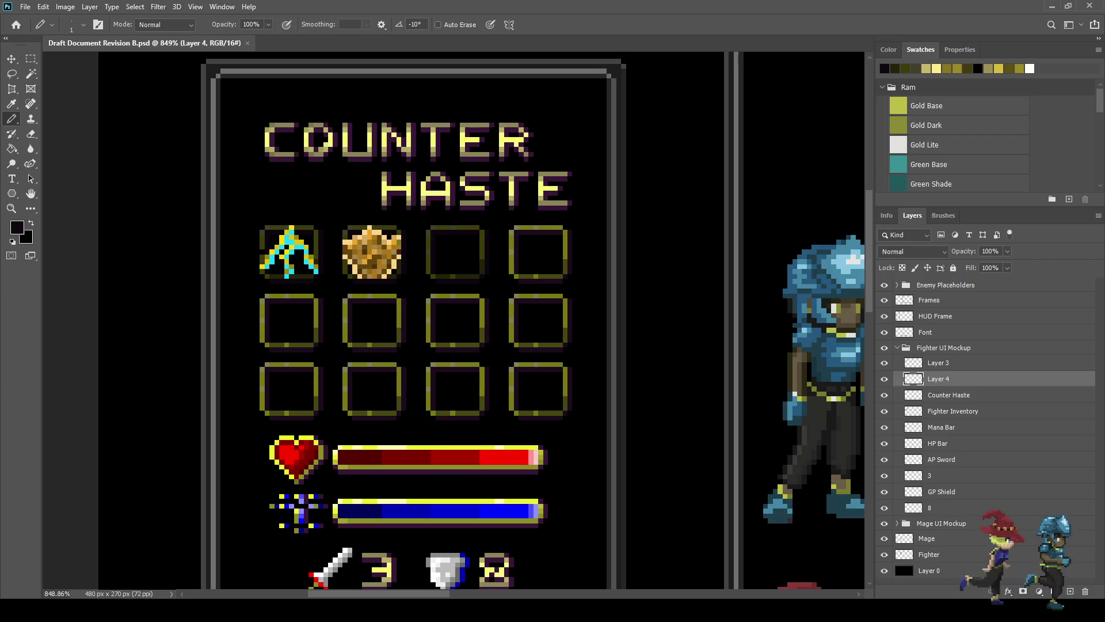
{"action": "key", "text": "ctrl+z"}
{"action": "key", "text": "ctrl+z"}
{"action": "key", "text": "ctrl+z"}
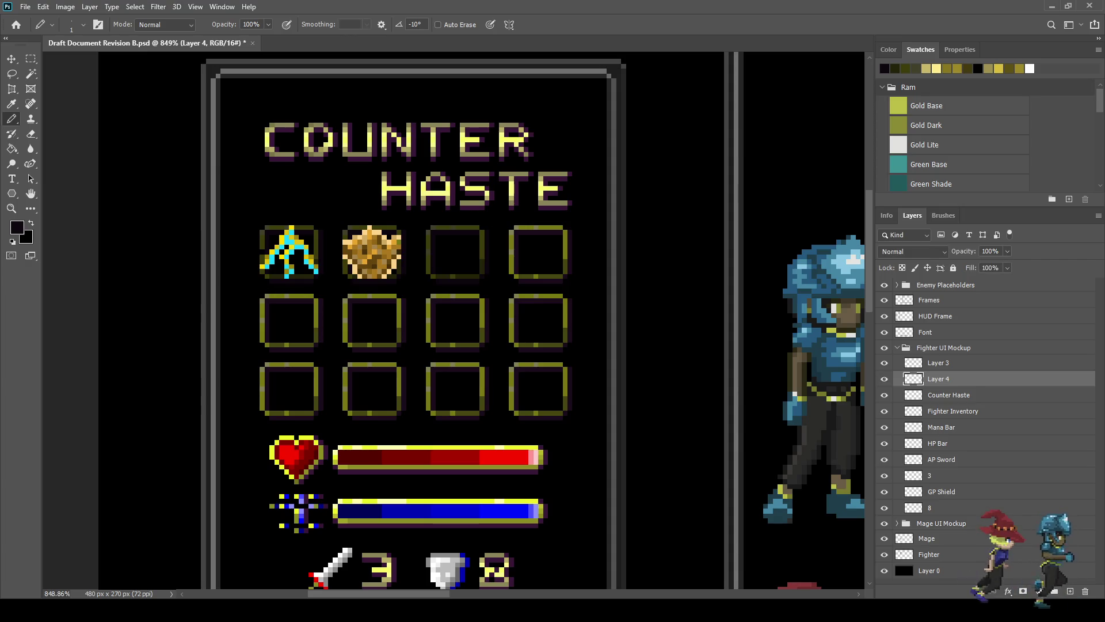
{"action": "key", "text": "ctrl+z"}
{"action": "key", "text": "ctrl+shift+z"}
{"action": "key", "text": "ctrl+z"}
{"action": "key", "text": "ctrl+shift+z"}
{"action": "key", "text": "ctrl+shift+z"}
{"action": "key", "text": "ctrl+z"}
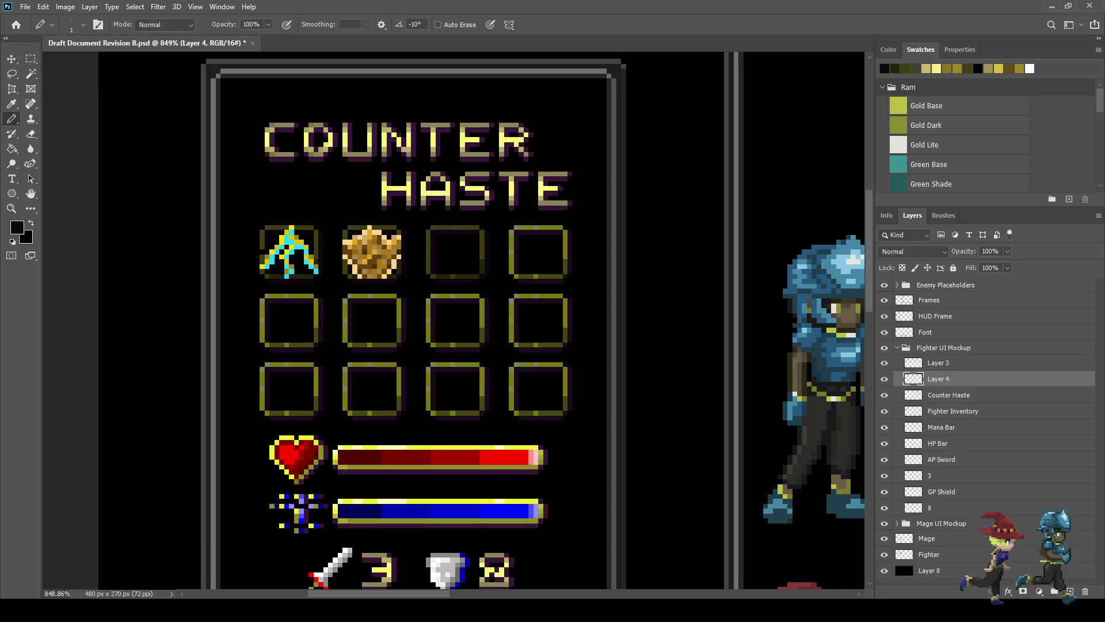
{"action": "double_click", "coordinate": [938, 379]}
{"action": "type", "text": "Darkened Inv Ico"}
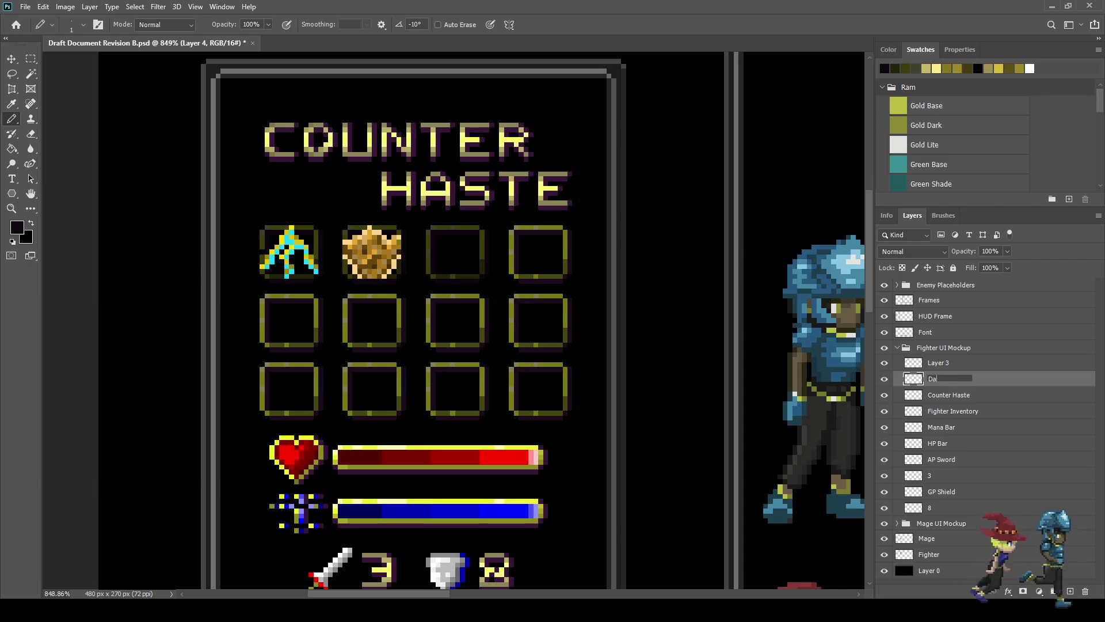
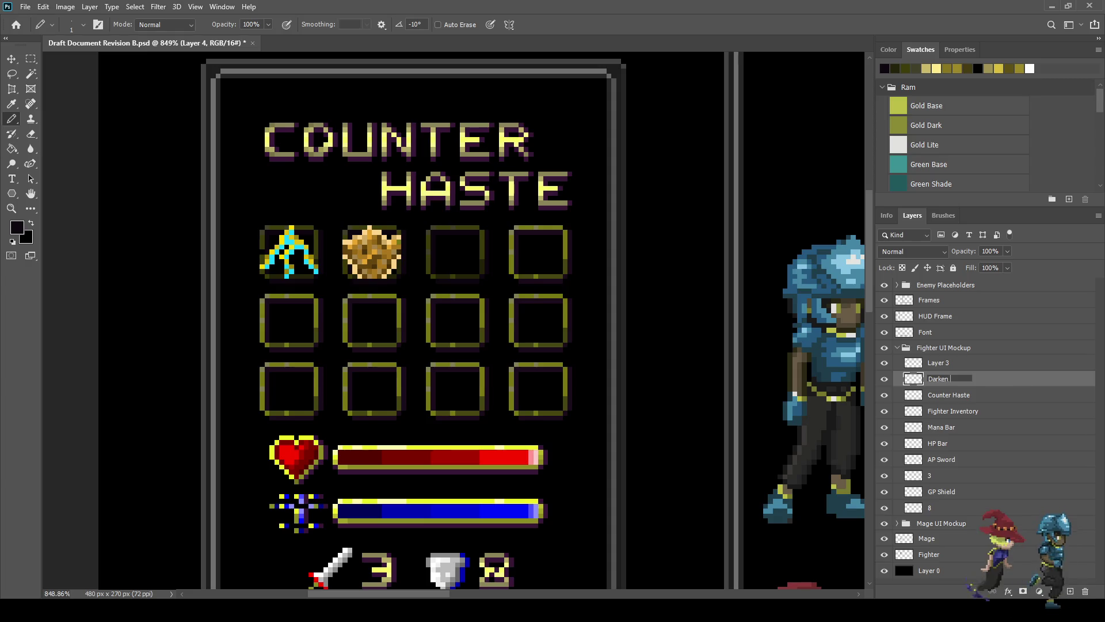
Step: Finish naming the layer 'Darkened Inv Icon' and save the mockup
{"action": "type", "text": "ed Inv Ico"}
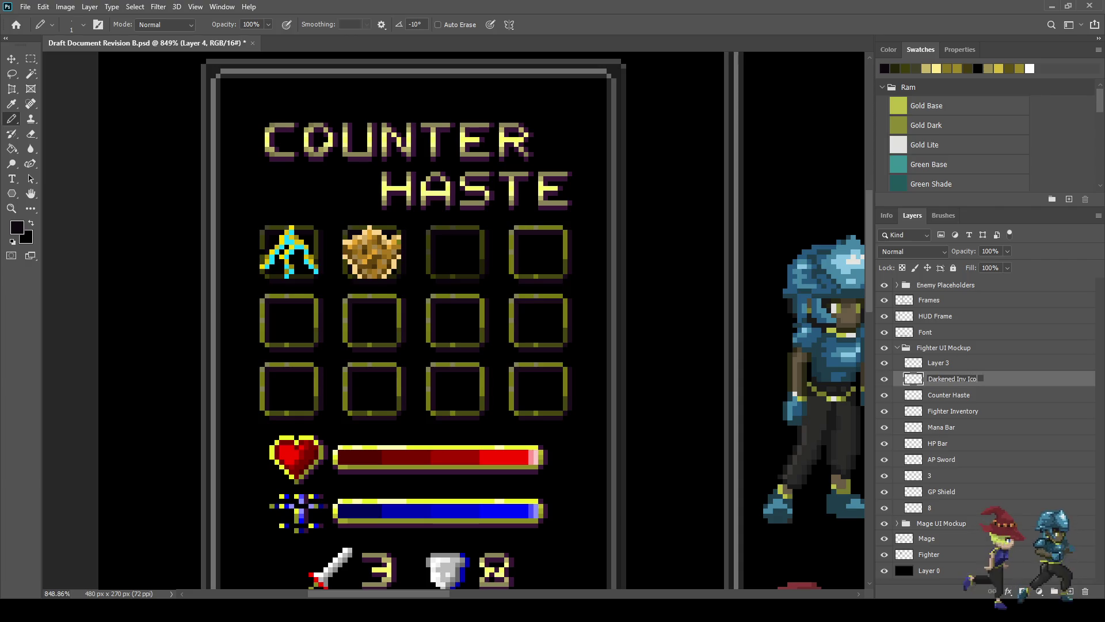
{"action": "type", "text": "n"}
{"action": "key", "text": "Return"}
{"action": "key", "text": "ctrl+s"}
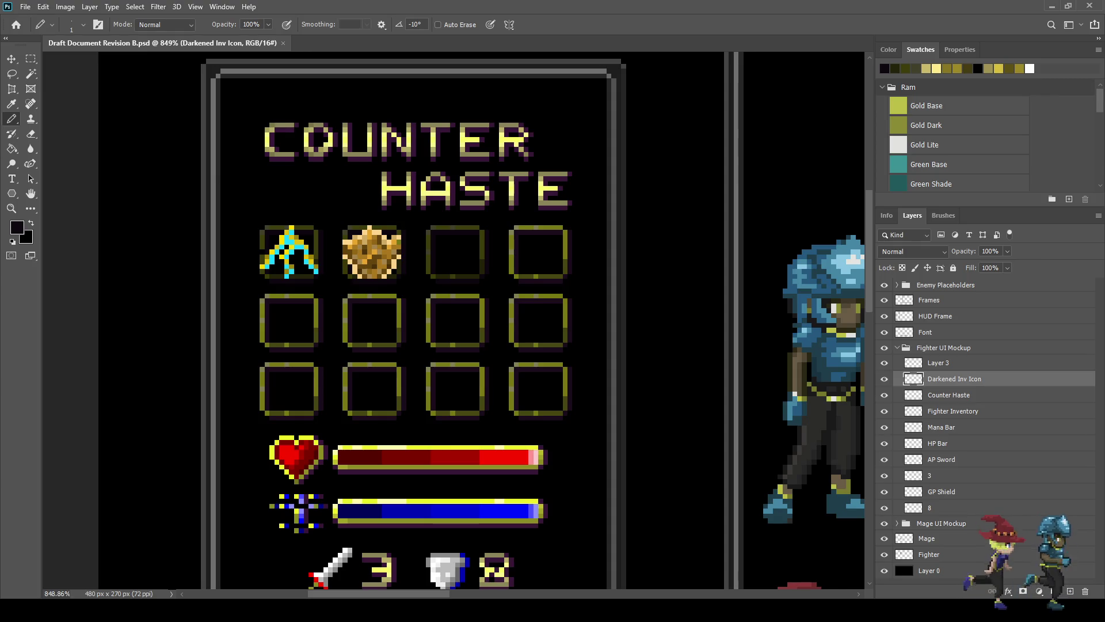
Step: Toggle Layer 3's visibility to compare the icons, then make it the active layer
{"action": "left_click", "coordinate": [884, 363]}
{"action": "left_click", "coordinate": [884, 363]}
{"action": "left_click", "coordinate": [938, 362]}
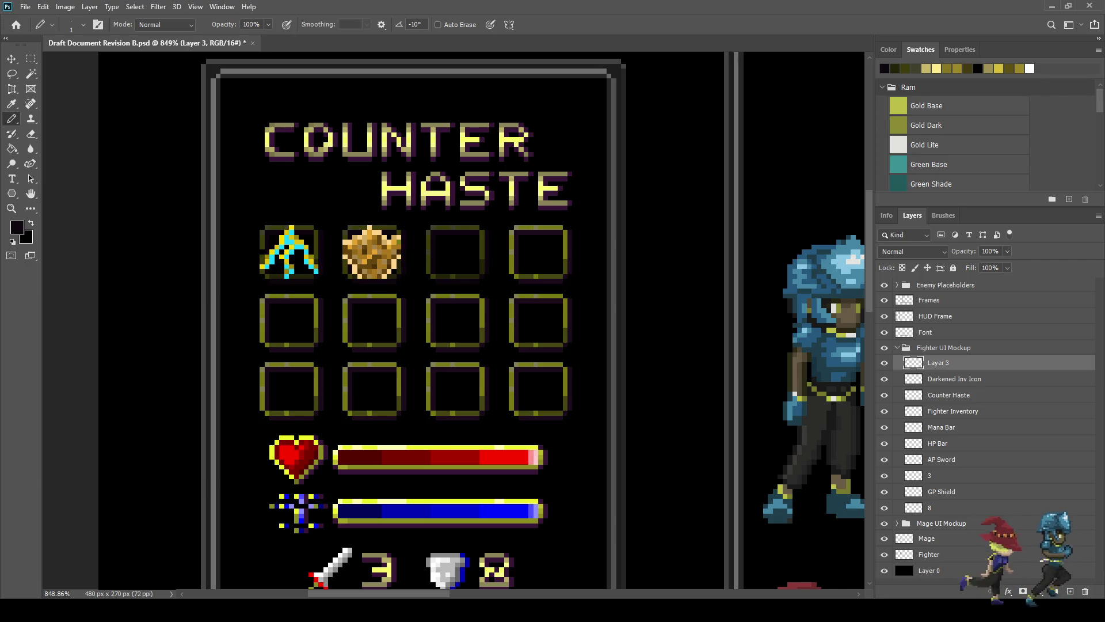
Step: Sample the dark olive colour from the icon frame for the Pencil
{"action": "scroll", "coordinate": [263, 266], "scroll_direction": "up", "scroll_amount": 5}
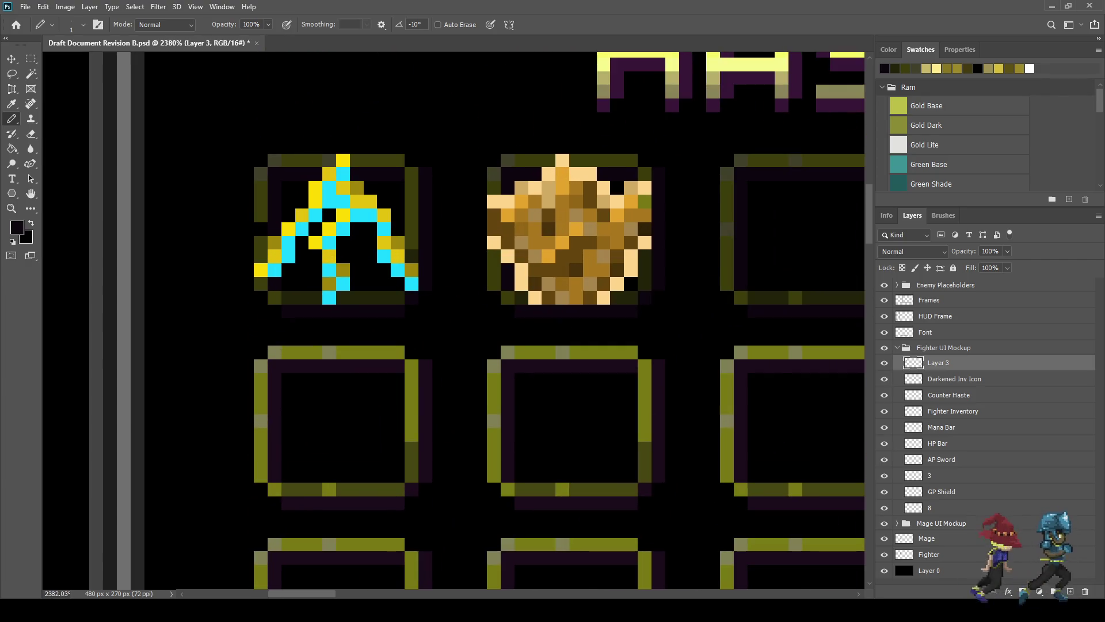
{"action": "scroll", "coordinate": [249, 249], "scroll_direction": "up", "scroll_amount": 1}
{"action": "key", "text": "i"}
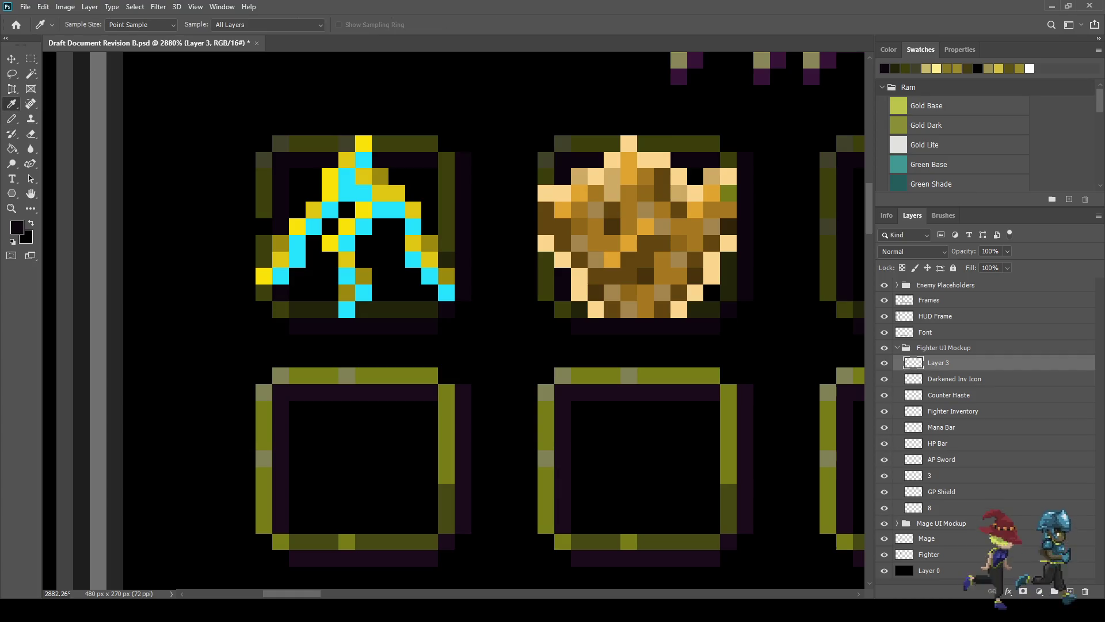
{"action": "left_click", "coordinate": [264, 241]}
{"action": "key", "text": "b"}
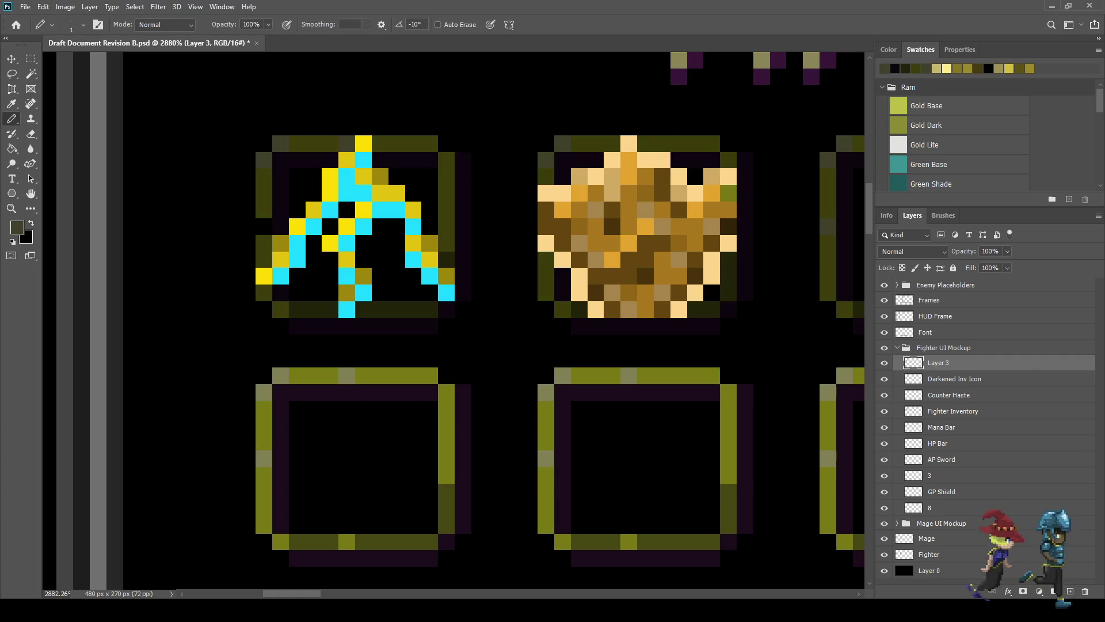
Step: Save the mockup and view the whole HUD at actual size
{"action": "scroll", "coordinate": [292, 355], "scroll_direction": "down", "scroll_amount": 5}
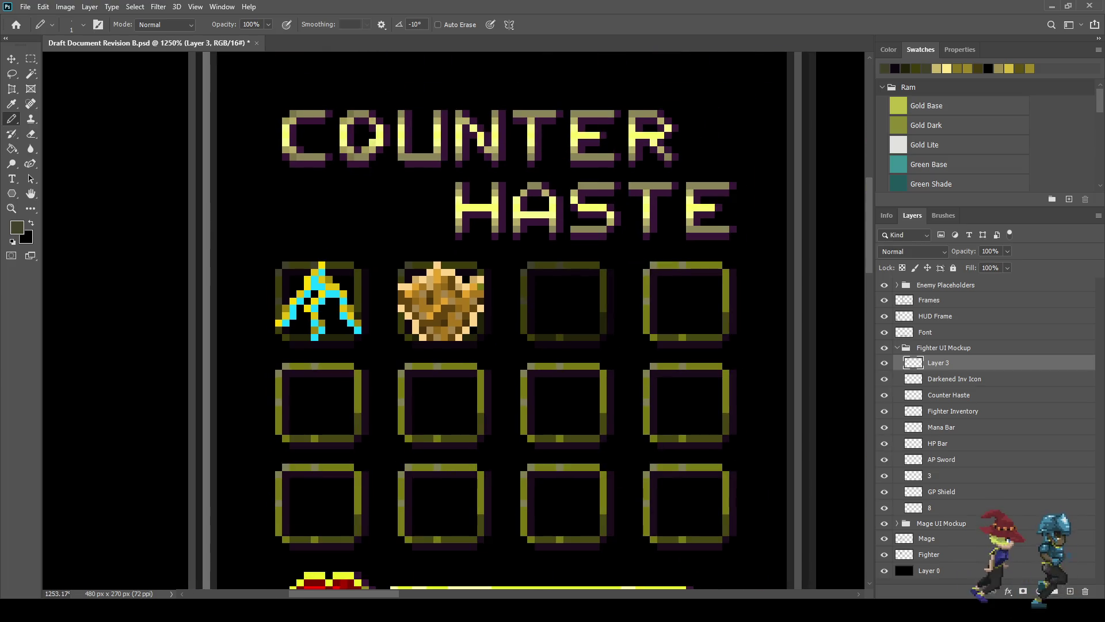
{"action": "scroll", "coordinate": [380, 361], "scroll_direction": "down", "scroll_amount": 2}
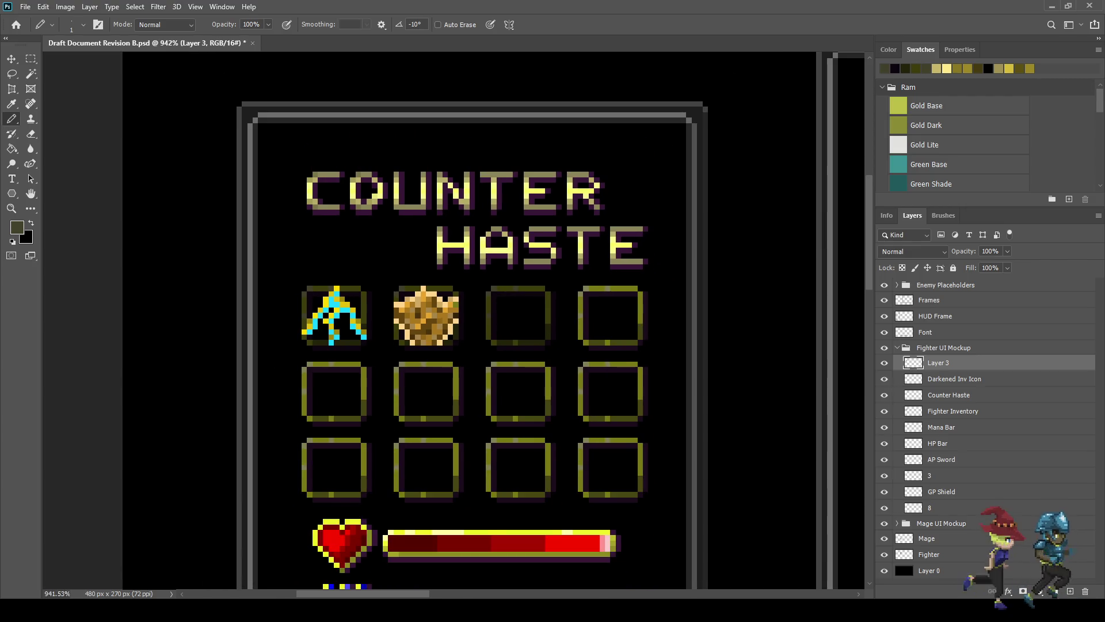
{"action": "scroll", "coordinate": [379, 362], "scroll_direction": "down", "scroll_amount": 2}
{"action": "scroll", "coordinate": [380, 362], "scroll_direction": "up", "scroll_amount": 2}
{"action": "key", "text": "ctrl+s"}
{"action": "key", "text": "ctrl+1"}
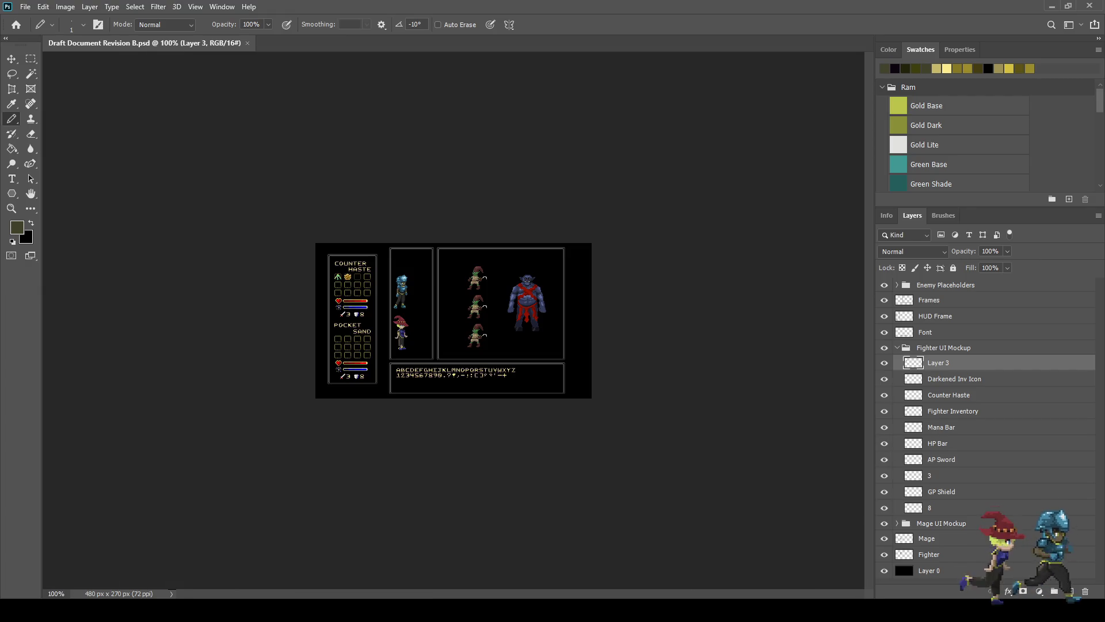
{"action": "scroll", "coordinate": [406, 301], "scroll_direction": "up", "scroll_amount": 5}
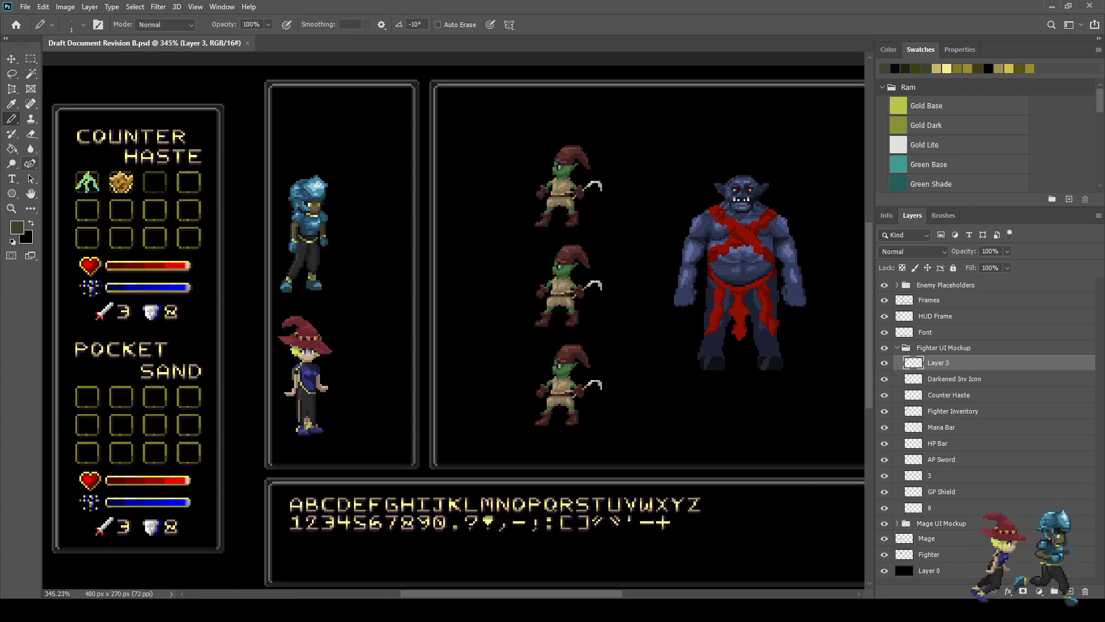
{"action": "scroll", "coordinate": [173, 144], "scroll_direction": "up", "scroll_amount": 5}
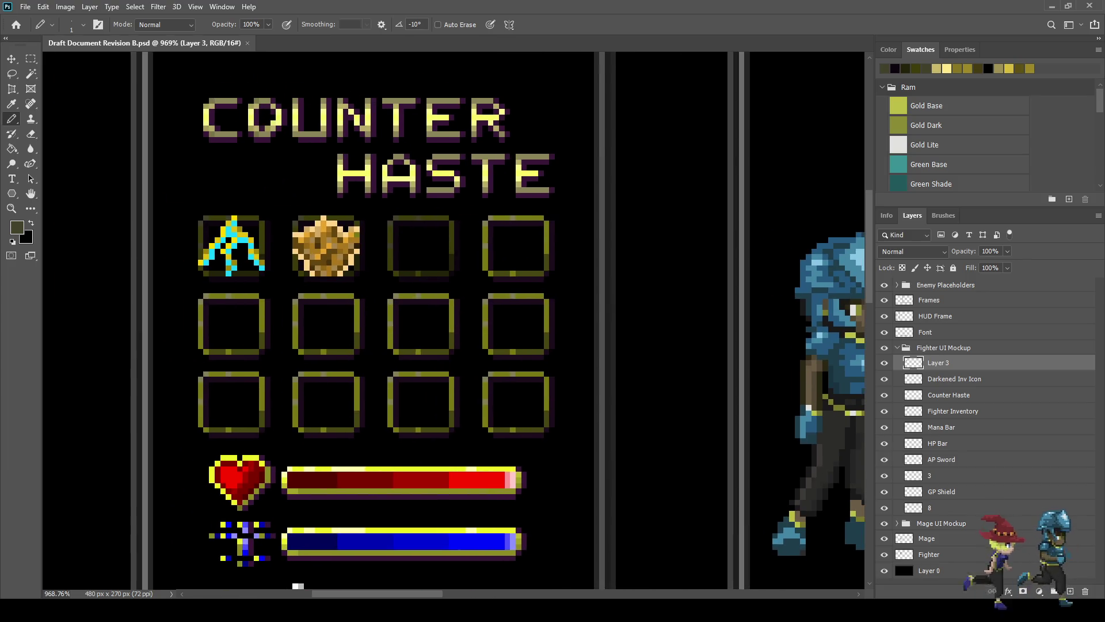
{"action": "key", "text": "ctrl+comma"}
{"action": "key", "text": "ctrl+comma"}
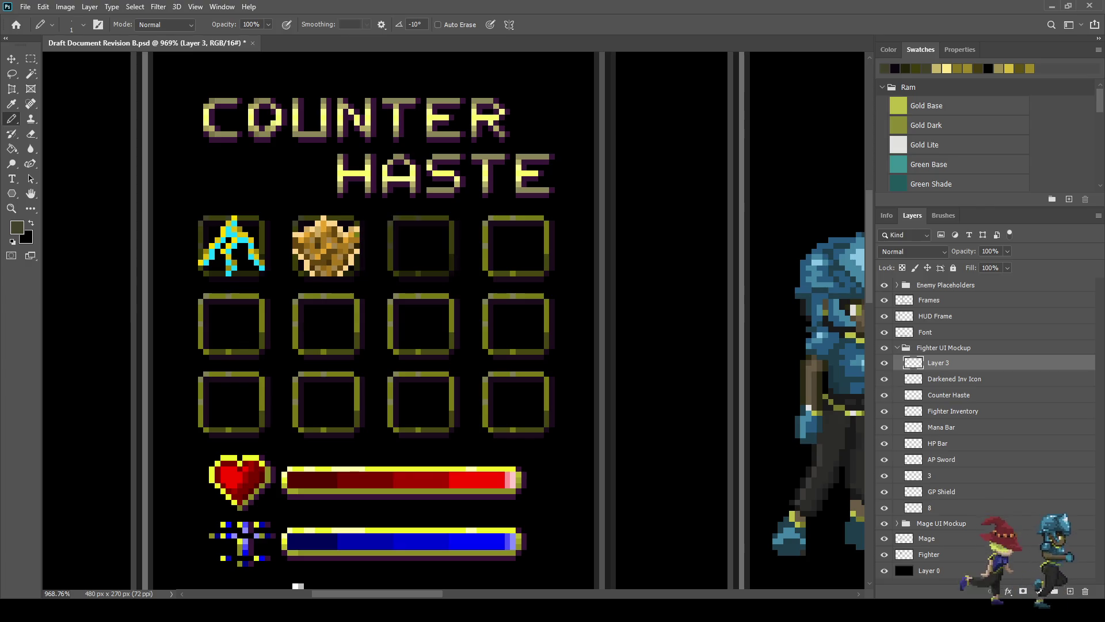
Step: Rename Layer 3 to 'Fighter Spells' and save the mockup
{"action": "double_click", "coordinate": [938, 363]}
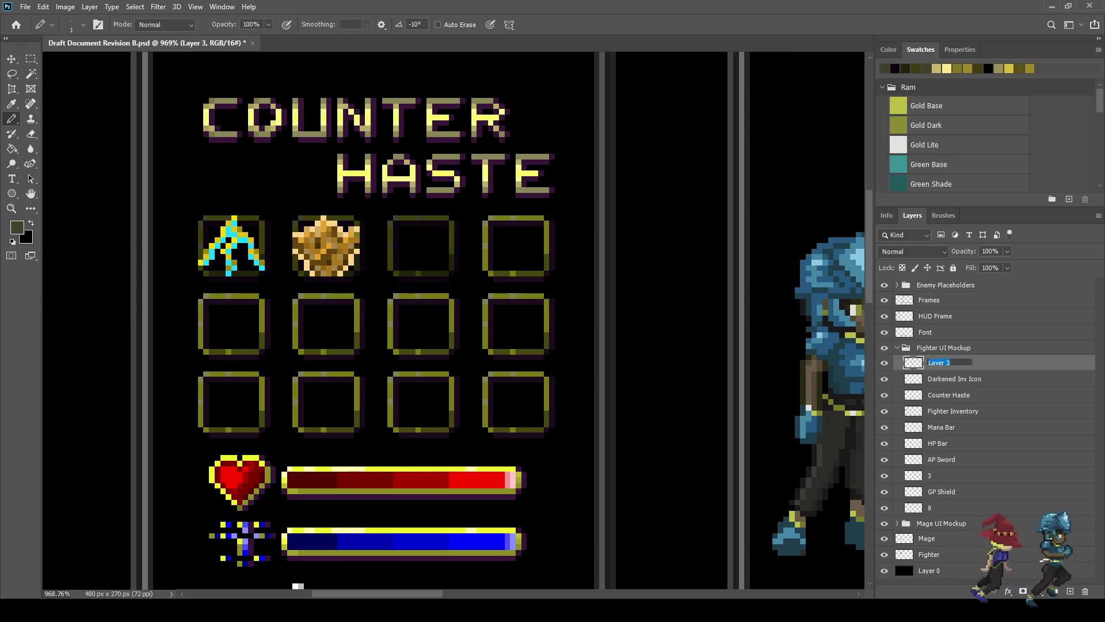
{"action": "type", "text": "Fighter "}
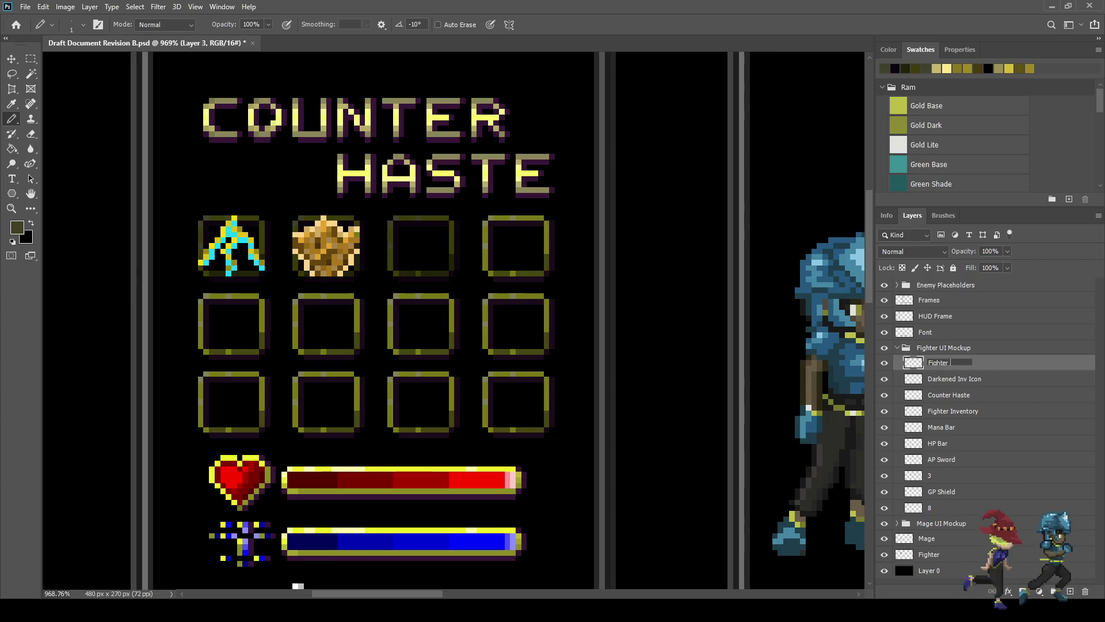
{"action": "type", "text": "Spells"}
{"action": "key", "text": "Return"}
{"action": "key", "text": "ctrl+s"}
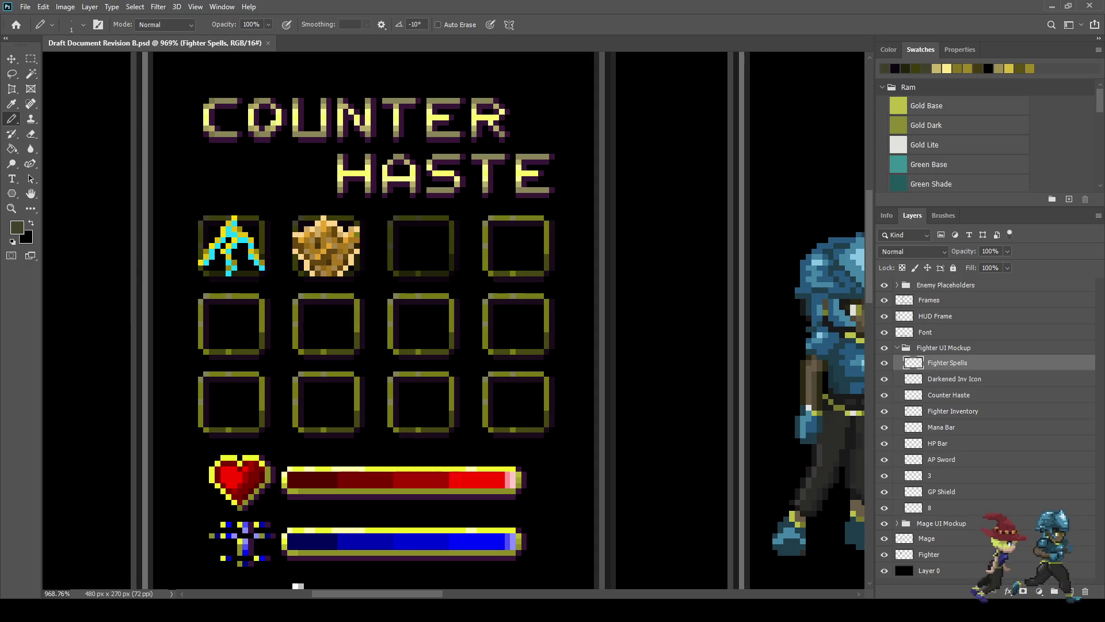
Step: Add a new empty layer above Fighter Spells and sample the bright red
{"action": "key", "text": "ctrl+shift+alt+n"}
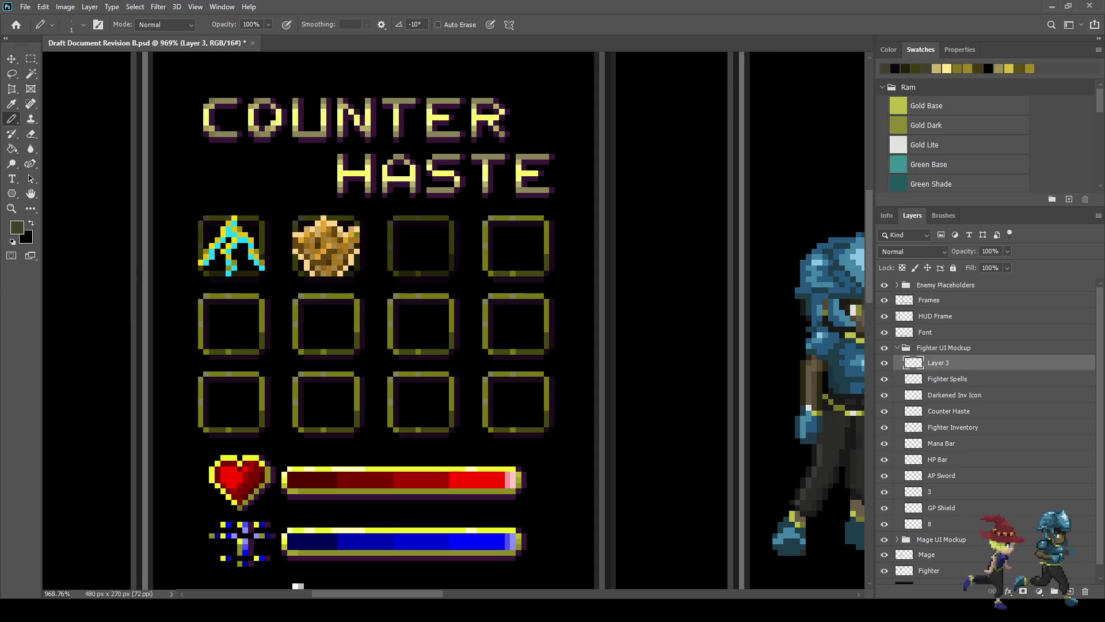
{"action": "key", "text": "i"}
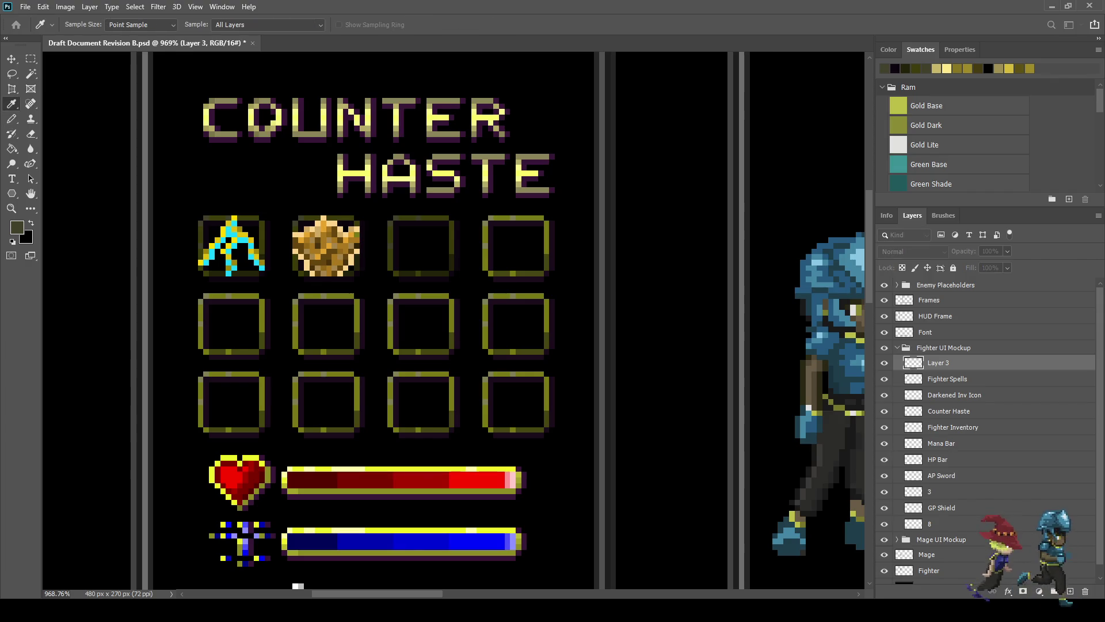
{"action": "left_click", "coordinate": [470, 309]}
Step: Paint a solid bright red round blob in the third slot, filling its lower-right gap
{"action": "left_click_drag", "start_coordinate": [469, 294], "coordinate": [516, 262]}
{"action": "left_click", "coordinate": [516, 309]}
{"action": "left_click", "coordinate": [532, 310]}
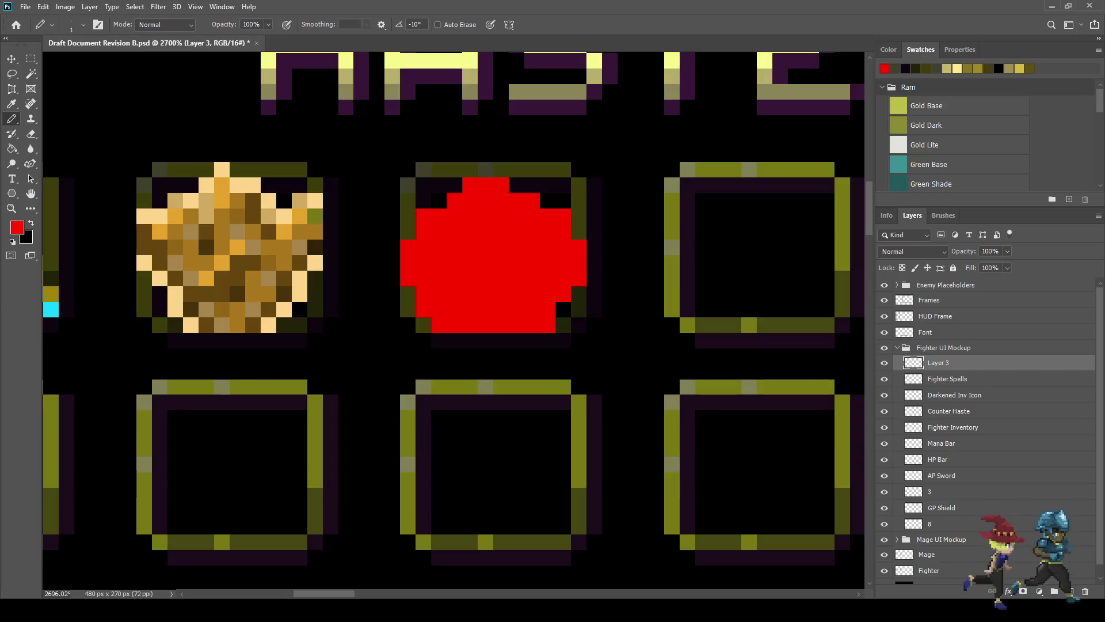
{"action": "scroll", "coordinate": [535, 230], "scroll_direction": "down", "scroll_amount": 5}
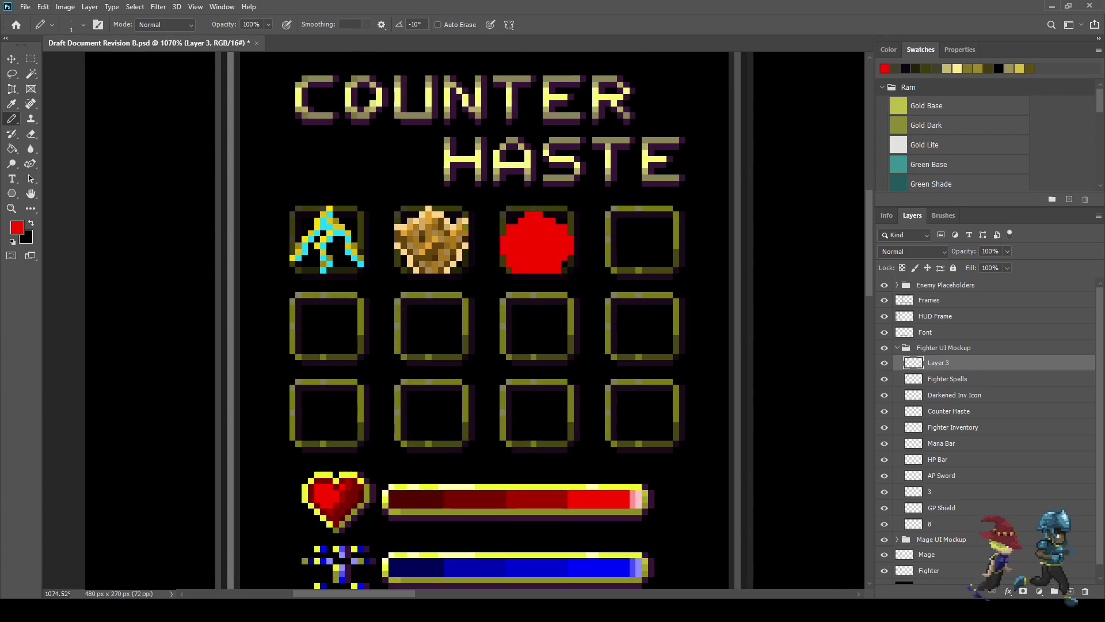
{"action": "scroll", "coordinate": [587, 230], "scroll_direction": "up", "scroll_amount": 3}
{"action": "scroll", "coordinate": [524, 248], "scroll_direction": "up", "scroll_amount": 3}
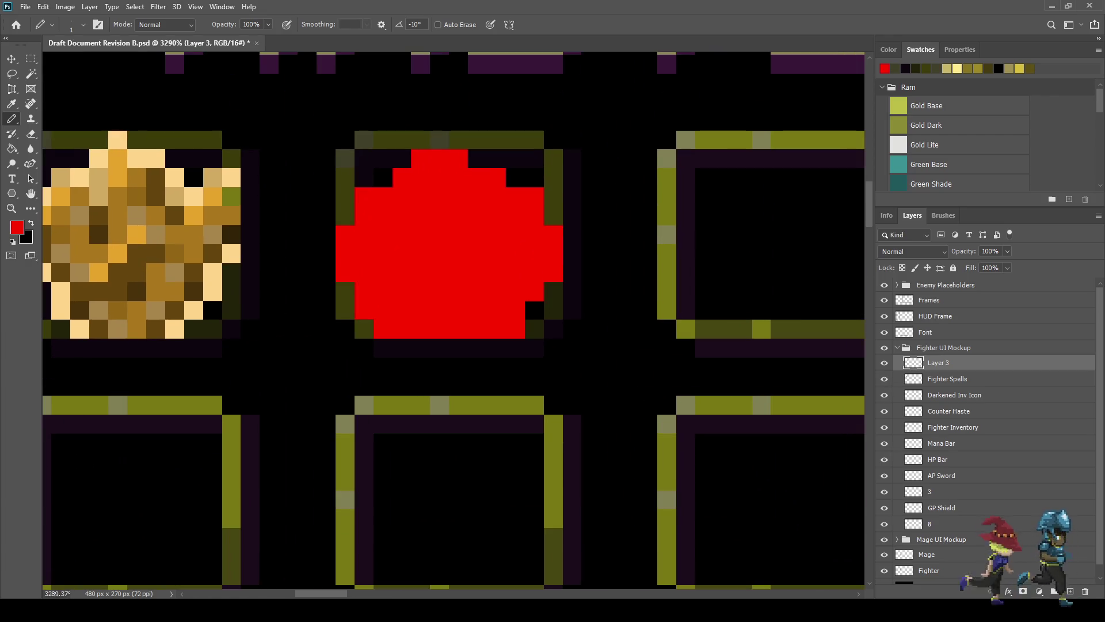
{"action": "left_click", "coordinate": [534, 309]}
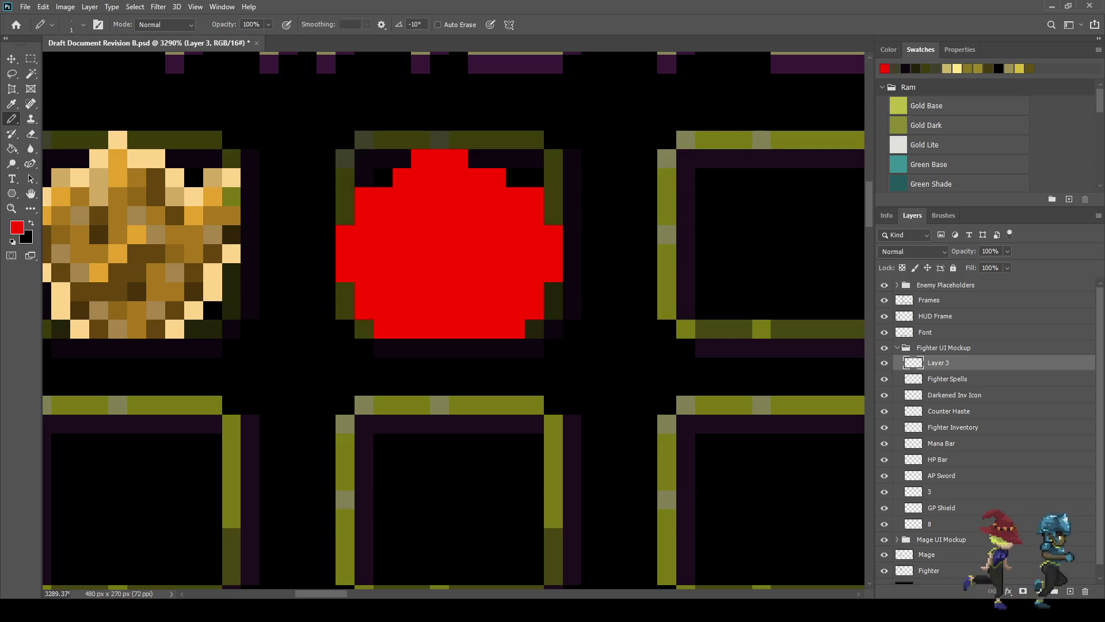
Step: Fill the black pixel at the blob's upper left and sample a darker red for shading
{"action": "left_click", "coordinate": [383, 177]}
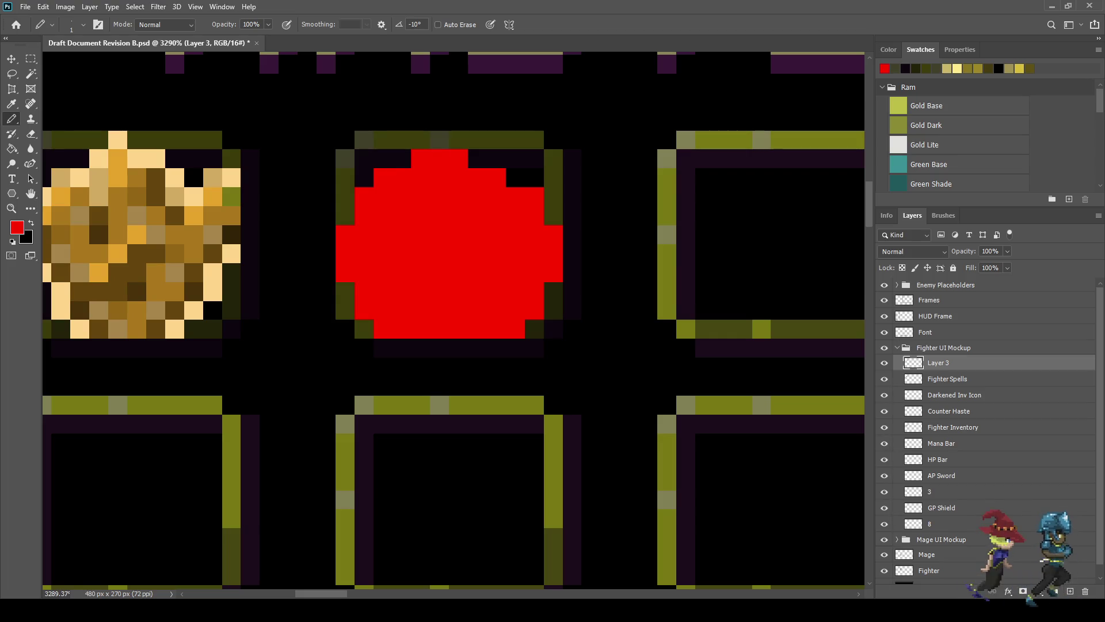
{"action": "scroll", "coordinate": [507, 224], "scroll_direction": "down", "scroll_amount": 3}
{"action": "scroll", "coordinate": [507, 225], "scroll_direction": "up", "scroll_amount": 2}
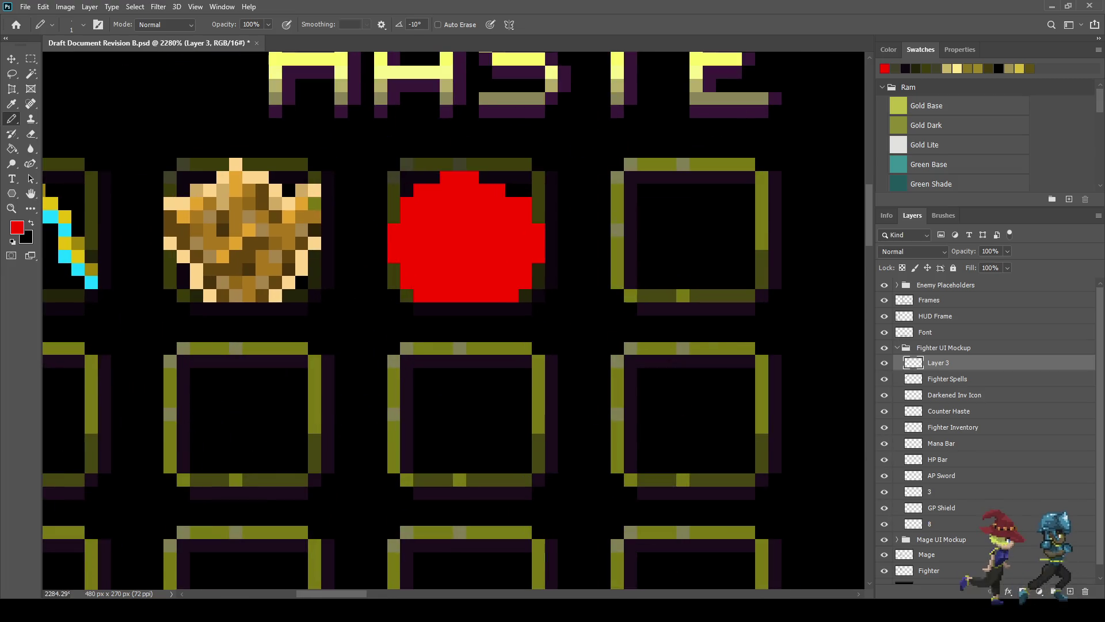
{"action": "scroll", "coordinate": [312, 293], "scroll_direction": "down", "scroll_amount": 3}
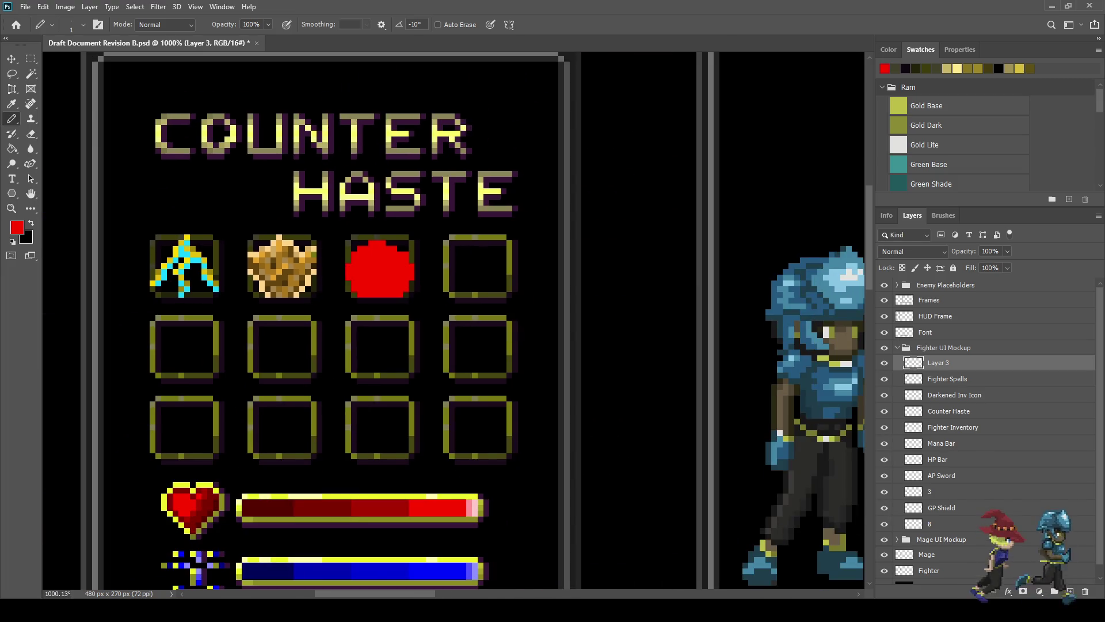
{"action": "scroll", "coordinate": [310, 291], "scroll_direction": "up", "scroll_amount": 1}
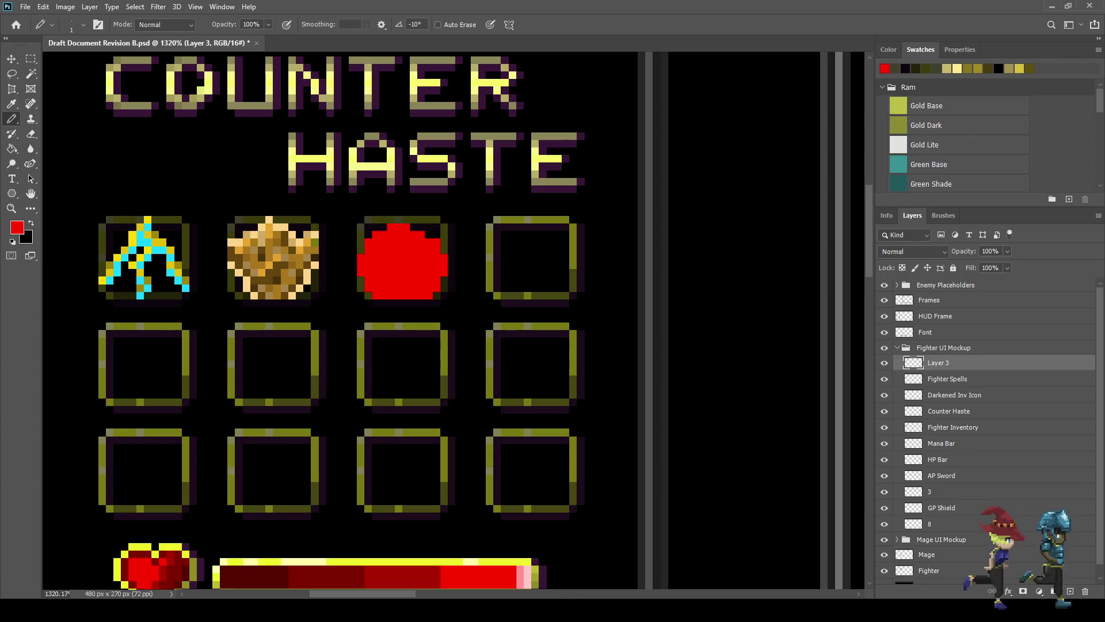
{"action": "key", "text": "i"}
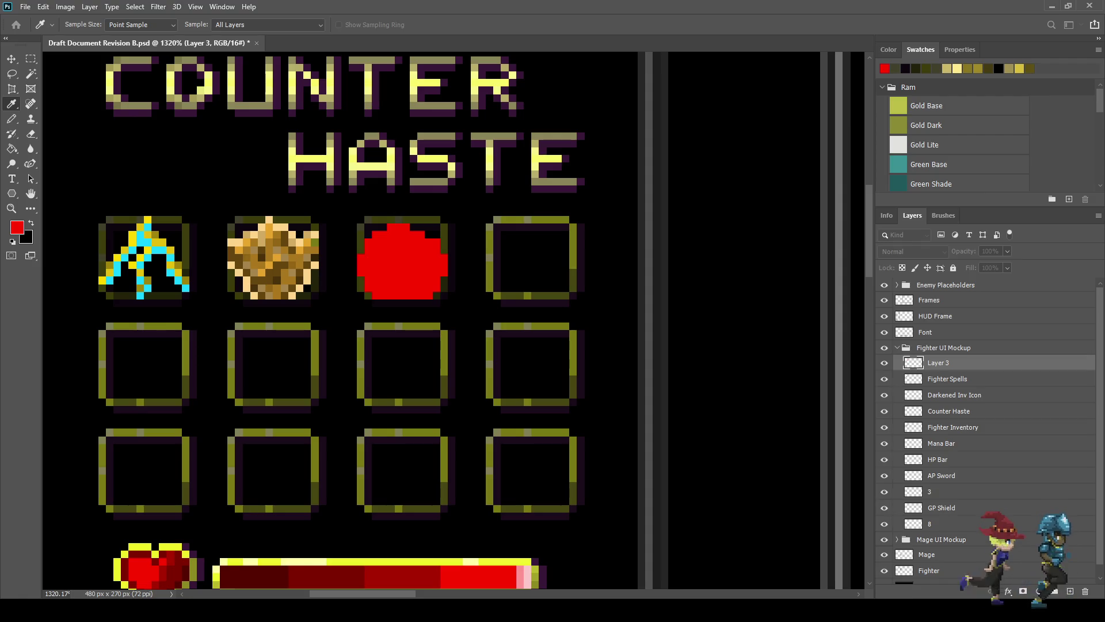
{"action": "key", "text": "b"}
{"action": "scroll", "coordinate": [384, 252], "scroll_direction": "up", "scroll_amount": 5}
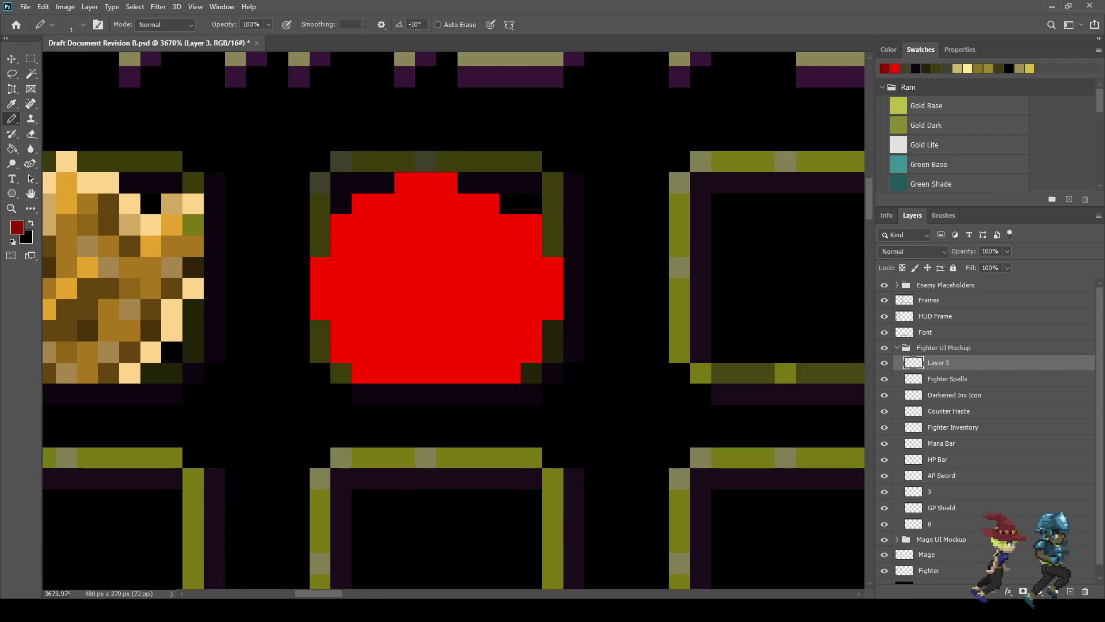
Step: Pencil a dark-red 2x2 centre square plus marks on the circle's left and right sides
{"action": "left_click", "coordinate": [426, 247]}
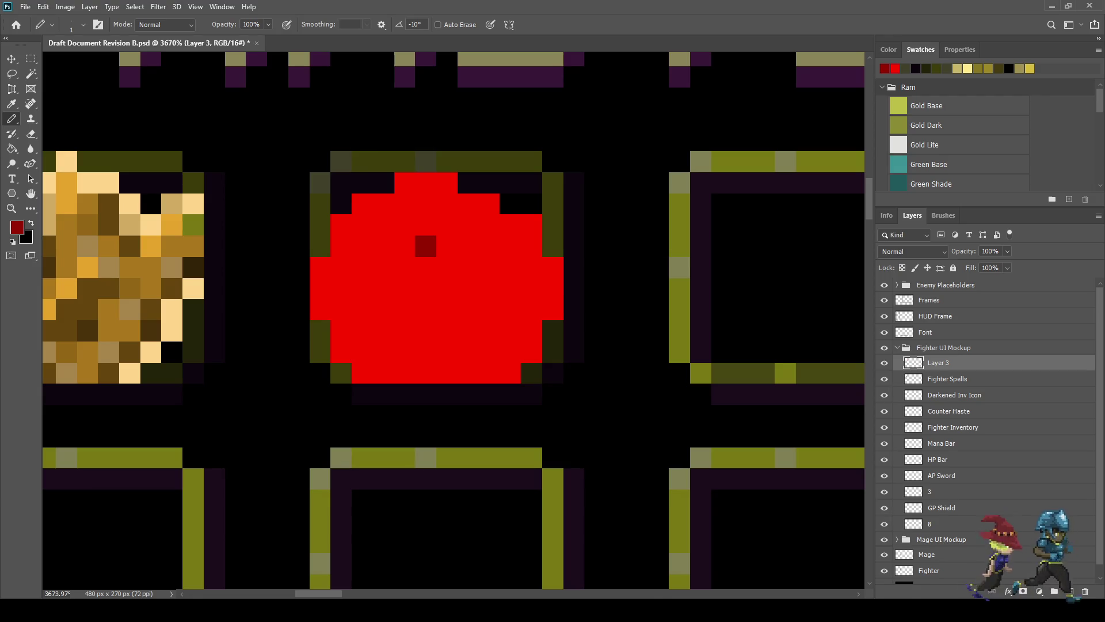
{"action": "left_click", "coordinate": [447, 247]}
{"action": "left_click", "coordinate": [426, 266]}
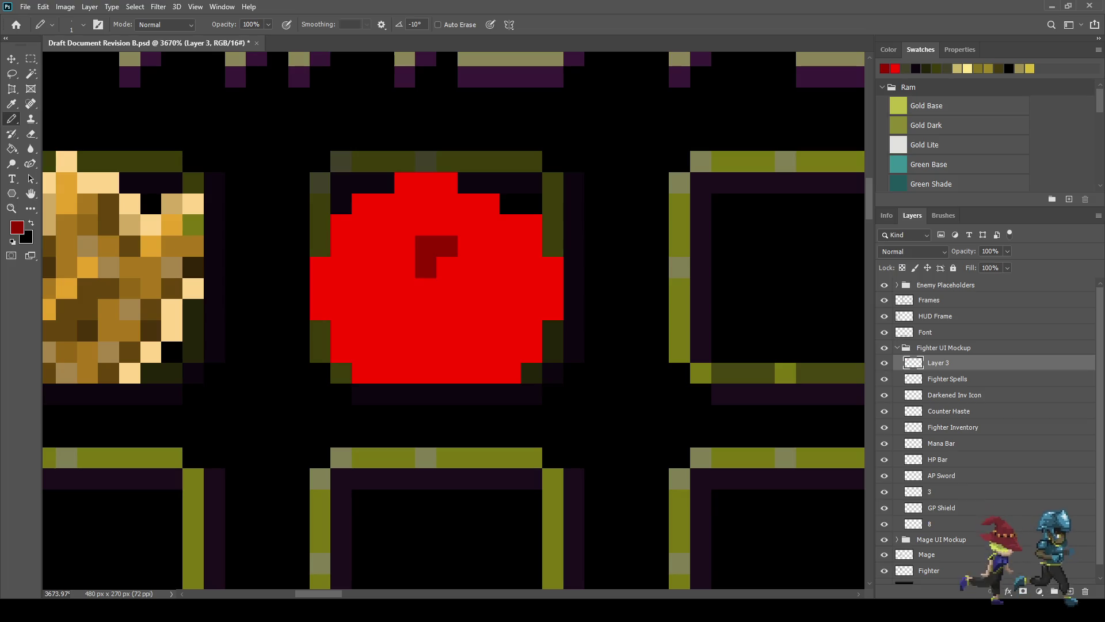
{"action": "left_click", "coordinate": [448, 267]}
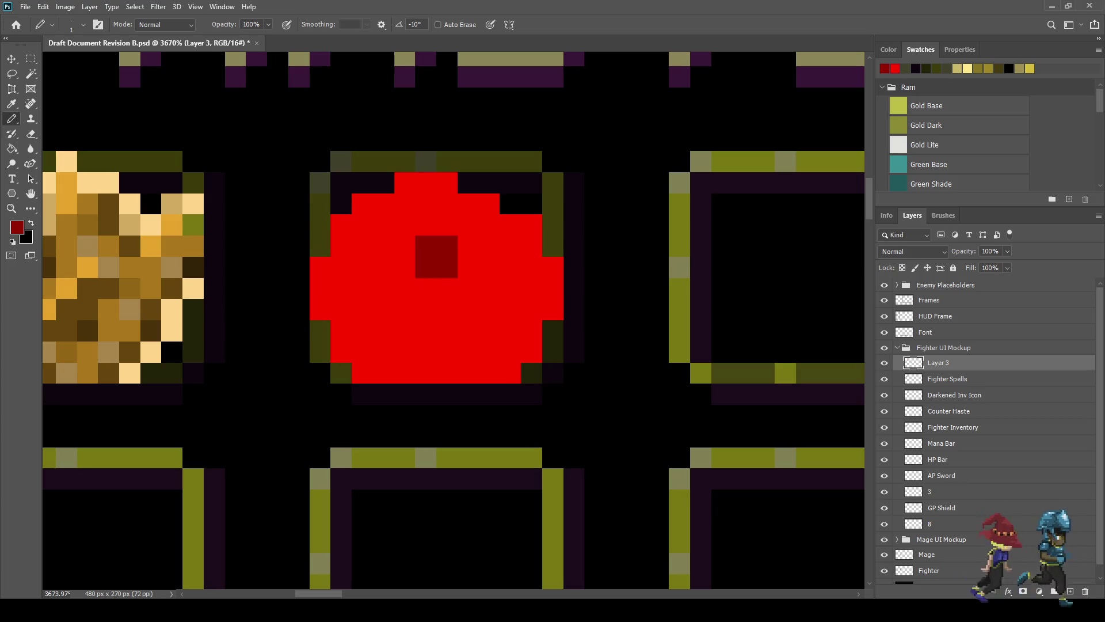
{"action": "left_click_drag", "start_coordinate": [363, 289], "coordinate": [384, 288]}
{"action": "left_click", "coordinate": [362, 267]}
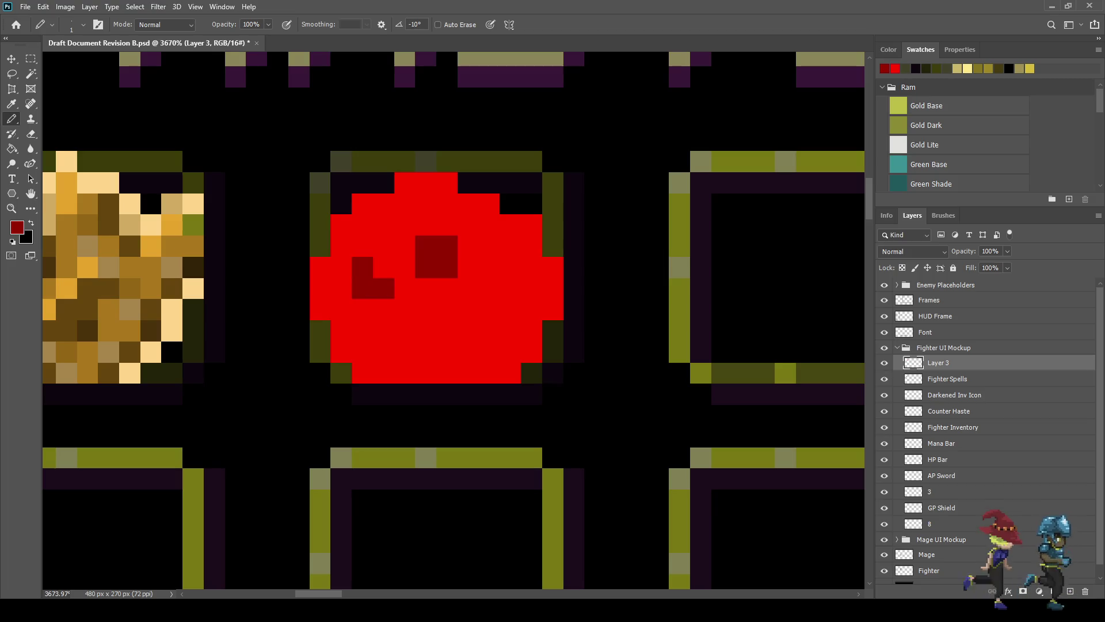
{"action": "left_click", "coordinate": [489, 289]}
{"action": "left_click", "coordinate": [510, 289]}
{"action": "left_click", "coordinate": [510, 267]}
Step: Add dark-red pixels below the centre square forming fang marks, undoing one misplaced pixel
{"action": "left_click", "coordinate": [469, 330]}
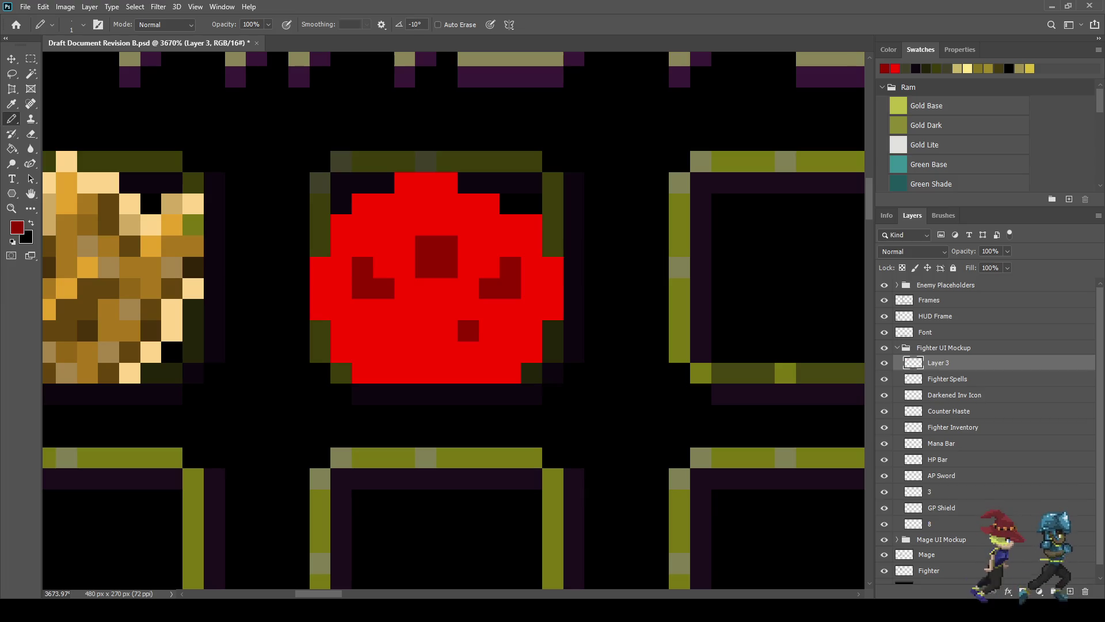
{"action": "left_click", "coordinate": [469, 351]}
{"action": "left_click", "coordinate": [469, 373]}
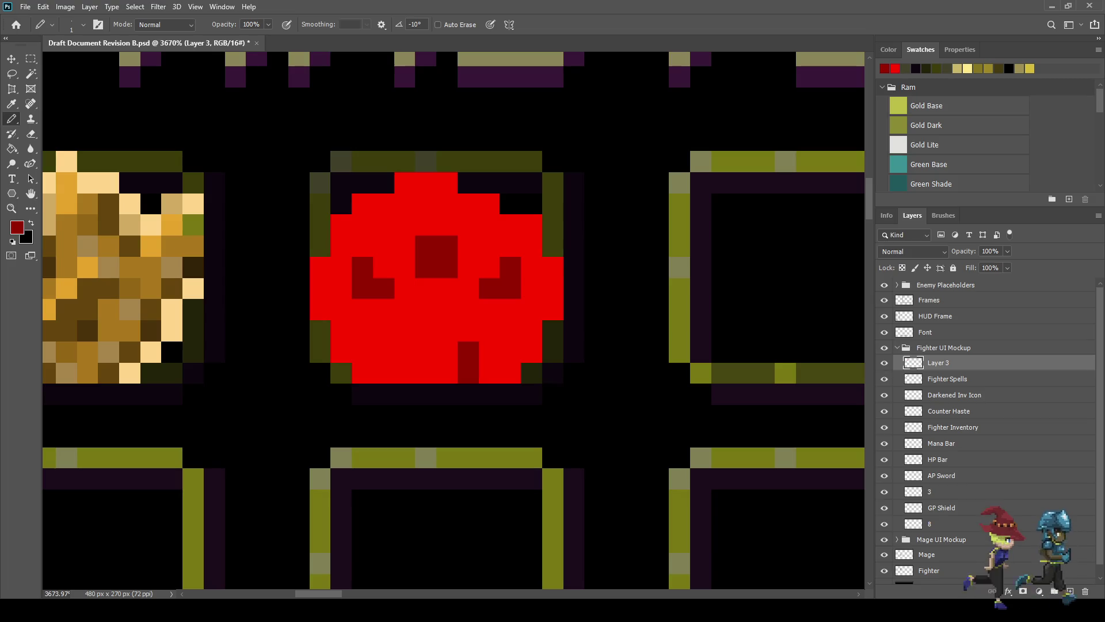
{"action": "left_click", "coordinate": [426, 331]}
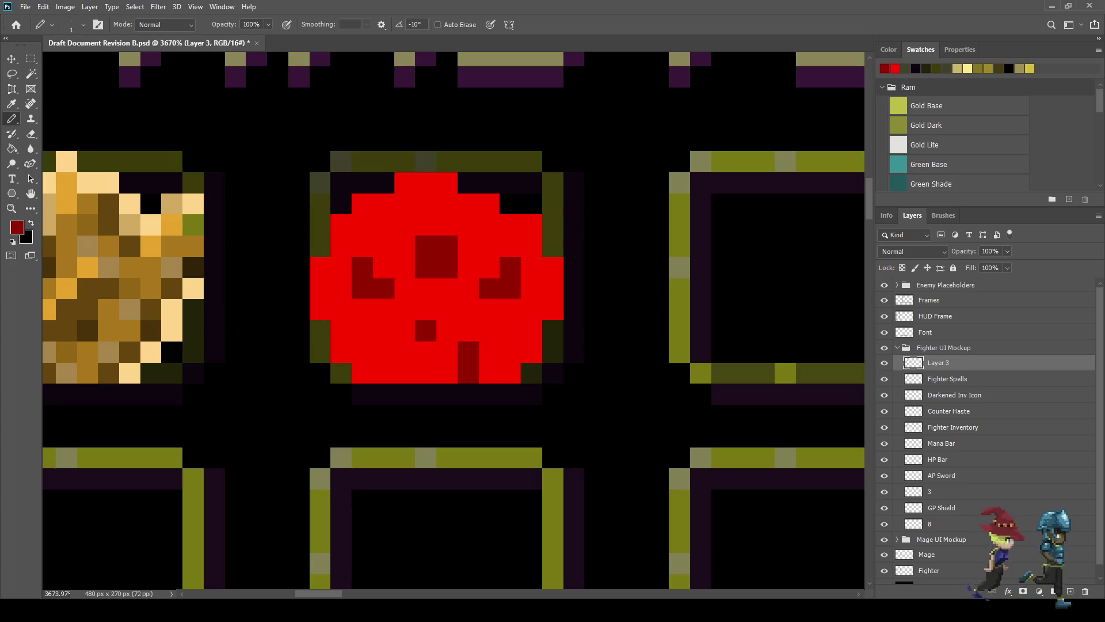
{"action": "key", "text": "ctrl+z"}
{"action": "left_click", "coordinate": [405, 351]}
{"action": "left_click", "coordinate": [405, 374]}
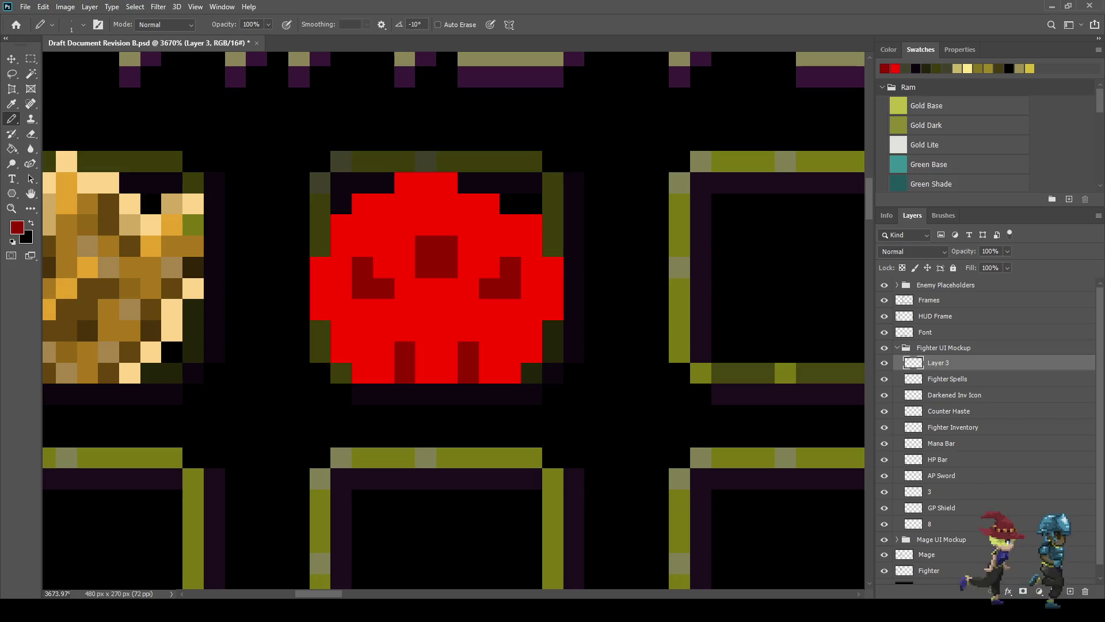
{"action": "left_click", "coordinate": [426, 310]}
{"action": "left_click", "coordinate": [447, 310]}
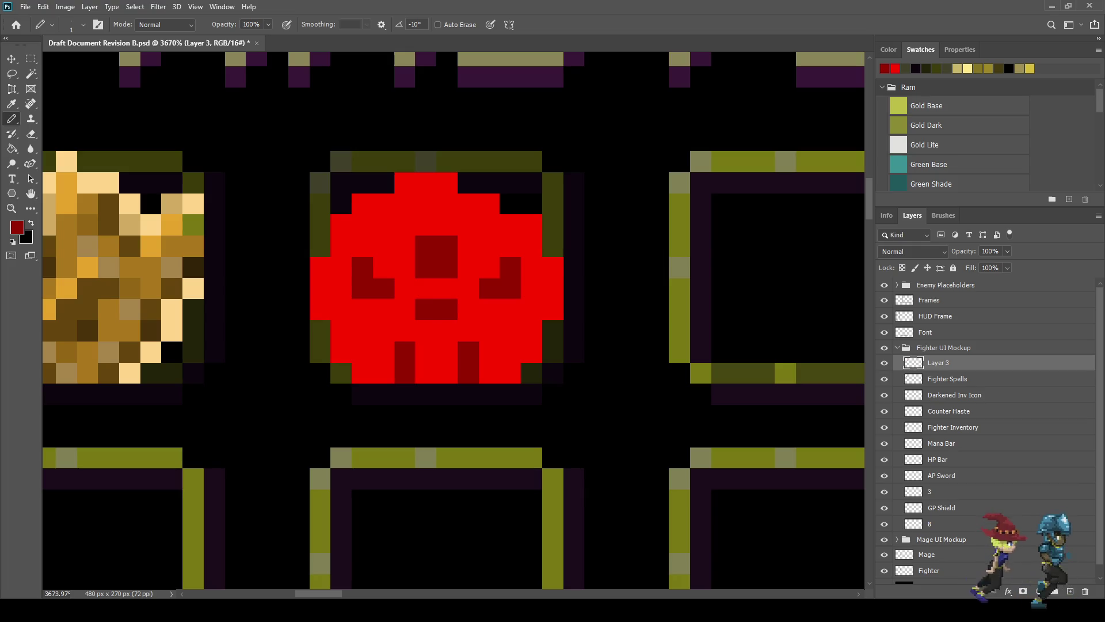
{"action": "left_click", "coordinate": [426, 330]}
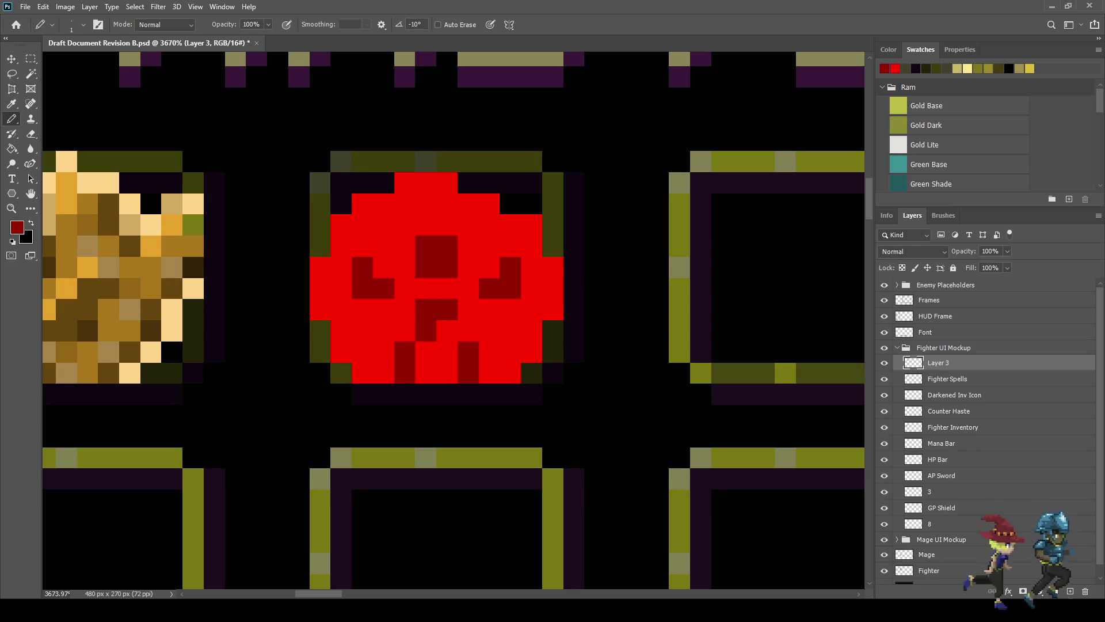
{"action": "scroll", "coordinate": [437, 276], "scroll_direction": "down", "scroll_amount": 10}
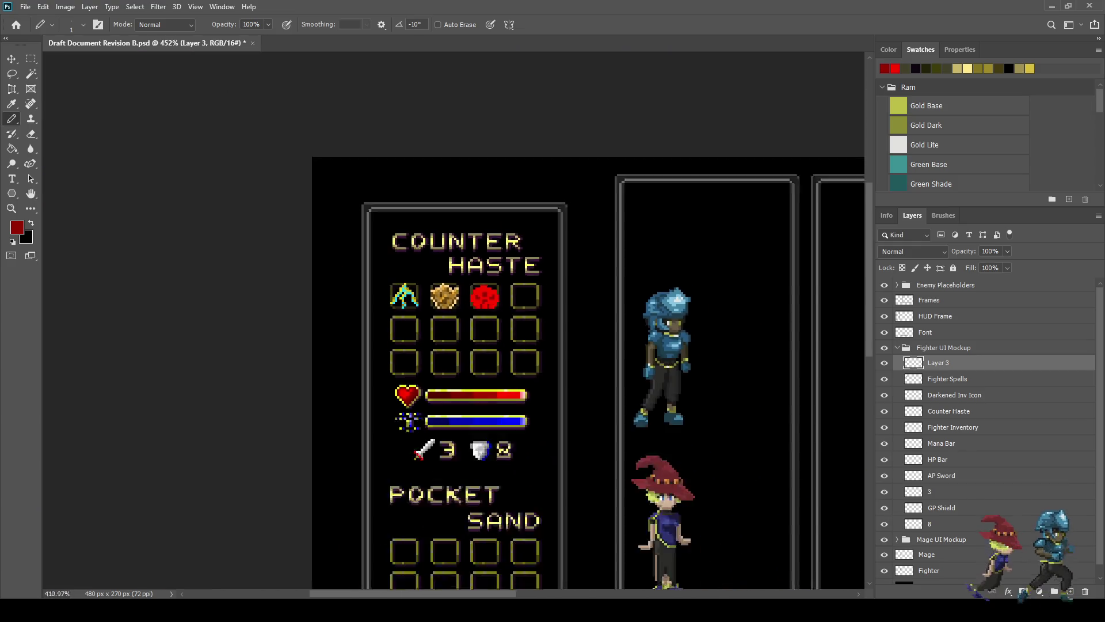
Step: Sample pink from the canvas for the Pencil and save the mockup
{"action": "scroll", "coordinate": [156, 187], "scroll_direction": "up", "scroll_amount": 10}
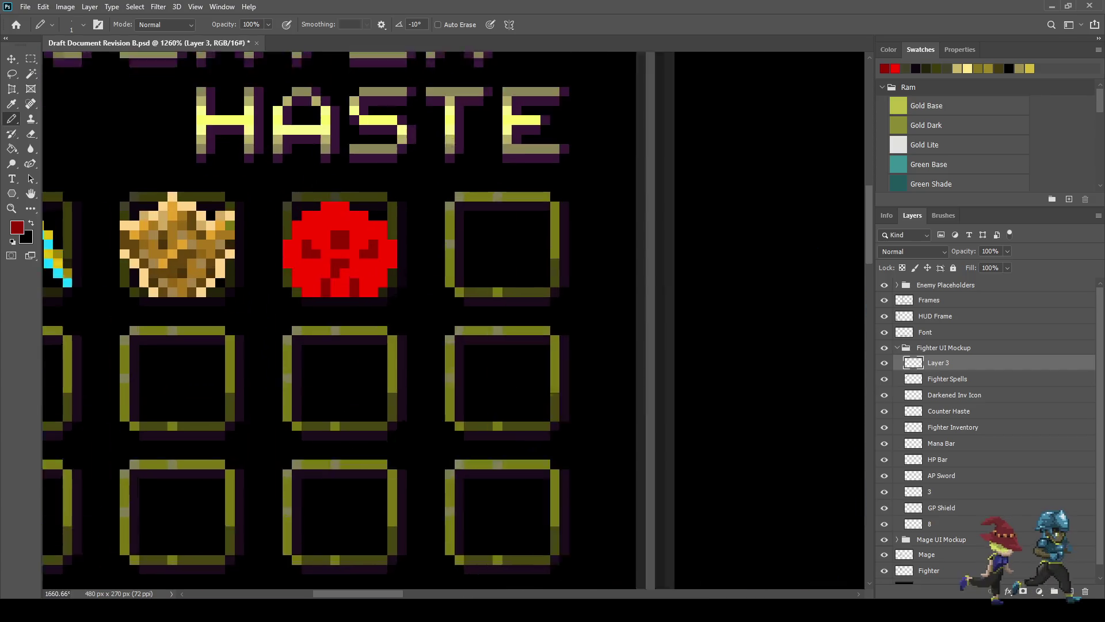
{"action": "key", "text": "i"}
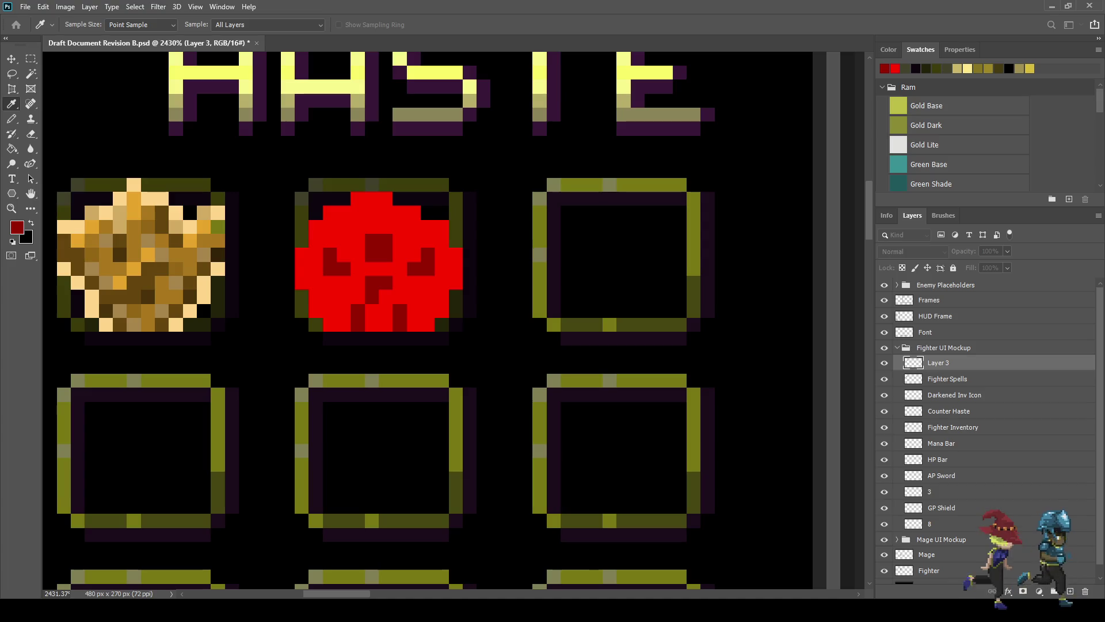
{"action": "key", "text": "b"}
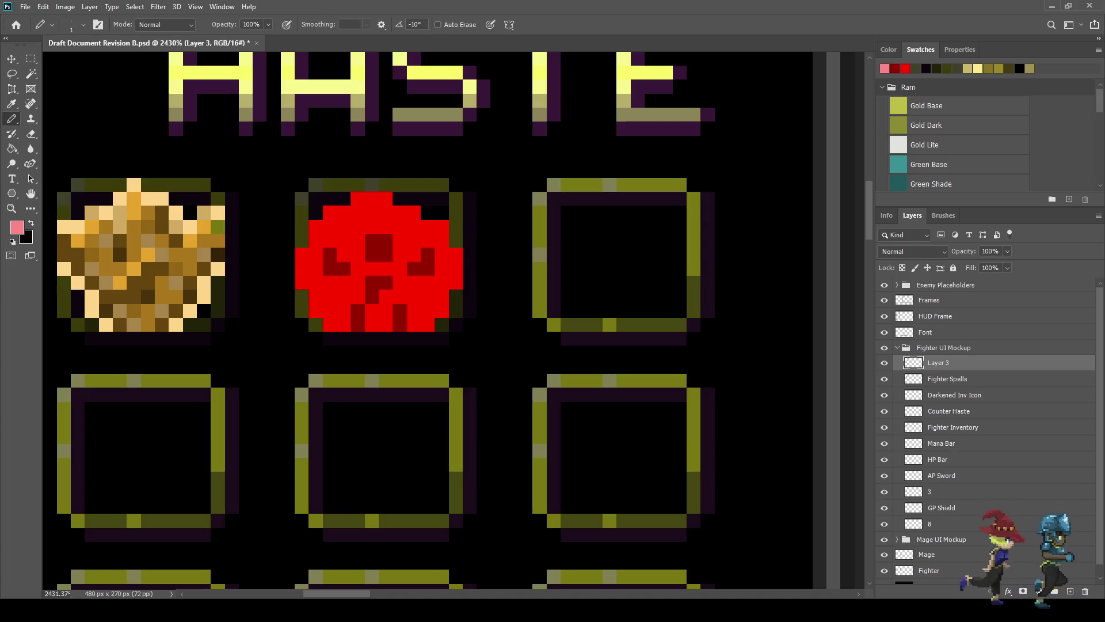
{"action": "key", "text": "ctrl+s"}
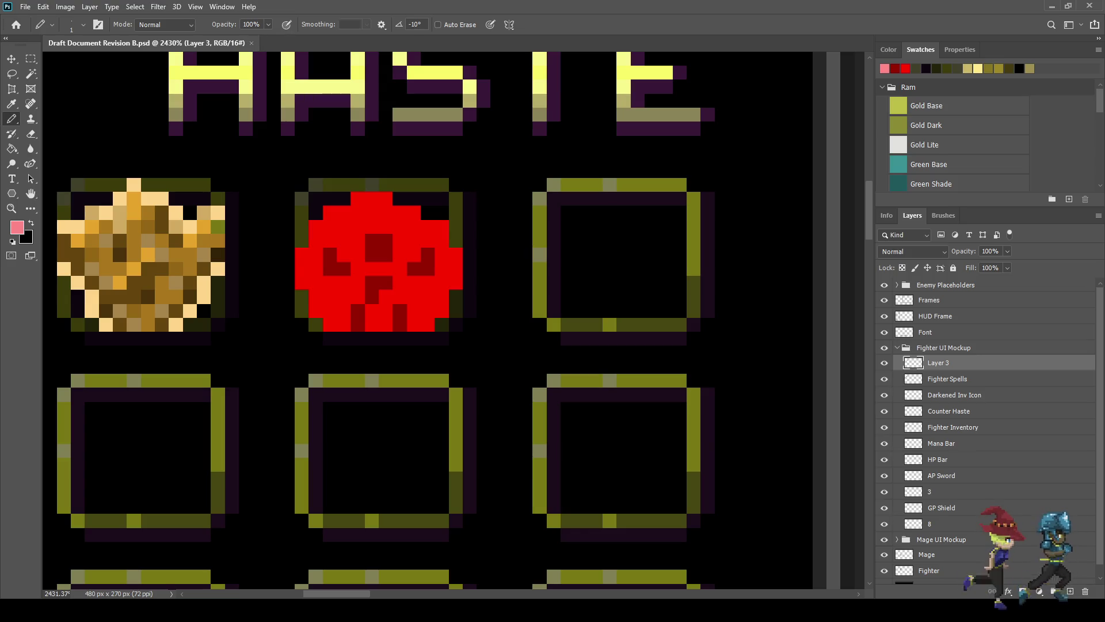
Step: Paint pink highlight pixels along the icon's top, upper-left and upper-right edges
{"action": "left_click_drag", "start_coordinate": [386, 185], "coordinate": [372, 184]}
{"action": "left_click", "coordinate": [358, 185]}
{"action": "left_click", "coordinate": [344, 198]}
{"action": "left_click", "coordinate": [316, 213]}
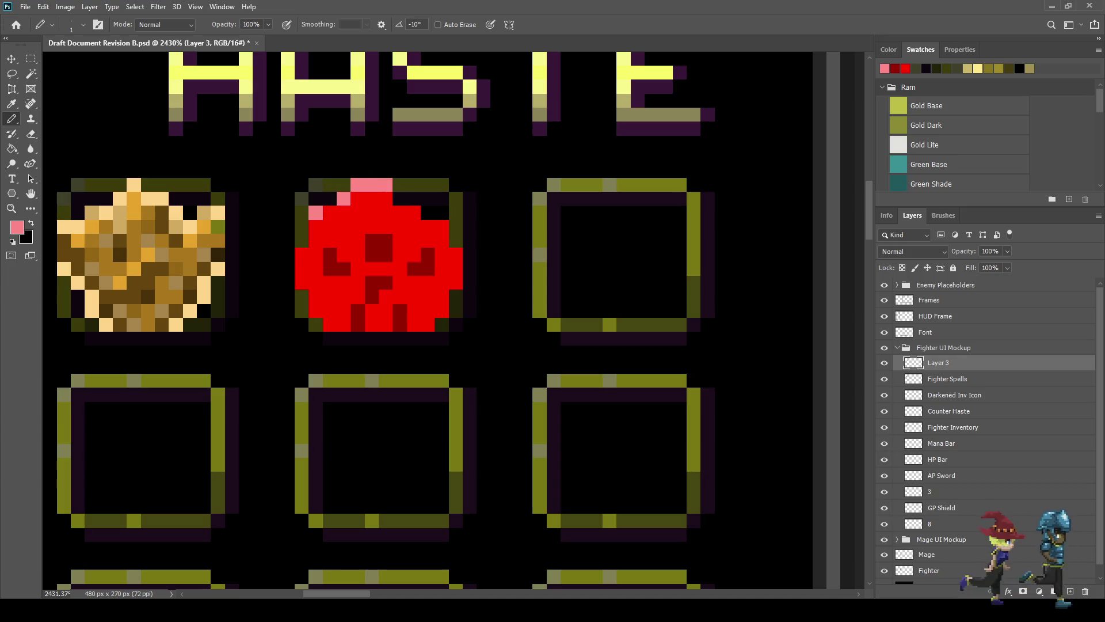
{"action": "left_click_drag", "start_coordinate": [301, 227], "coordinate": [301, 241]}
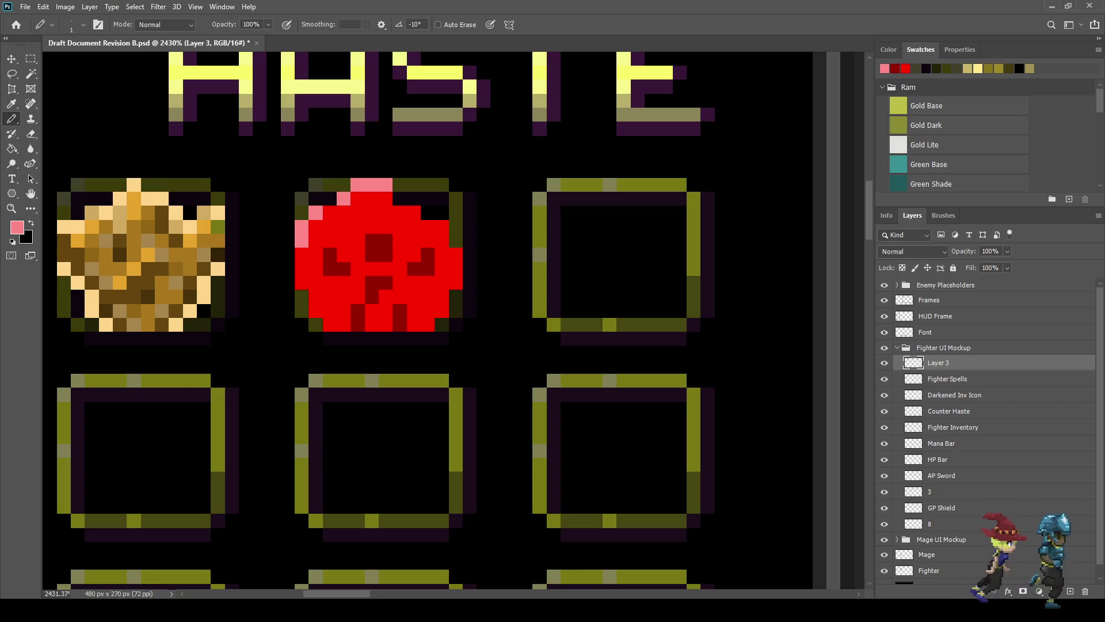
{"action": "left_click", "coordinate": [427, 213]}
{"action": "left_click", "coordinate": [456, 240]}
{"action": "left_click", "coordinate": [399, 198]}
{"action": "left_click", "coordinate": [413, 199]}
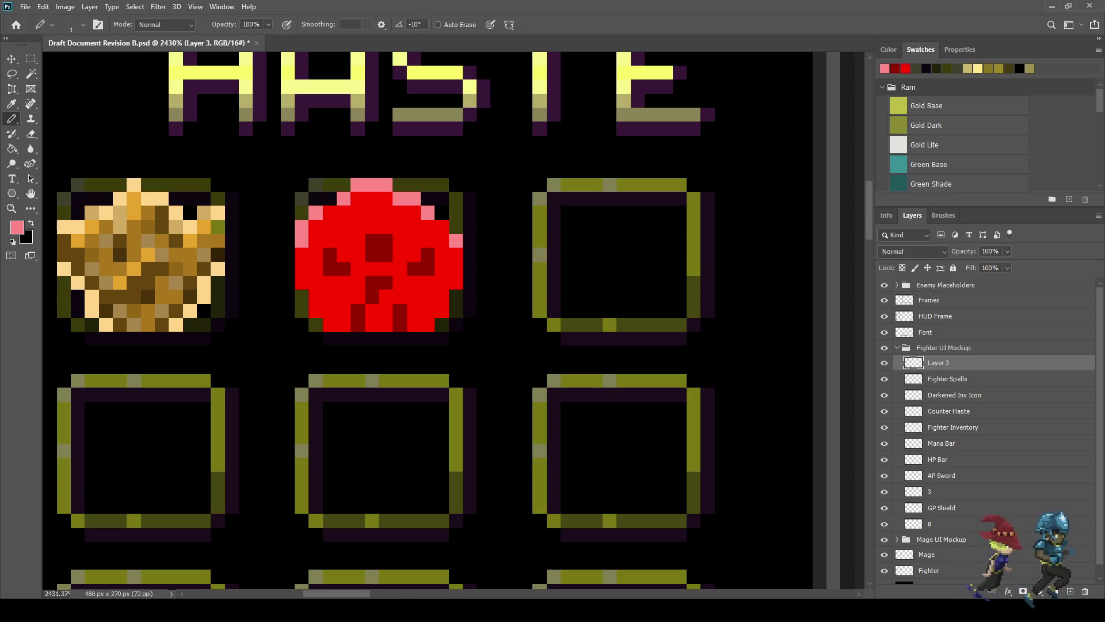
{"action": "scroll", "coordinate": [427, 288], "scroll_direction": "down", "scroll_amount": 10}
{"action": "scroll", "coordinate": [426, 288], "scroll_direction": "up", "scroll_amount": 10}
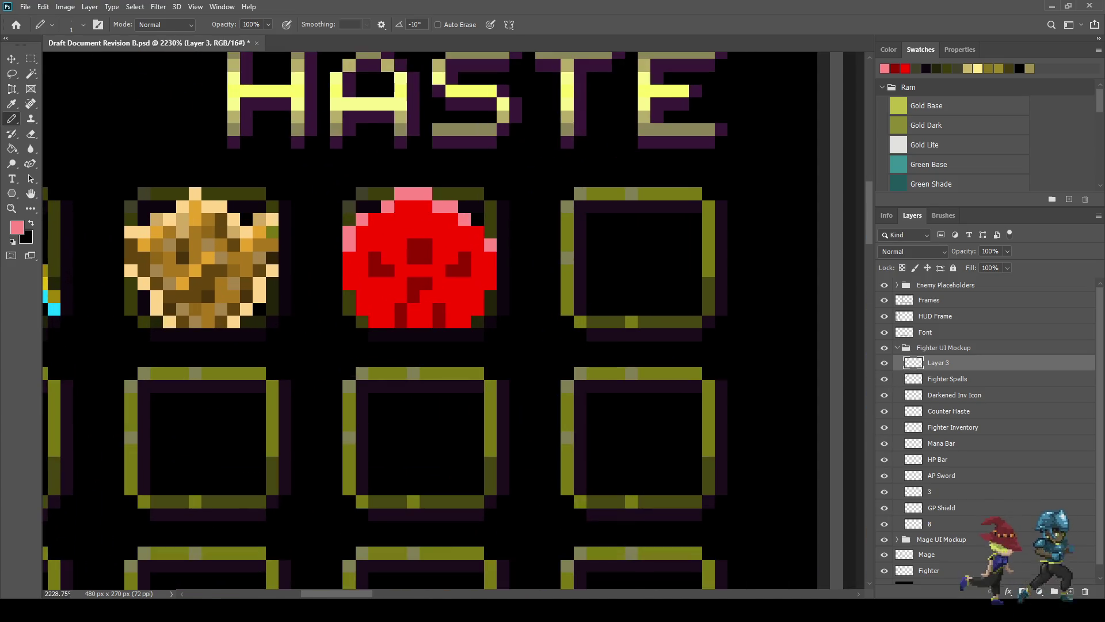
Step: Repaint several top and left-edge highlight pixels in a paler pink
{"action": "key", "text": "i"}
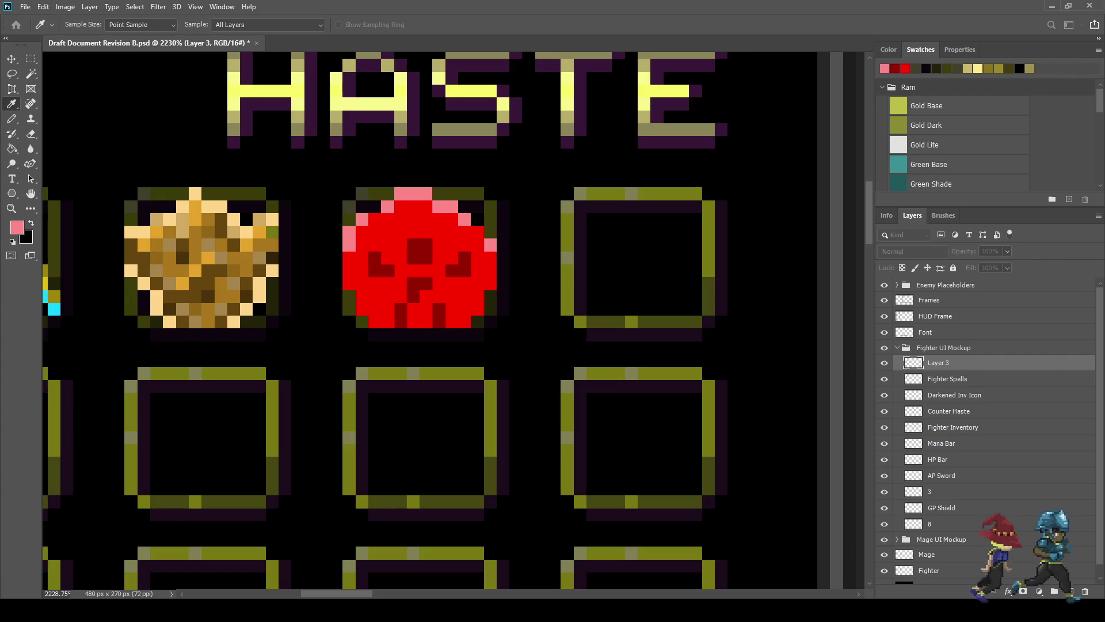
{"action": "key", "text": "b"}
{"action": "left_click", "coordinate": [401, 193]}
{"action": "left_click", "coordinate": [387, 207]}
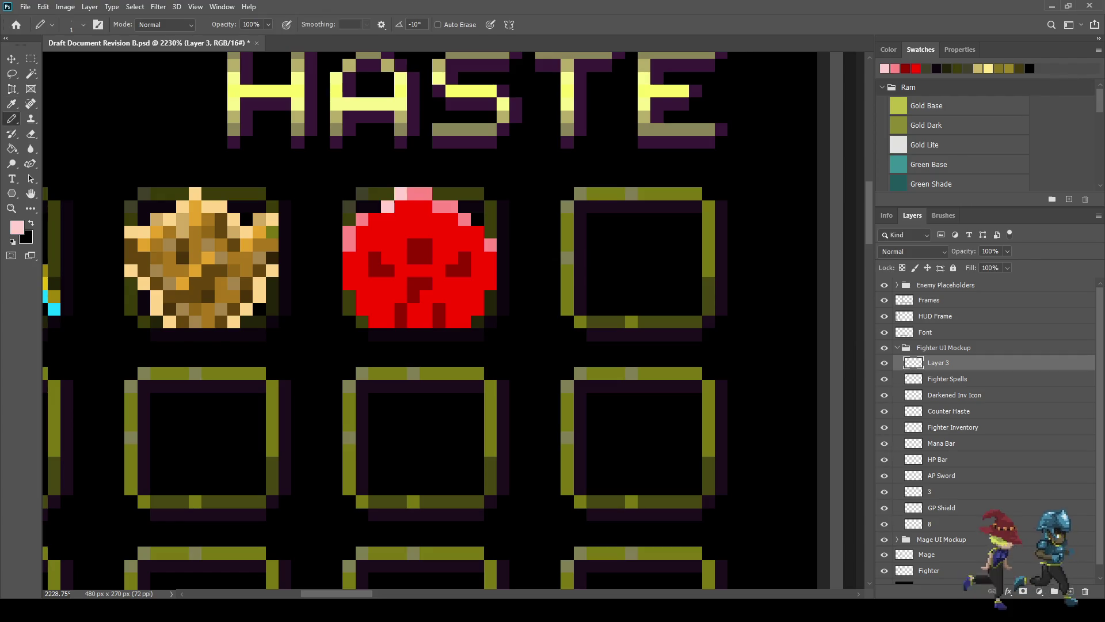
{"action": "left_click", "coordinate": [348, 245]}
{"action": "left_click", "coordinate": [453, 207]}
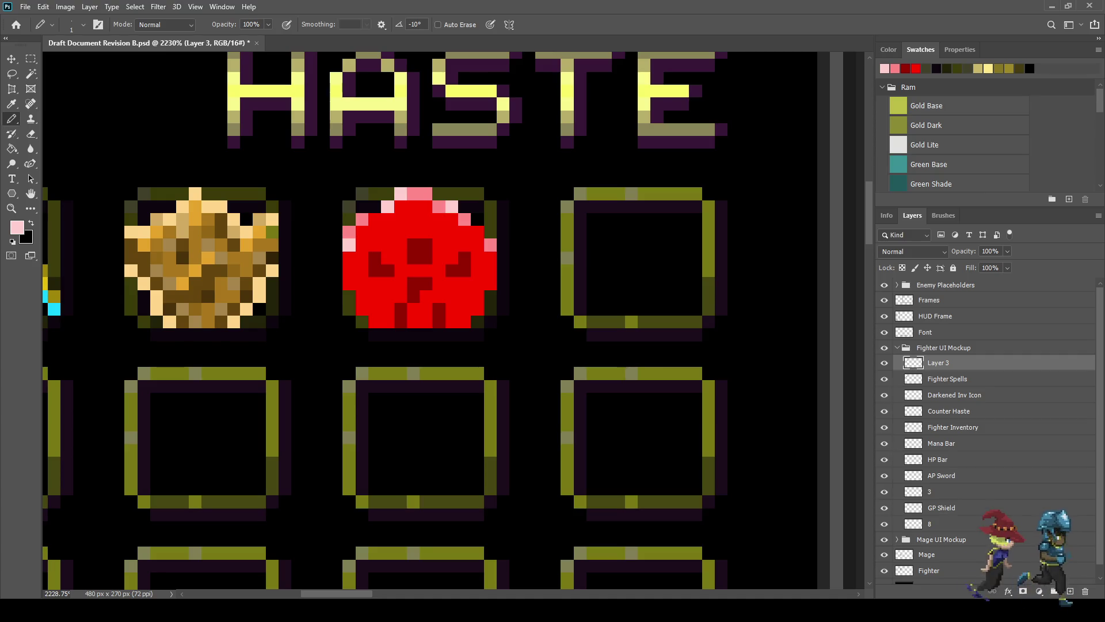
Step: Lighten one more right-edge highlight, then sample the dark red from the icon
{"action": "left_click", "coordinate": [491, 245]}
{"action": "scroll", "coordinate": [491, 246], "scroll_direction": "down", "scroll_amount": 3}
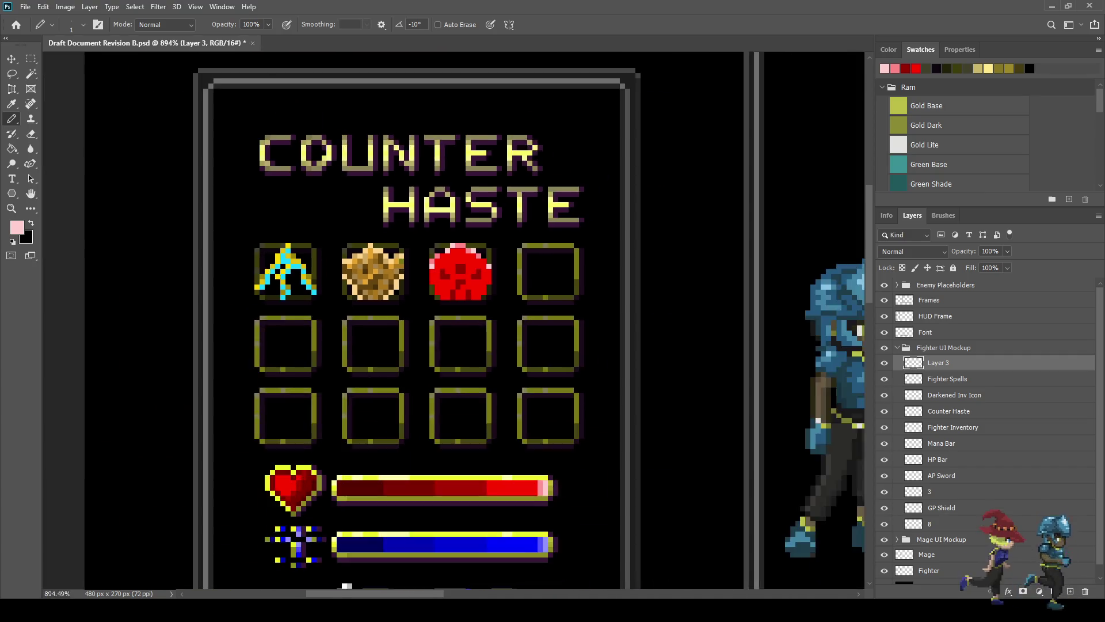
{"action": "scroll", "coordinate": [491, 245], "scroll_direction": "up", "scroll_amount": 3}
{"action": "scroll", "coordinate": [482, 280], "scroll_direction": "up", "scroll_amount": 1}
{"action": "key", "text": "i"}
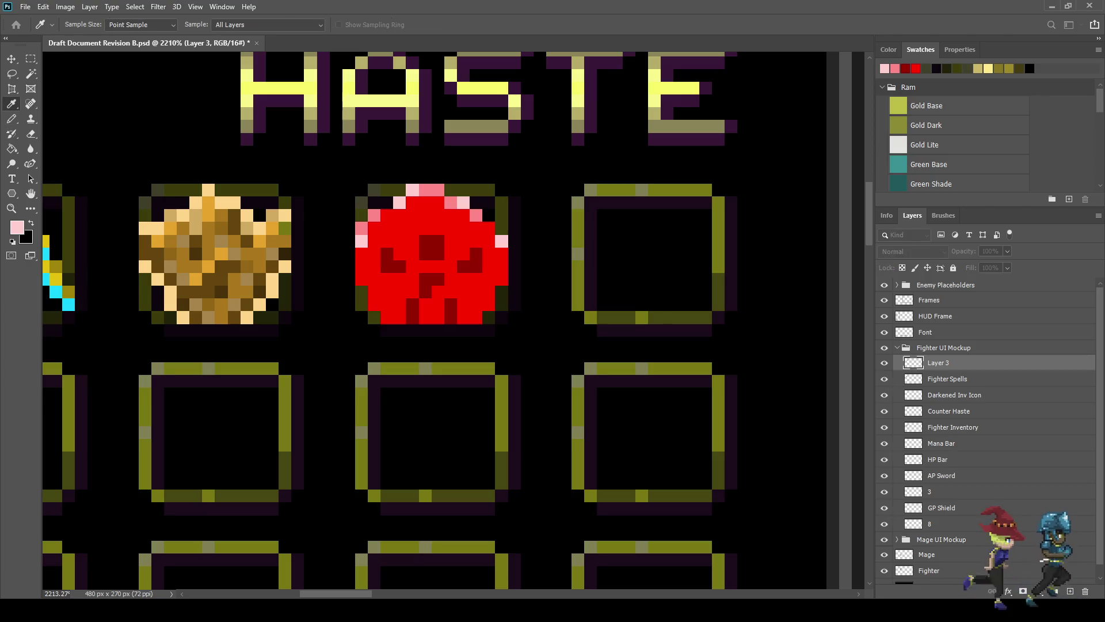
{"action": "left_click", "coordinate": [432, 247]}
{"action": "key", "text": "b"}
Step: Shade the icon's lower-right edge and bottom row in dark red
{"action": "left_click", "coordinate": [502, 279]}
{"action": "left_click", "coordinate": [489, 292]}
{"action": "left_click_drag", "start_coordinate": [477, 292], "coordinate": [477, 318]}
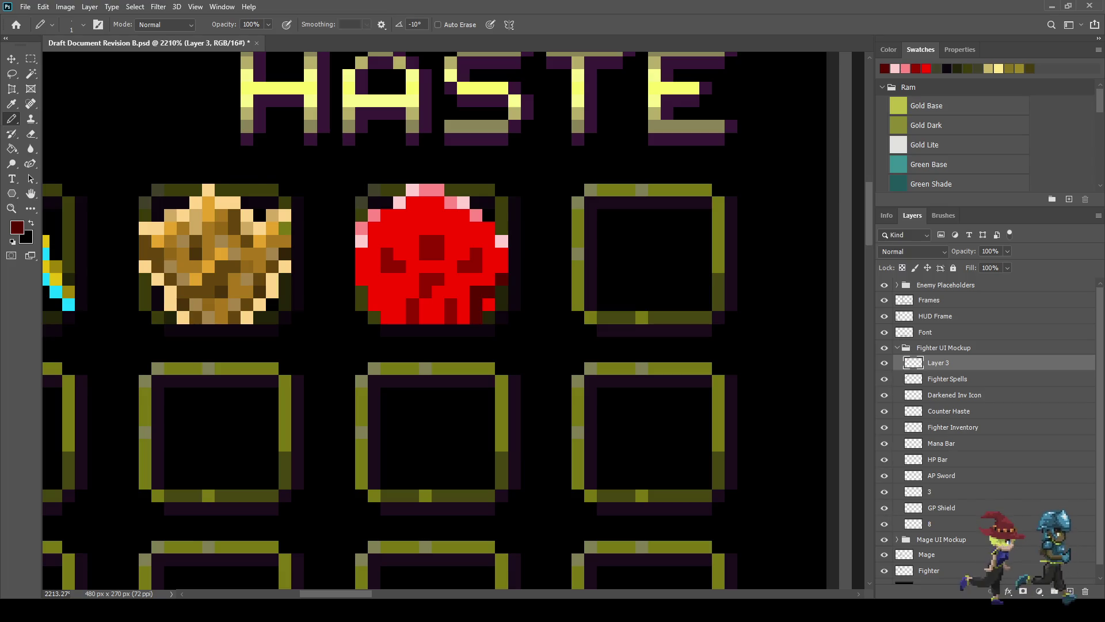
{"action": "left_click", "coordinate": [489, 304]}
{"action": "left_click", "coordinate": [463, 318]}
{"action": "left_click", "coordinate": [439, 318]}
{"action": "left_click", "coordinate": [426, 317]}
{"action": "left_click", "coordinate": [399, 318]}
{"action": "left_click", "coordinate": [386, 318]}
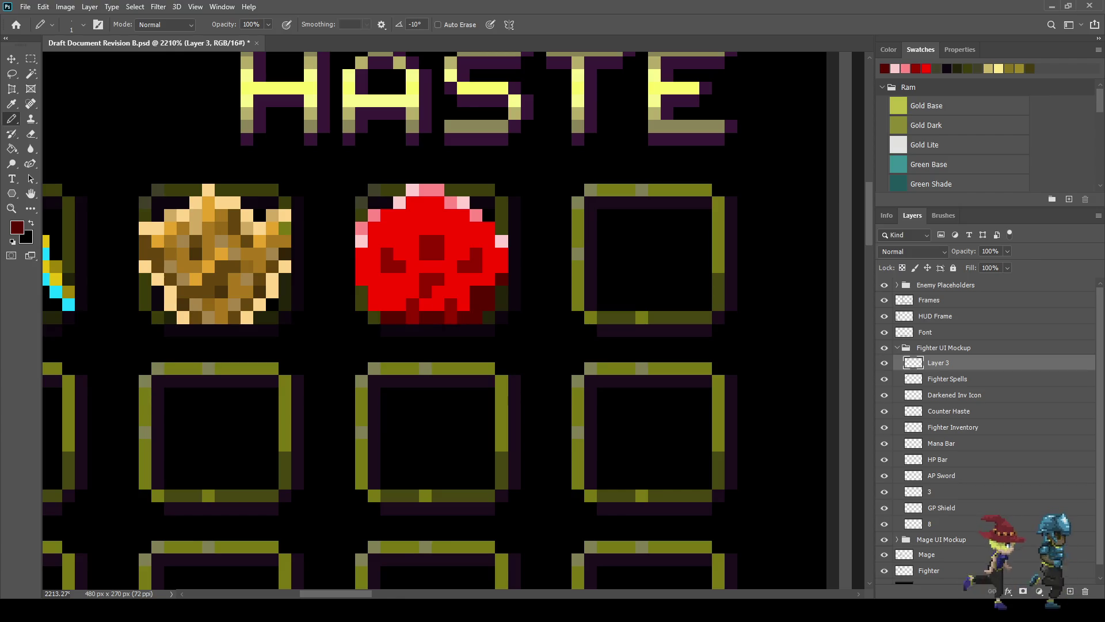
Step: Shade the icon's lower-left edge and lower area in dark red
{"action": "left_click", "coordinate": [374, 304]}
{"action": "left_click", "coordinate": [375, 291]}
{"action": "left_click", "coordinate": [361, 279]}
{"action": "mouse_move", "coordinate": [374, 280]}
{"action": "left_mouse_down"}
{"action": "mouse_move", "coordinate": [413, 280]}
{"action": "mouse_move", "coordinate": [387, 304]}
{"action": "mouse_move", "coordinate": [438, 292]}
{"action": "left_mouse_up"}
{"action": "left_click", "coordinate": [463, 292]}
{"action": "left_click", "coordinate": [463, 304]}
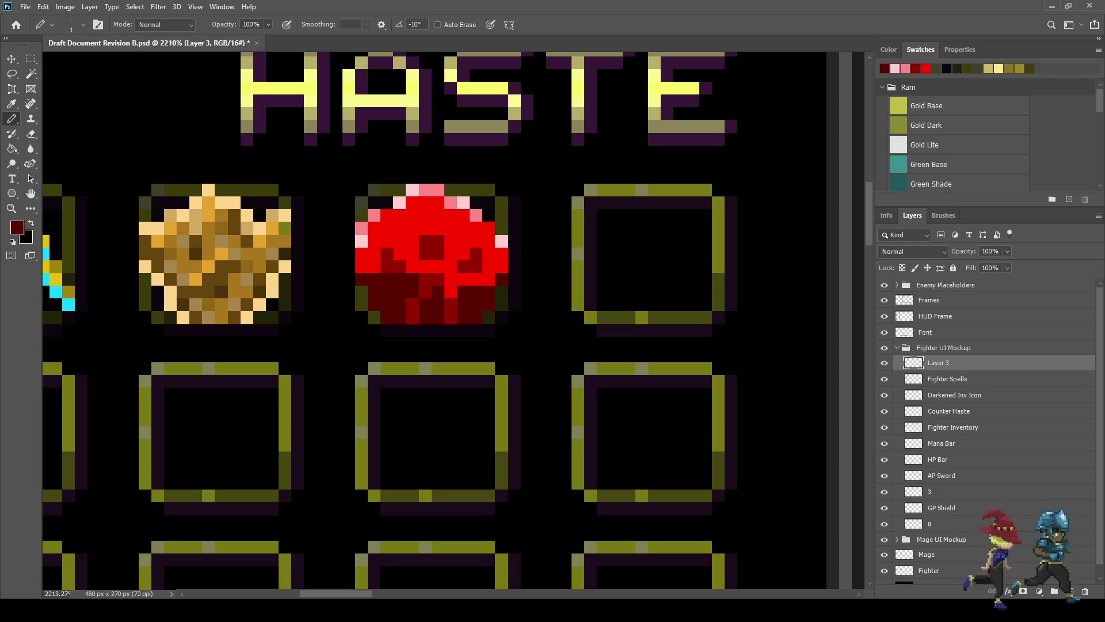
Step: Scatter dark-red speckles inside the icon and along its left and right edges
{"action": "left_click", "coordinate": [451, 280]}
{"action": "left_click", "coordinate": [502, 254]}
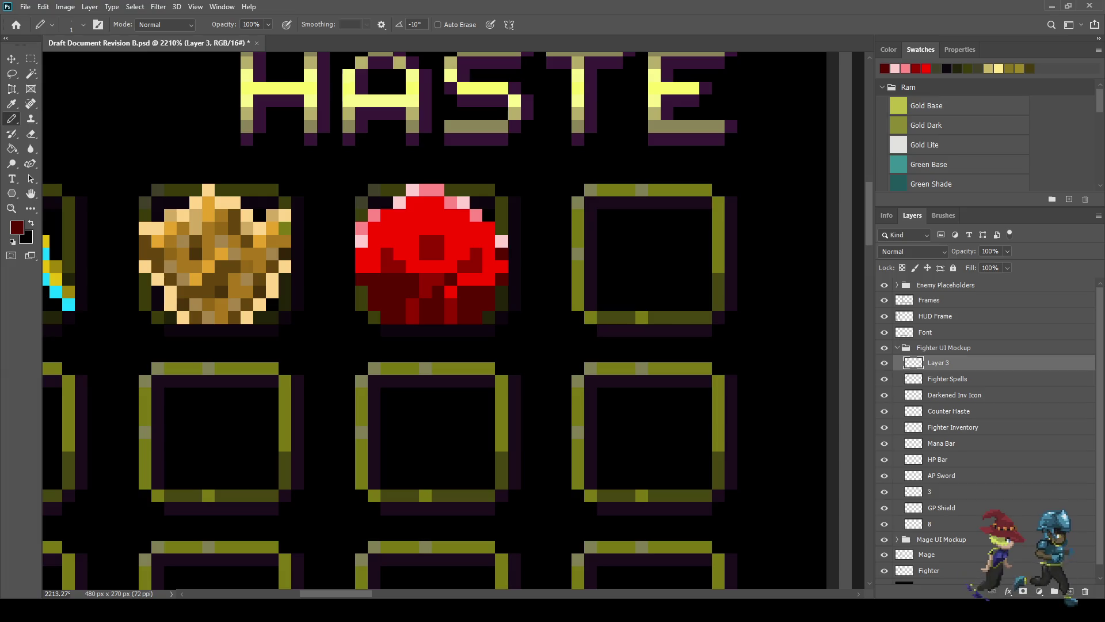
{"action": "left_click", "coordinate": [399, 242]}
{"action": "left_click", "coordinate": [463, 228]}
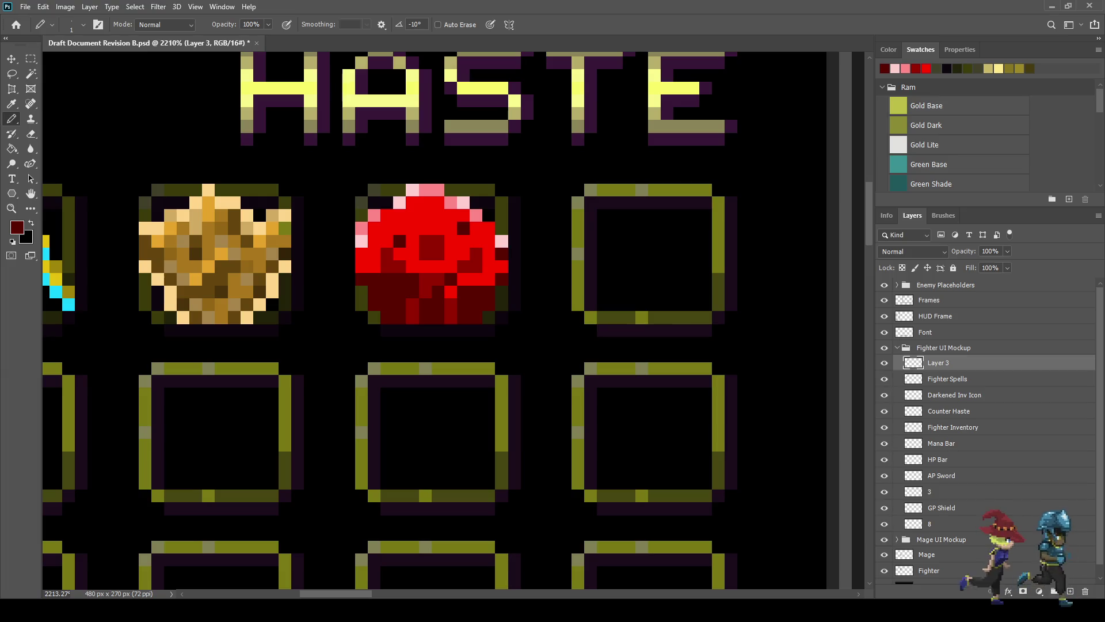
{"action": "left_click", "coordinate": [361, 266]}
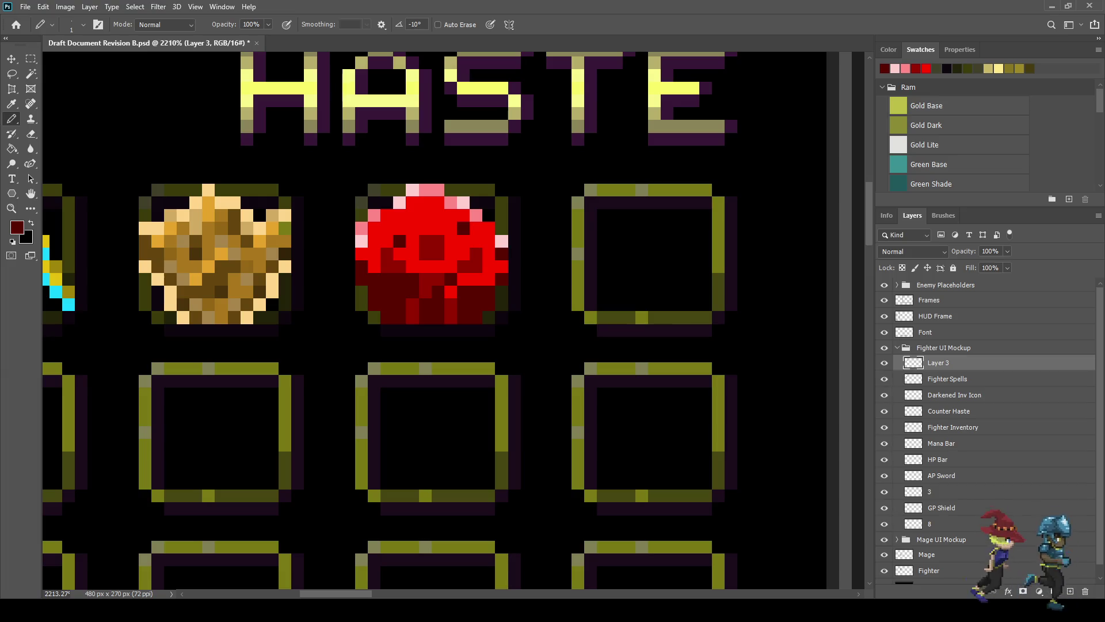
Step: Sample black and paint black pixels into the icon's lower centre
{"action": "key", "text": "i"}
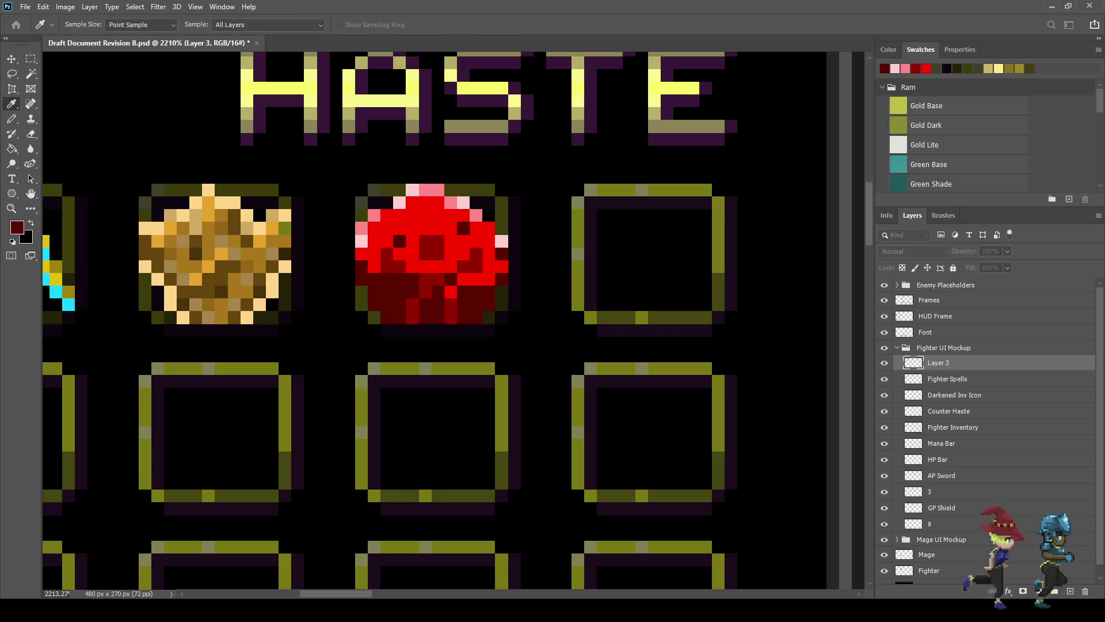
{"action": "key", "text": "b"}
{"action": "mouse_move", "coordinate": [438, 280]}
{"action": "left_mouse_down"}
{"action": "mouse_move", "coordinate": [413, 318]}
{"action": "mouse_move", "coordinate": [451, 318]}
{"action": "left_mouse_up"}
{"action": "scroll", "coordinate": [493, 315], "scroll_direction": "down", "scroll_amount": 5}
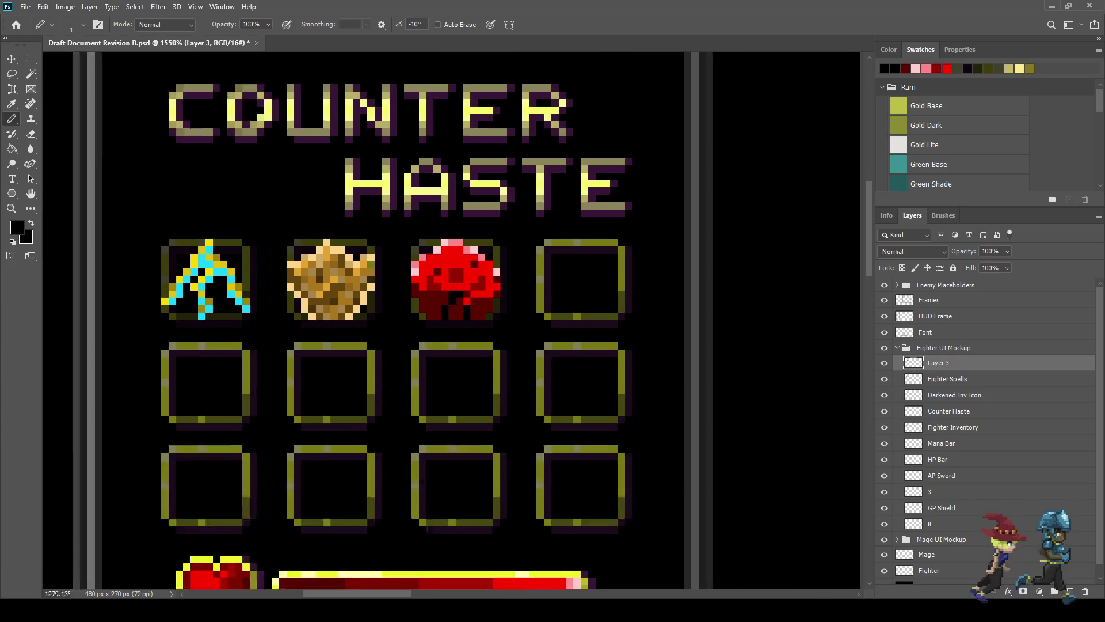
Step: Zoom in, sample the dark red for the Pencil, and save the mockup
{"action": "scroll", "coordinate": [494, 315], "scroll_direction": "down", "scroll_amount": 3}
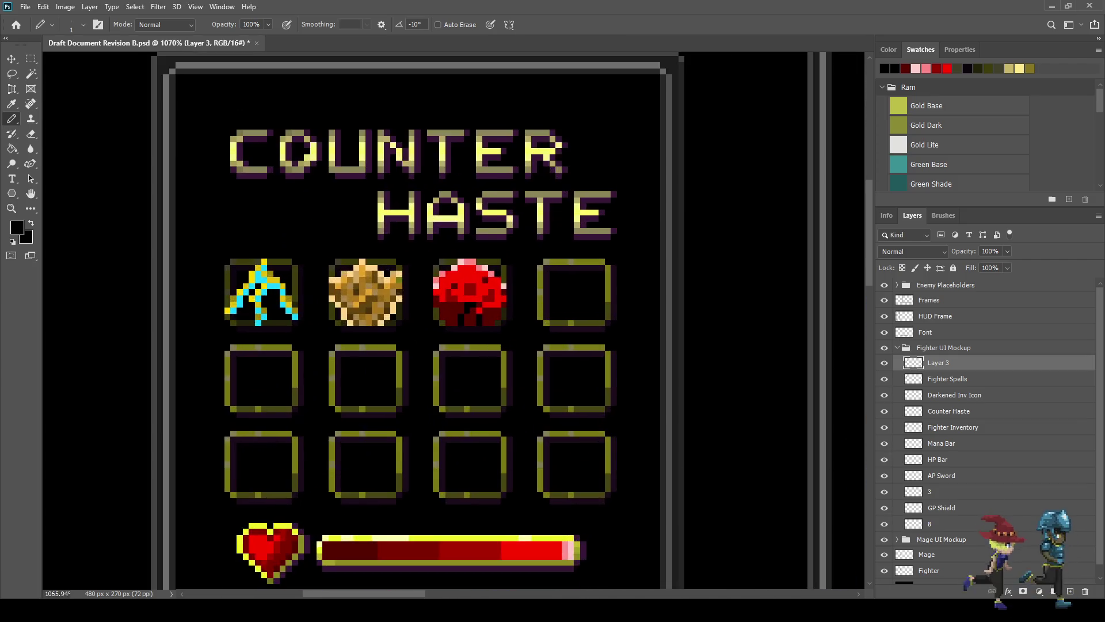
{"action": "scroll", "coordinate": [187, 182], "scroll_direction": "up", "scroll_amount": 4}
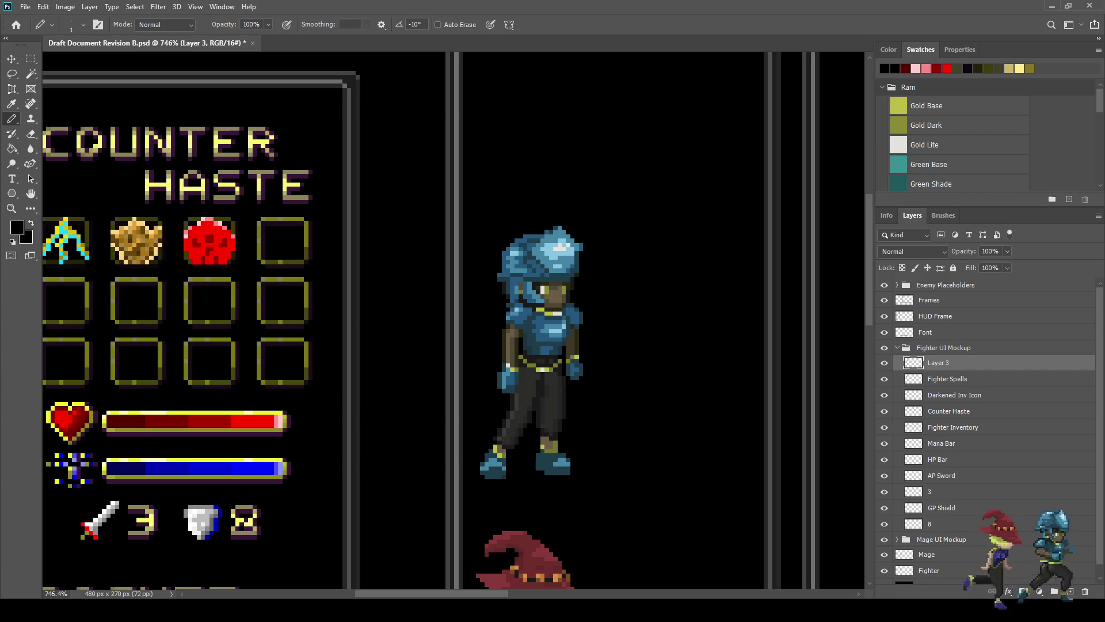
{"action": "scroll", "coordinate": [162, 233], "scroll_direction": "up", "scroll_amount": 4}
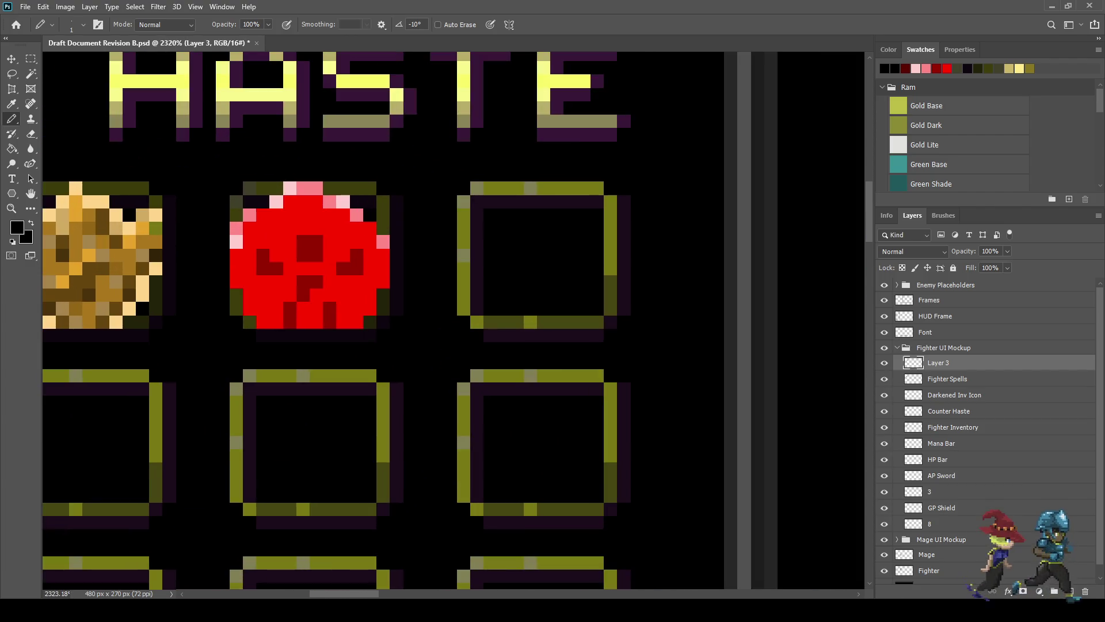
{"action": "key", "text": "i"}
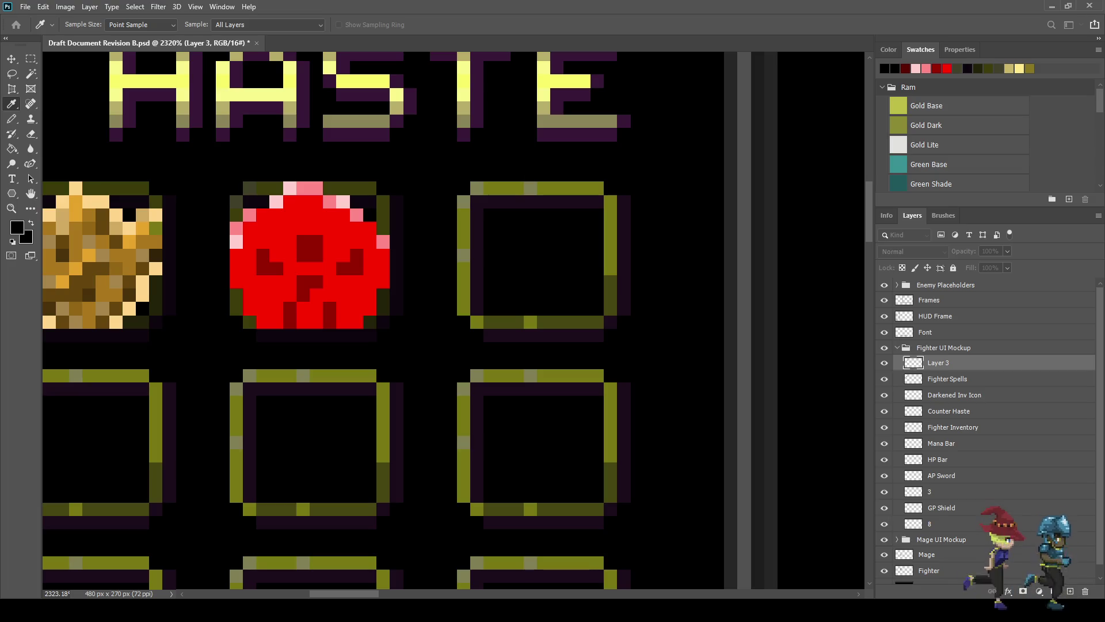
{"action": "key", "text": "b"}
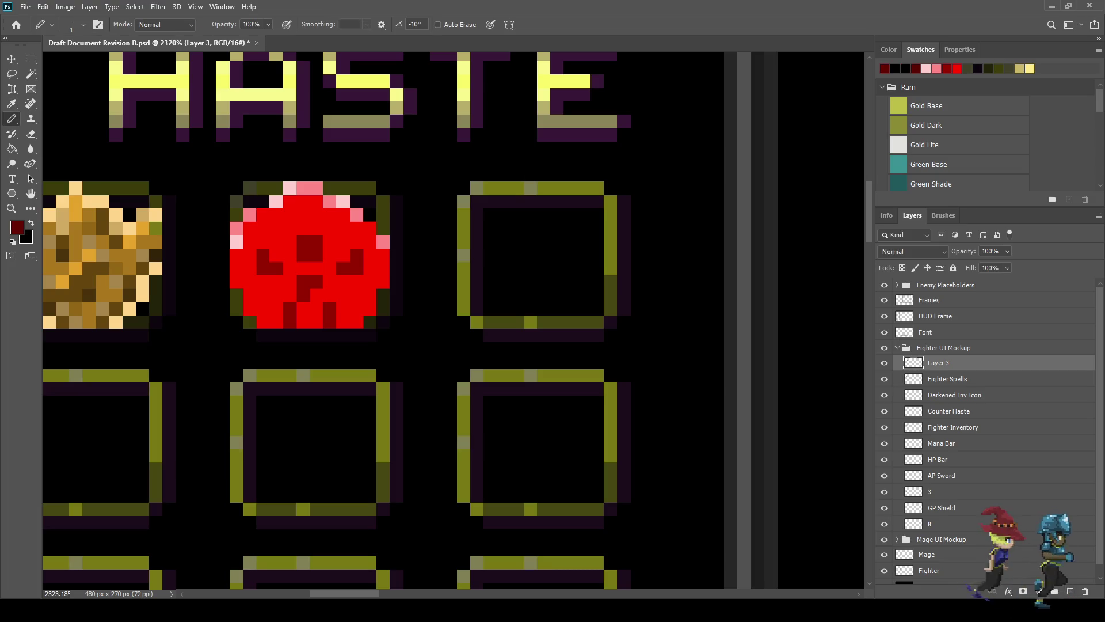
{"action": "key", "text": "ctrl+s"}
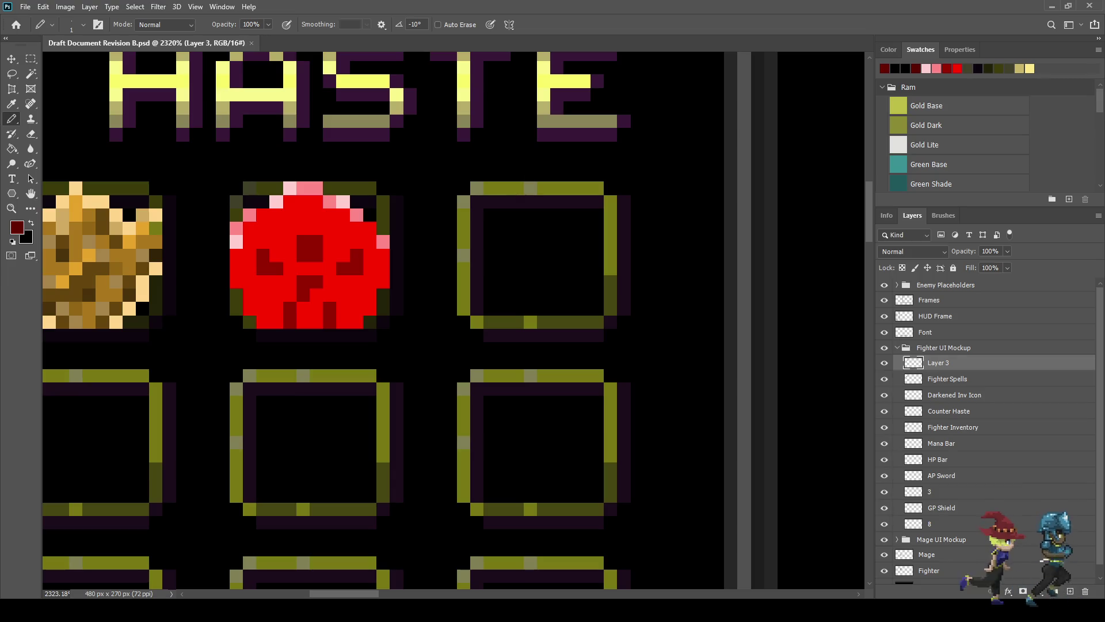
Step: Paint four dark-red shading pixels on the red orb's lower part
{"action": "left_click", "coordinate": [357, 268]}
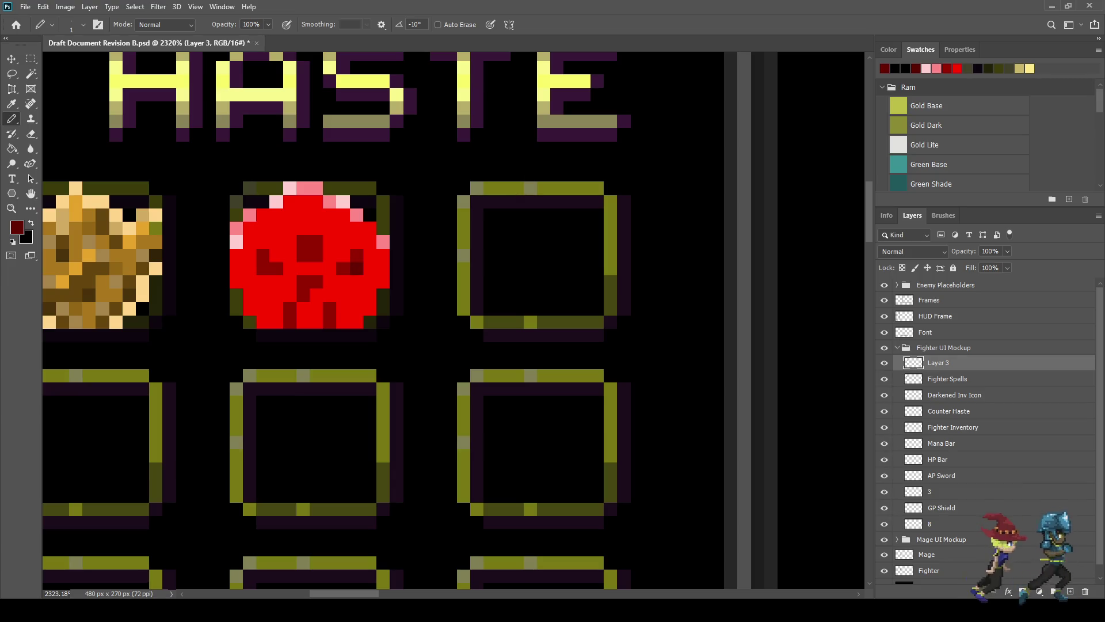
{"action": "left_click", "coordinate": [330, 322]}
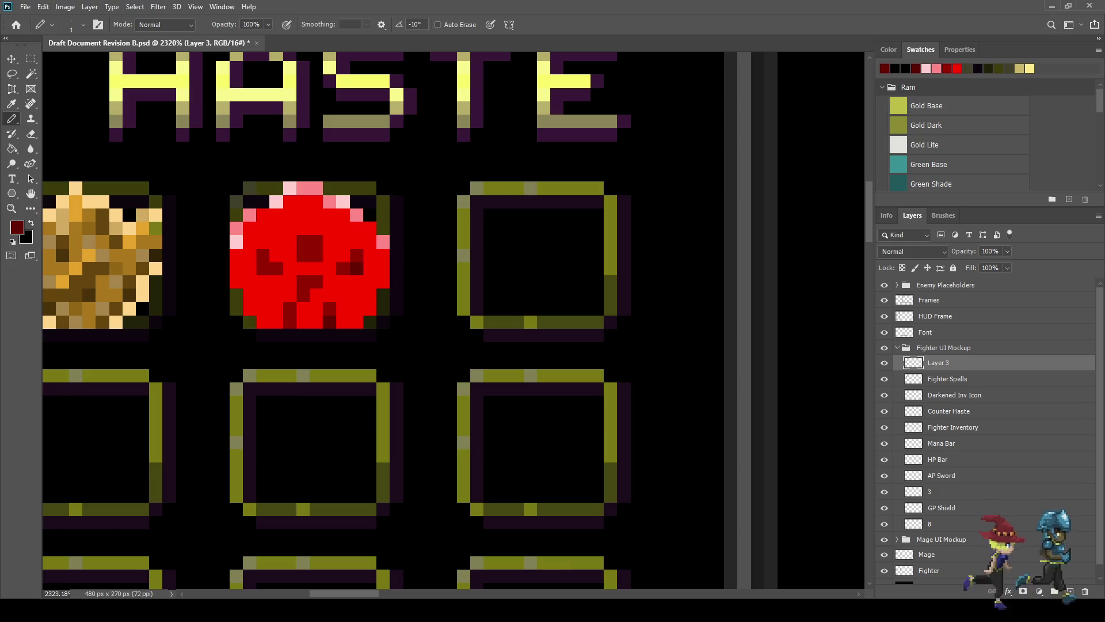
{"action": "left_click", "coordinate": [290, 321]}
{"action": "left_click", "coordinate": [304, 296]}
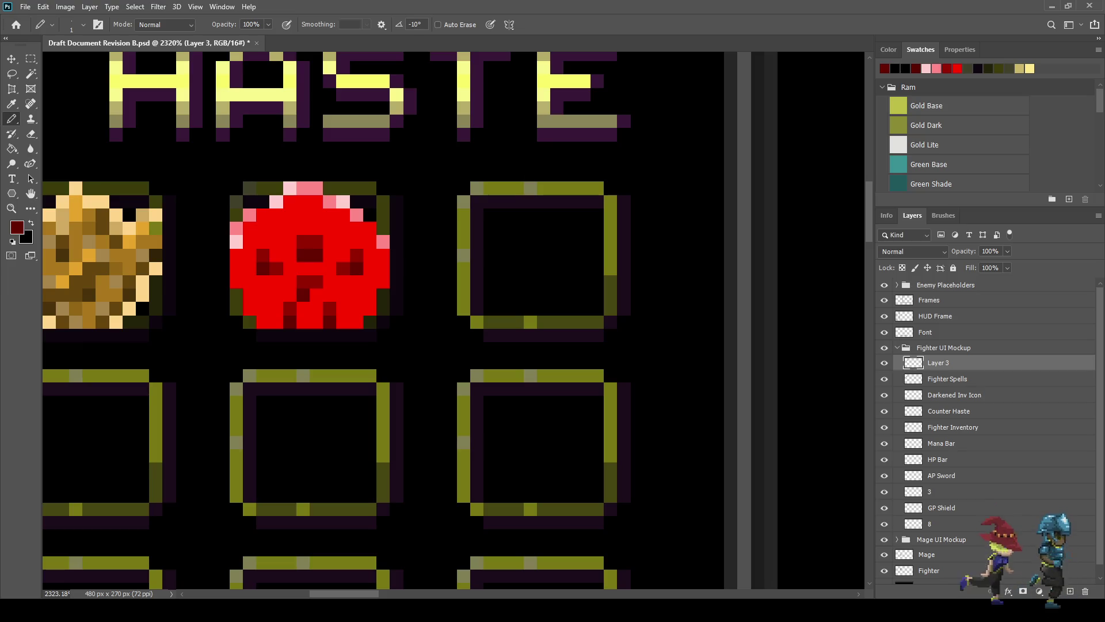
{"action": "scroll", "coordinate": [351, 254], "scroll_direction": "down", "scroll_amount": 1}
{"action": "scroll", "coordinate": [351, 255], "scroll_direction": "down", "scroll_amount": 5}
{"action": "scroll", "coordinate": [351, 255], "scroll_direction": "up", "scroll_amount": 6}
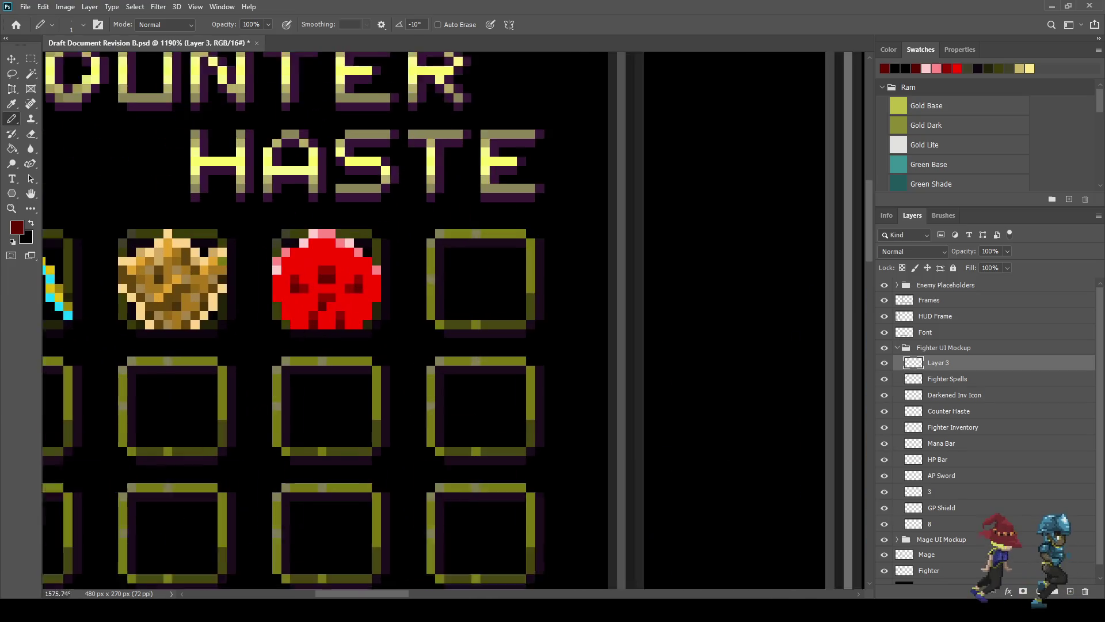
{"action": "key", "text": "i"}
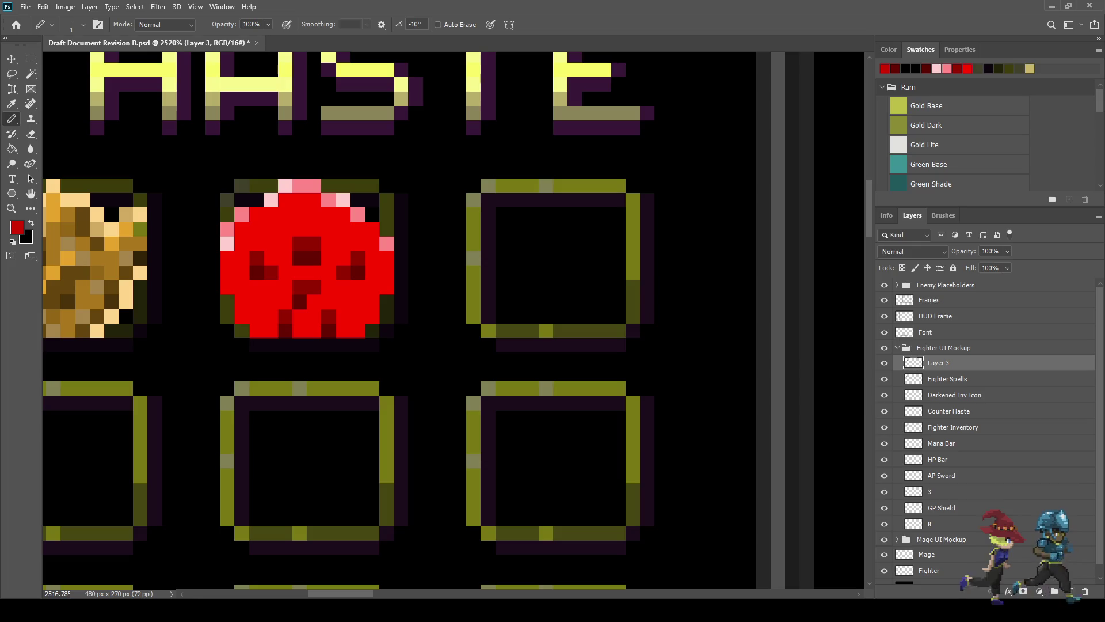
Step: Darken six scattered pixels across the middle band of the red orb
{"action": "left_click", "coordinate": [373, 287]}
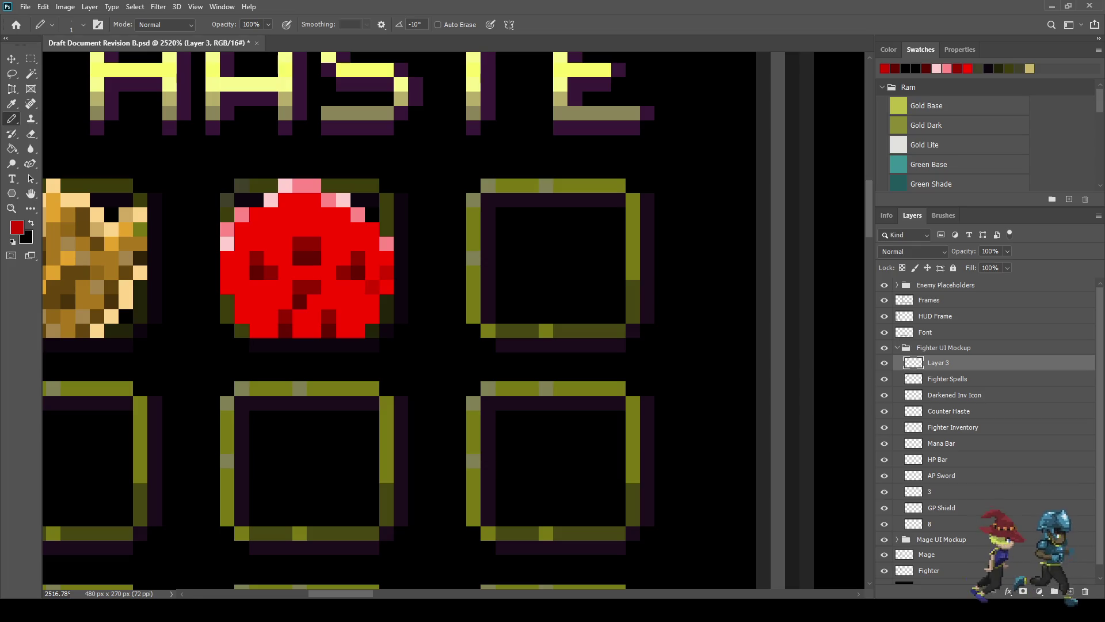
{"action": "left_click", "coordinate": [358, 286]}
{"action": "left_click", "coordinate": [330, 273]}
{"action": "left_click", "coordinate": [285, 286]}
{"action": "left_click", "coordinate": [242, 272]}
{"action": "left_click", "coordinate": [228, 287]}
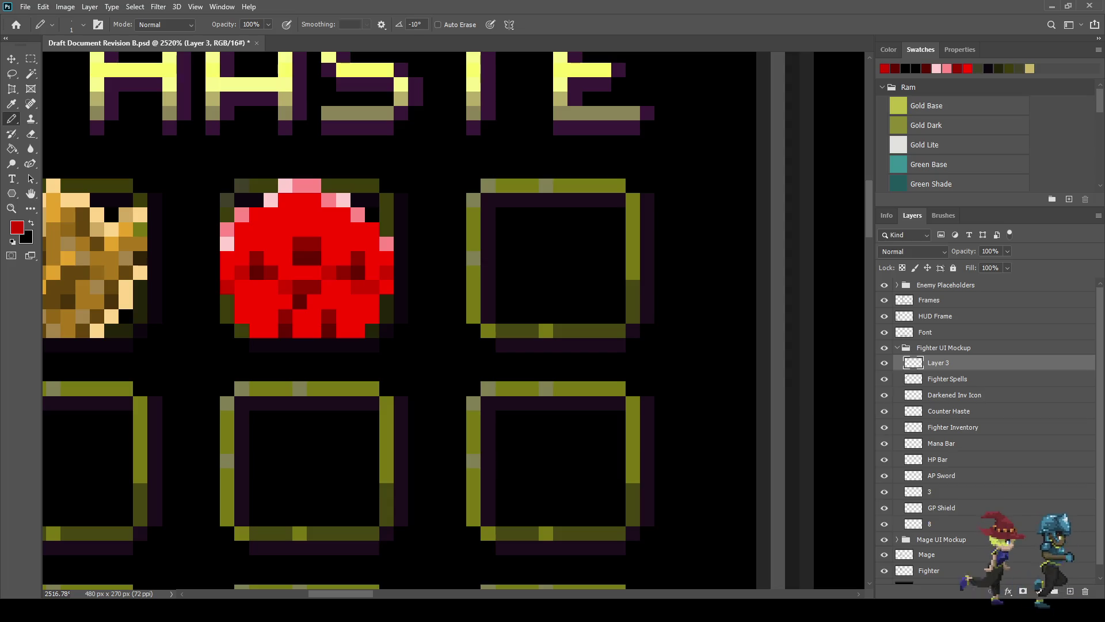
Step: Add more darker-red speckles across the orb's lower half and near its top
{"action": "mouse_move", "coordinate": [242, 316]}
{"action": "left_mouse_down"}
{"action": "mouse_move", "coordinate": [241, 303]}
{"action": "mouse_move", "coordinate": [256, 316]}
{"action": "left_mouse_up"}
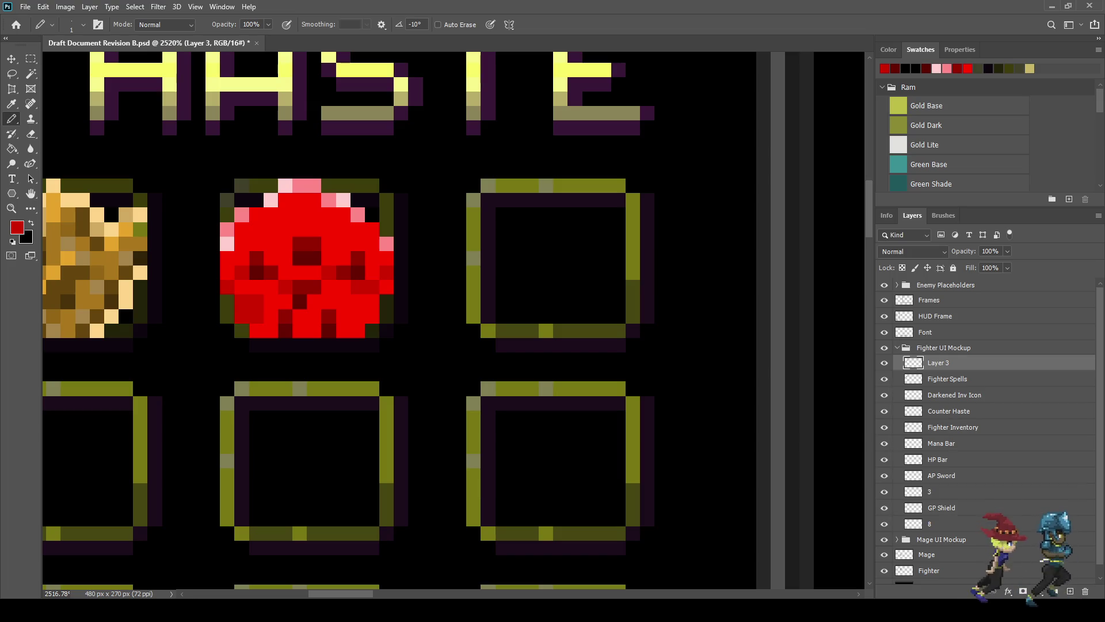
{"action": "left_click", "coordinate": [271, 316]}
{"action": "left_click", "coordinate": [343, 303]}
{"action": "left_click", "coordinate": [358, 316]}
{"action": "left_click", "coordinate": [299, 331]}
{"action": "left_click", "coordinate": [272, 244]}
{"action": "left_click", "coordinate": [301, 214]}
{"action": "left_click", "coordinate": [343, 229]}
{"action": "scroll", "coordinate": [468, 316], "scroll_direction": "down", "scroll_amount": 9}
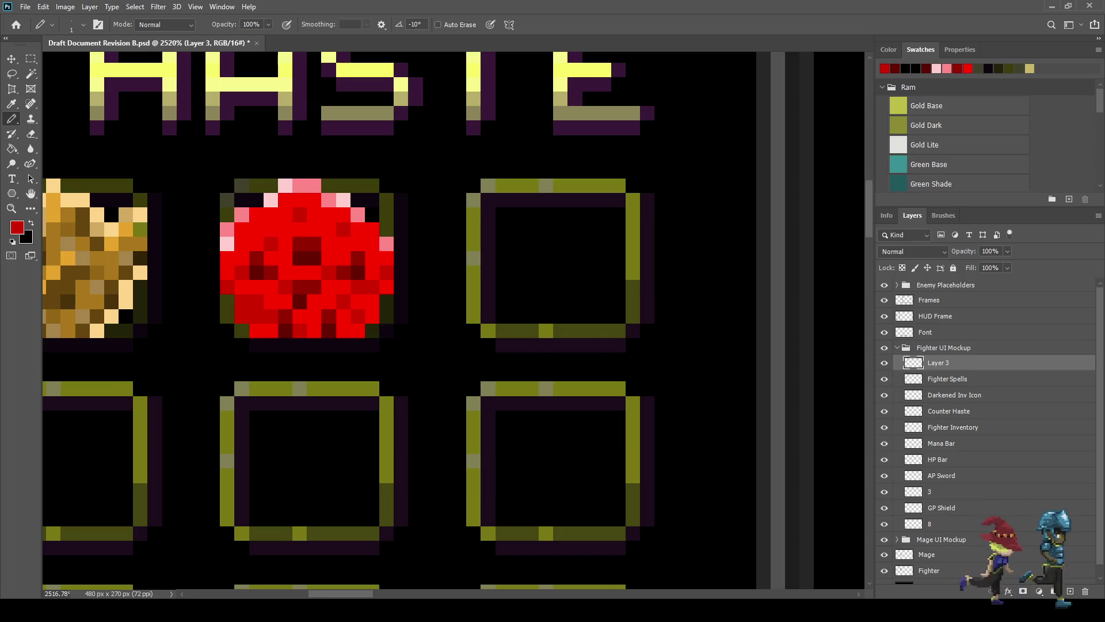
{"action": "scroll", "coordinate": [488, 316], "scroll_direction": "up", "scroll_amount": 2}
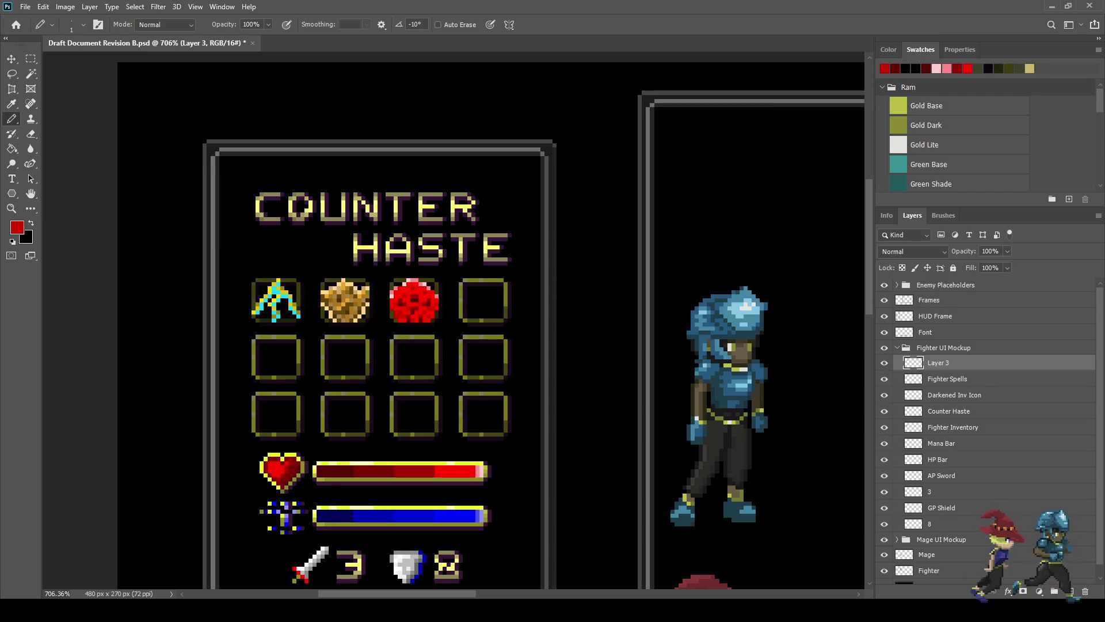
Step: Set white as the painting colour and whiten the pink rim pixels on the orb's left and top-left
{"action": "scroll", "coordinate": [388, 285], "scroll_direction": "up", "scroll_amount": 5}
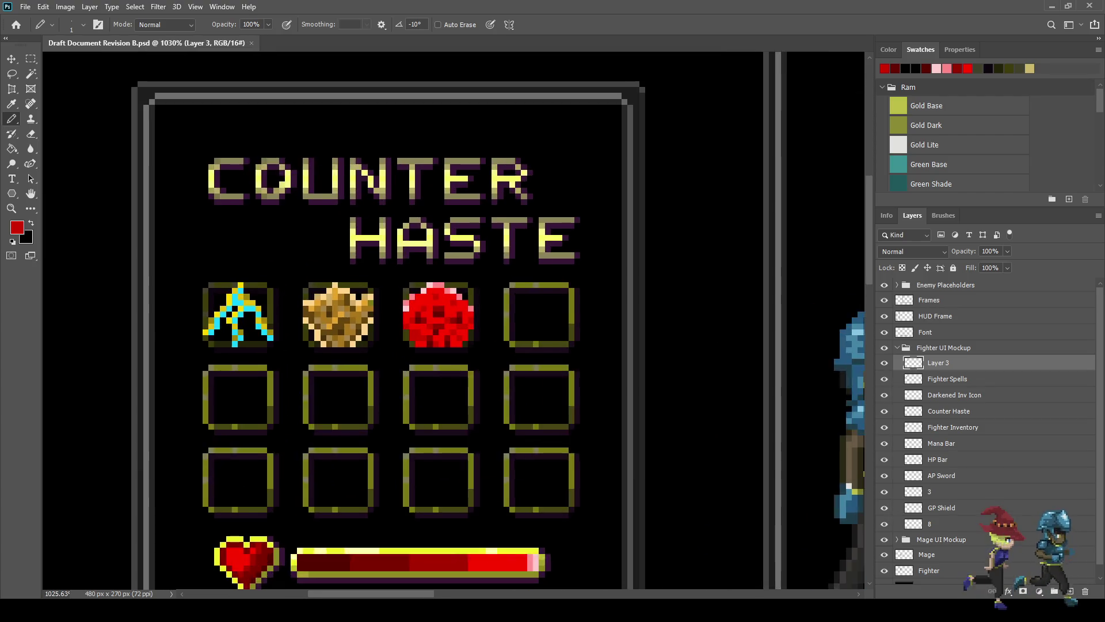
{"action": "key", "text": "alt"}
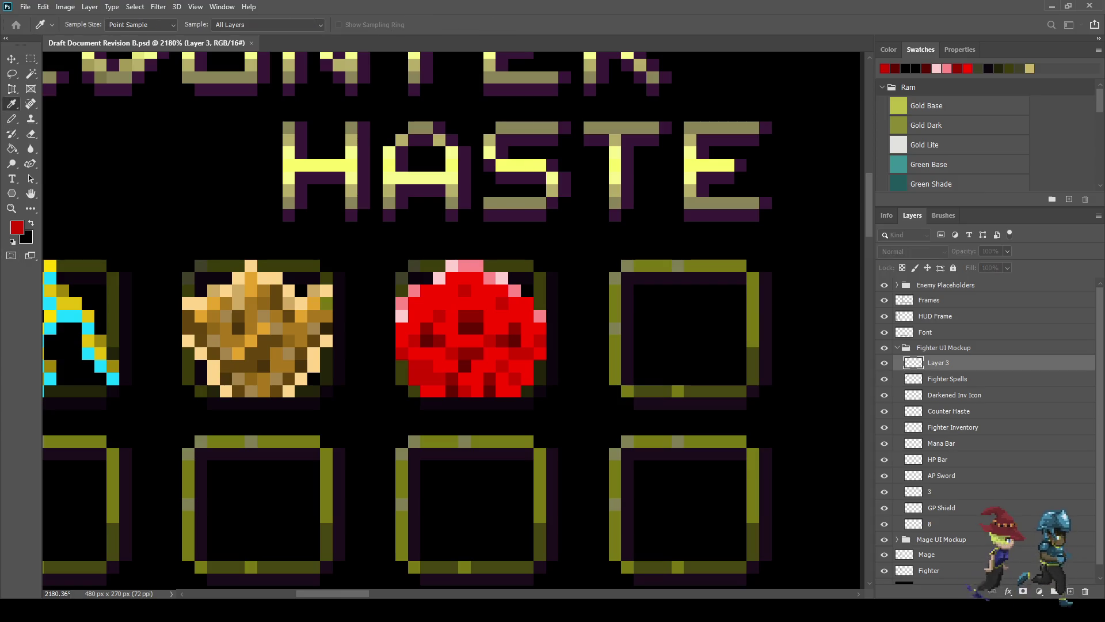
{"action": "key", "text": "d"}
{"action": "key", "text": "x"}
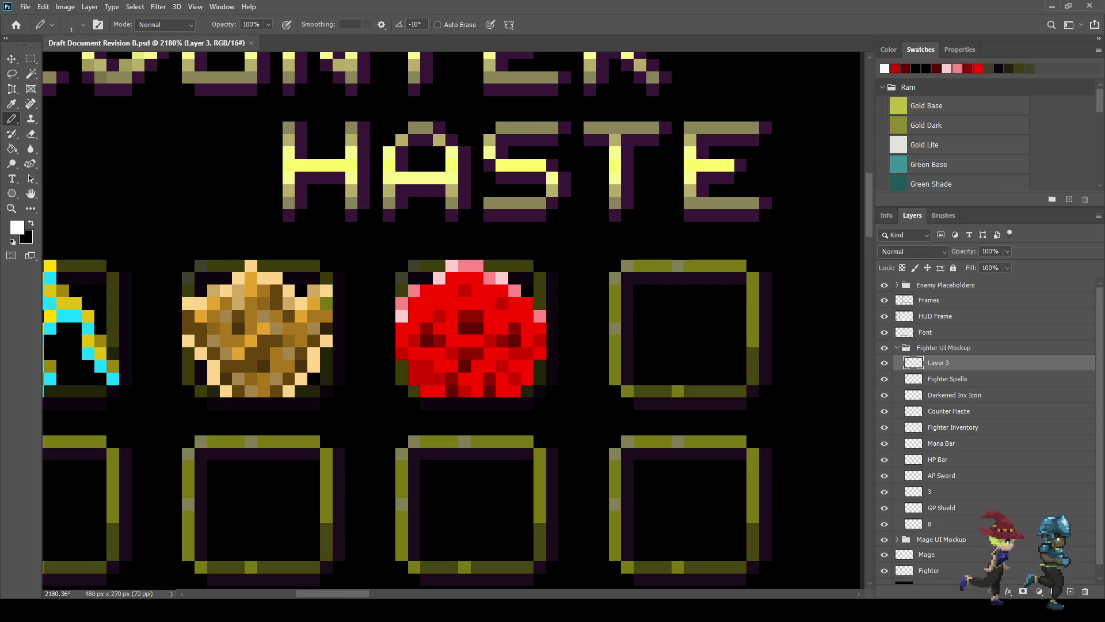
{"action": "left_click", "coordinate": [403, 316]}
{"action": "left_click", "coordinate": [439, 278]}
{"action": "left_click", "coordinate": [452, 266]}
{"action": "left_click", "coordinate": [415, 290]}
{"action": "left_click", "coordinate": [403, 304]}
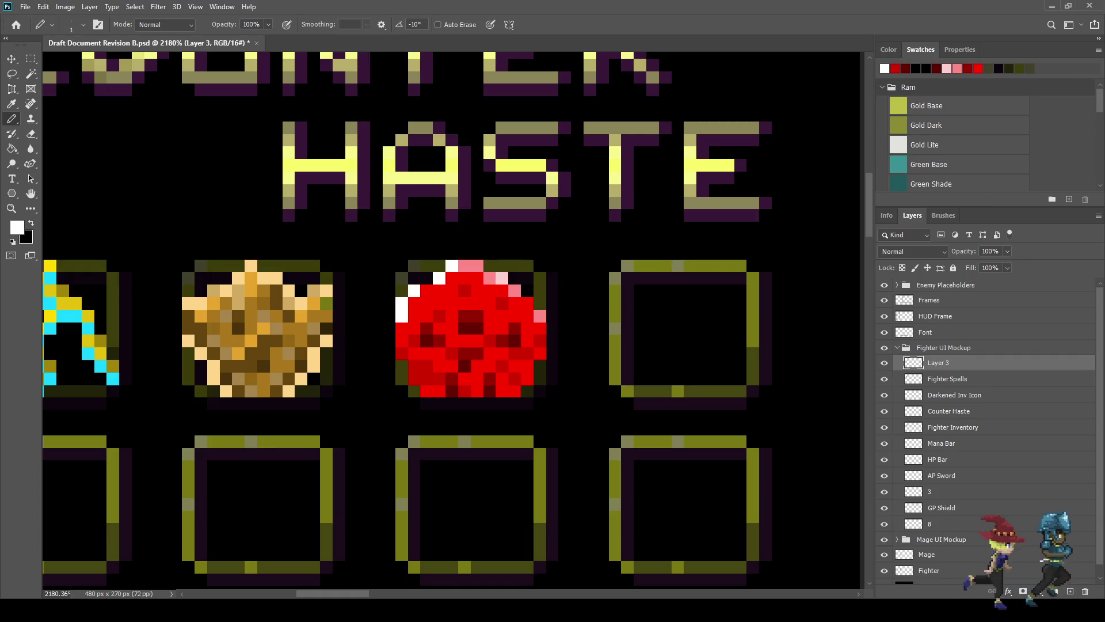
Step: Whiten the pink rim pixels along the orb's top-right and right edge
{"action": "left_click", "coordinate": [464, 266]}
{"action": "left_click", "coordinate": [491, 278]}
{"action": "left_click", "coordinate": [503, 278]}
{"action": "left_click", "coordinate": [515, 291]}
{"action": "left_click", "coordinate": [541, 316]}
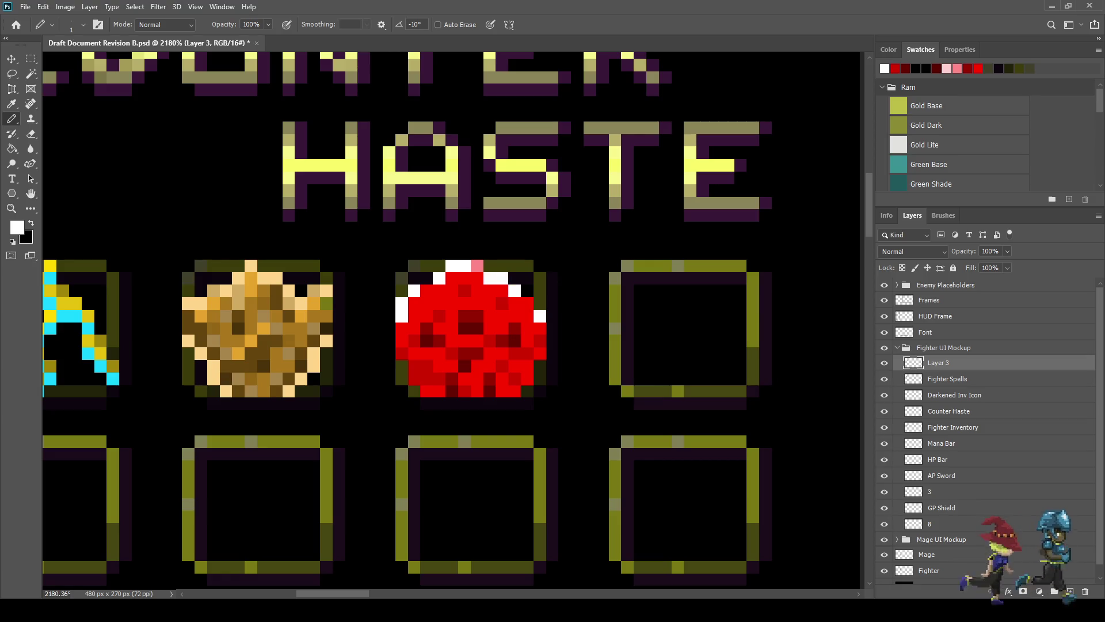
{"action": "scroll", "coordinate": [481, 271], "scroll_direction": "down", "scroll_amount": 5}
{"action": "scroll", "coordinate": [481, 271], "scroll_direction": "up", "scroll_amount": 2}
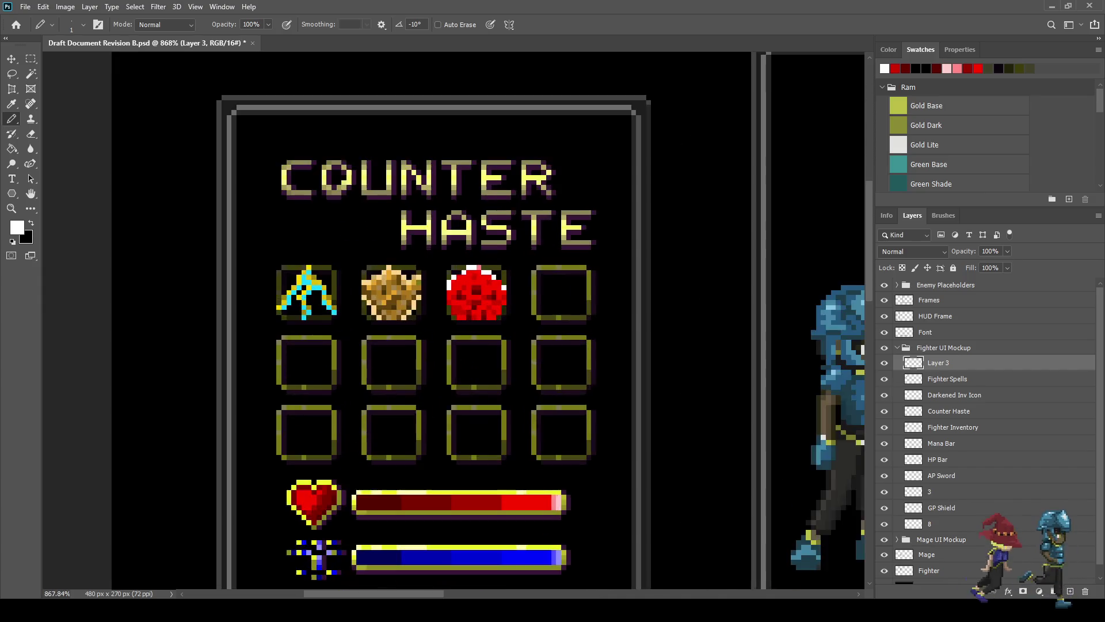
Step: Sample the orange and repaint seven white highlight pixels on the orb's top and edges orange
{"action": "scroll", "coordinate": [477, 319], "scroll_direction": "up", "scroll_amount": 2}
{"action": "key", "text": "i"}
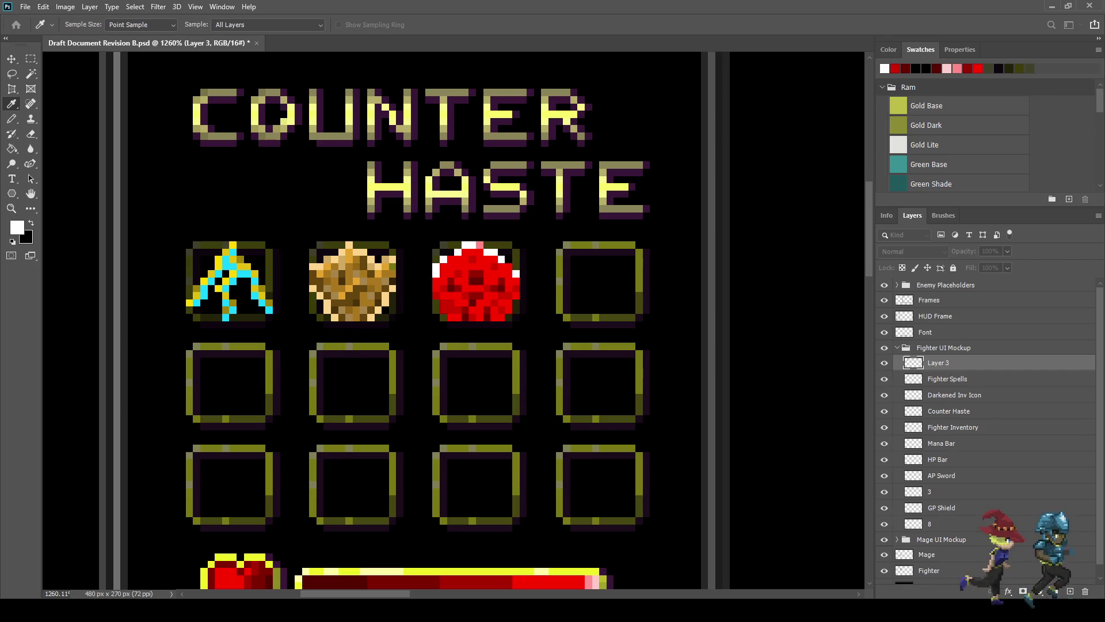
{"action": "key", "text": "b"}
{"action": "left_click", "coordinate": [472, 244]}
{"action": "left_click", "coordinate": [465, 244]}
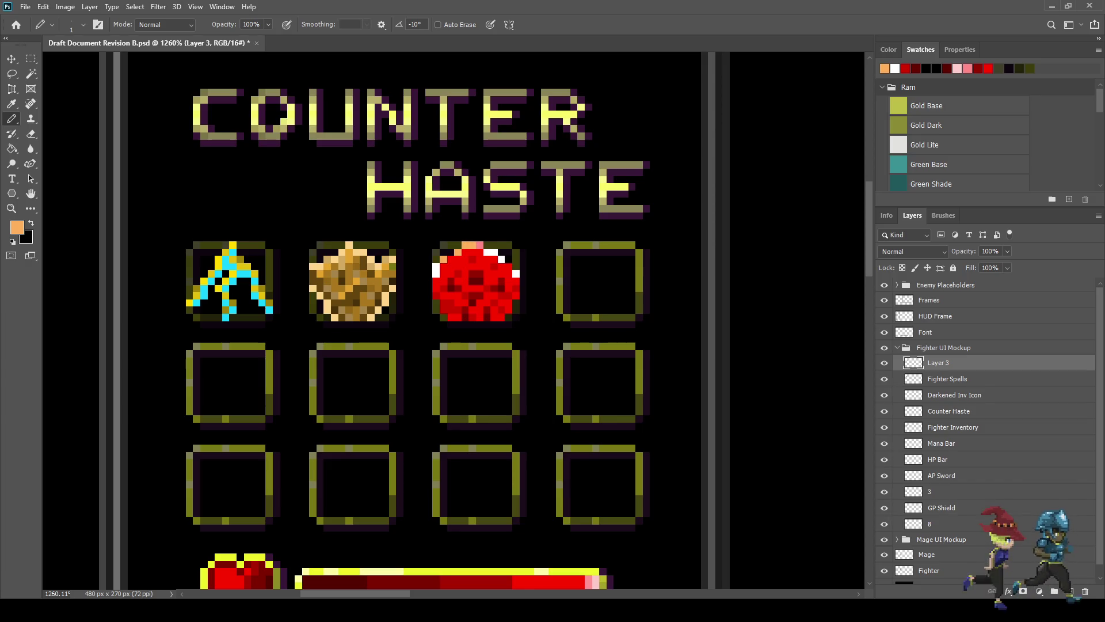
{"action": "left_click", "coordinate": [436, 270]}
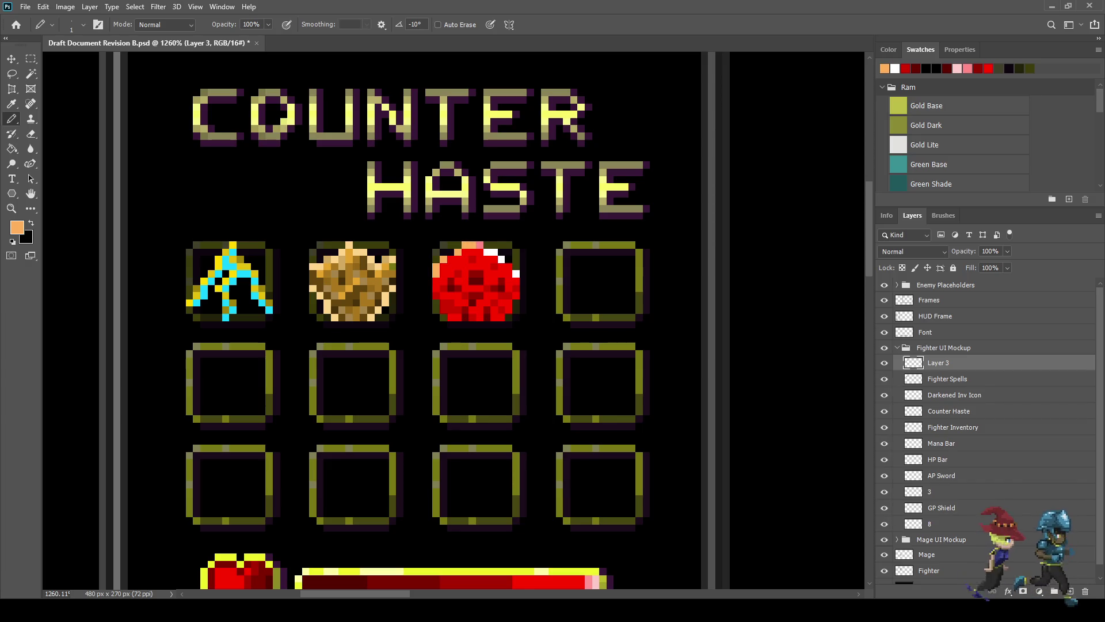
{"action": "left_click", "coordinate": [501, 260]}
{"action": "left_click", "coordinate": [515, 274]}
{"action": "left_click", "coordinate": [495, 252]}
{"action": "left_click", "coordinate": [487, 252]}
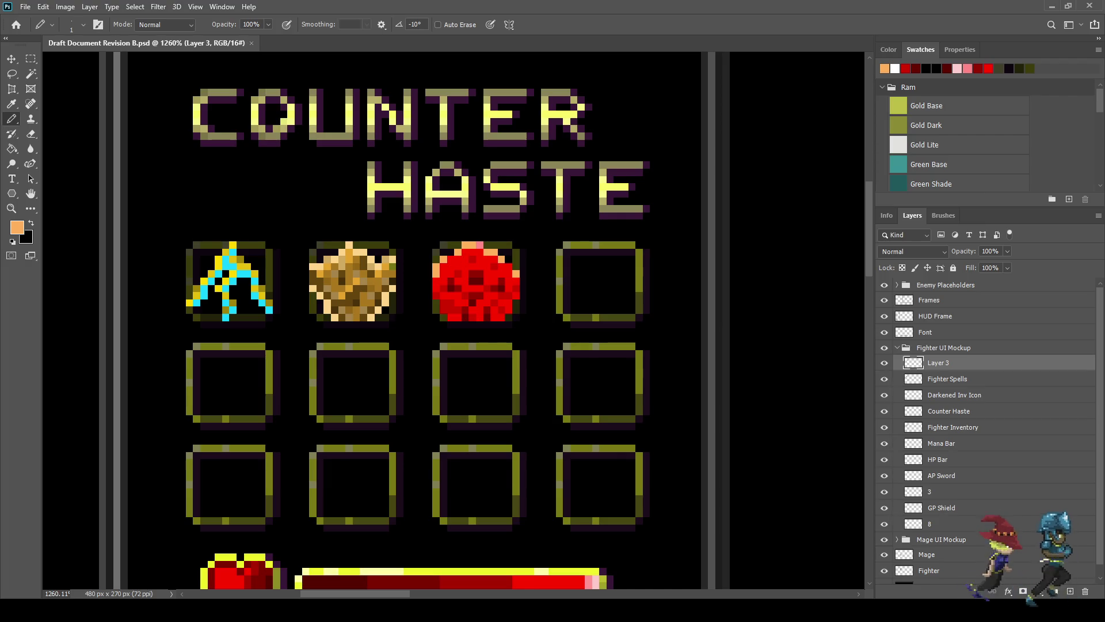
Step: View the mockup at 100%, save it, and preview it full-screen
{"action": "scroll", "coordinate": [455, 262], "scroll_direction": "up", "scroll_amount": 5}
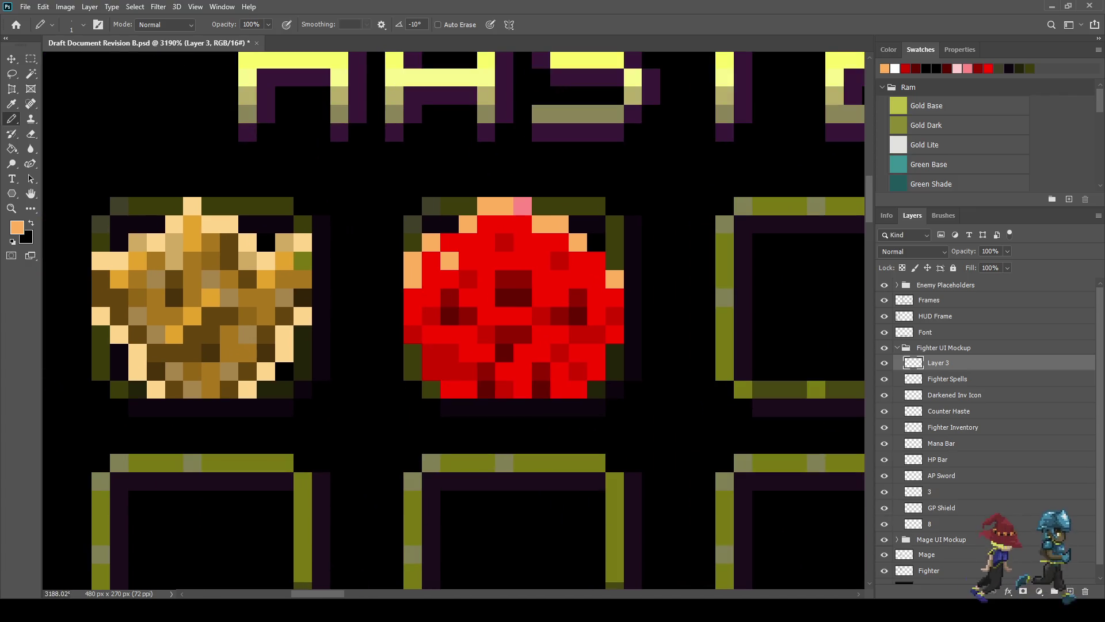
{"action": "scroll", "coordinate": [586, 341], "scroll_direction": "down", "scroll_amount": 5}
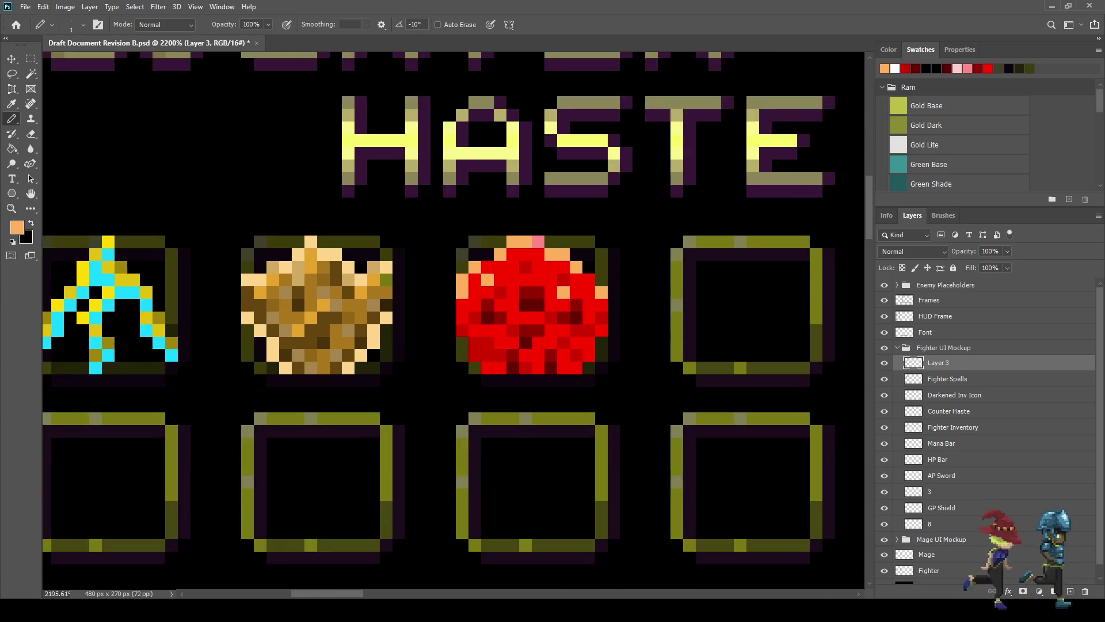
{"action": "key", "text": "ctrl+1"}
{"action": "key", "text": "ctrl+s"}
{"action": "key", "text": "f"}
{"action": "key", "text": "f"}
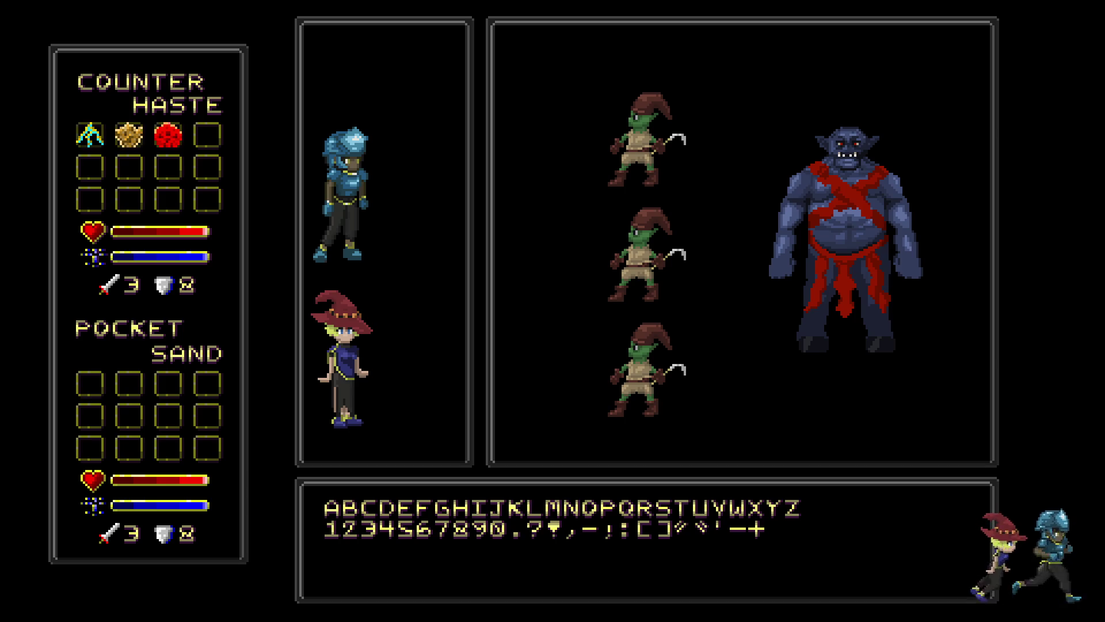
{"action": "key", "text": "f"}
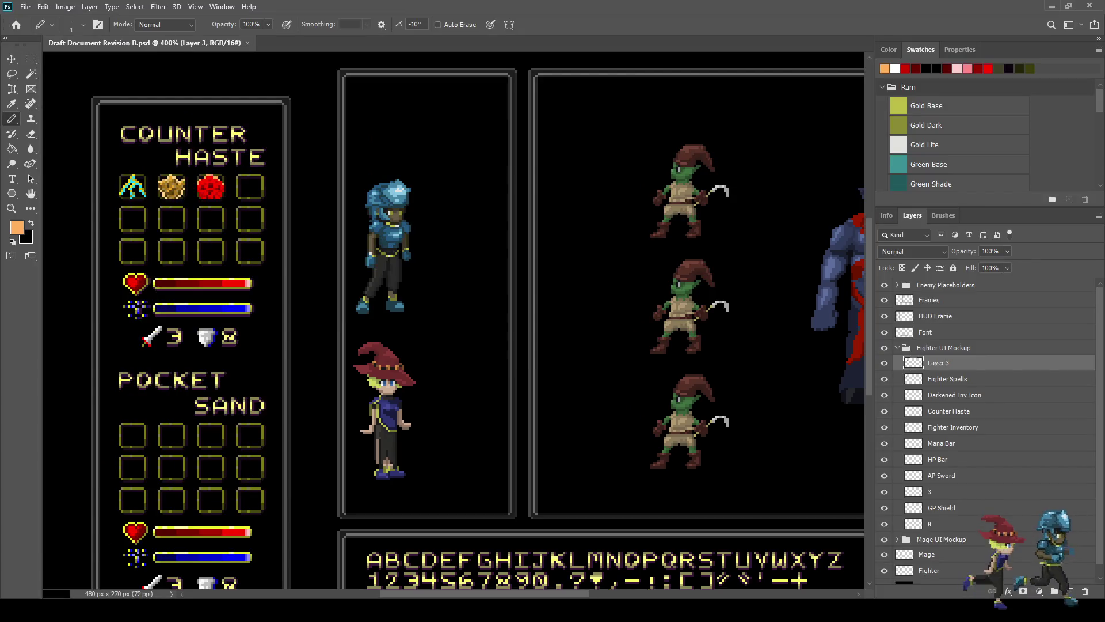
Step: Compare Layer 3, select the Darkened Inv Icon layer, and save
{"action": "key", "text": "ctrl+comma"}
{"action": "key", "text": "ctrl+comma"}
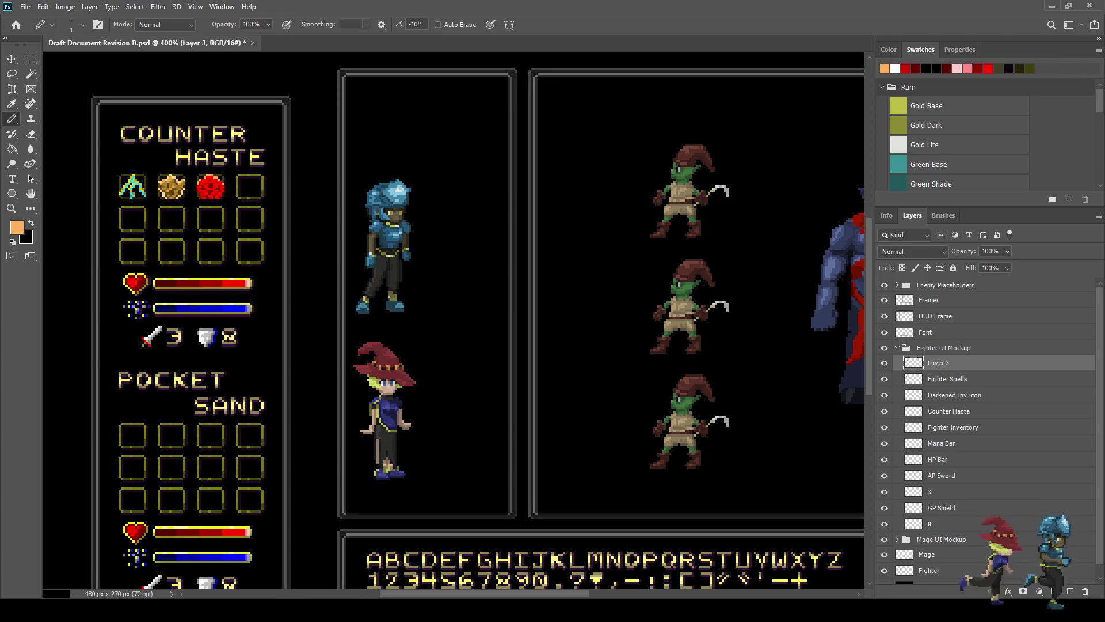
{"action": "key", "text": "alt+bracketleft"}
{"action": "key", "text": "alt+bracketleft"}
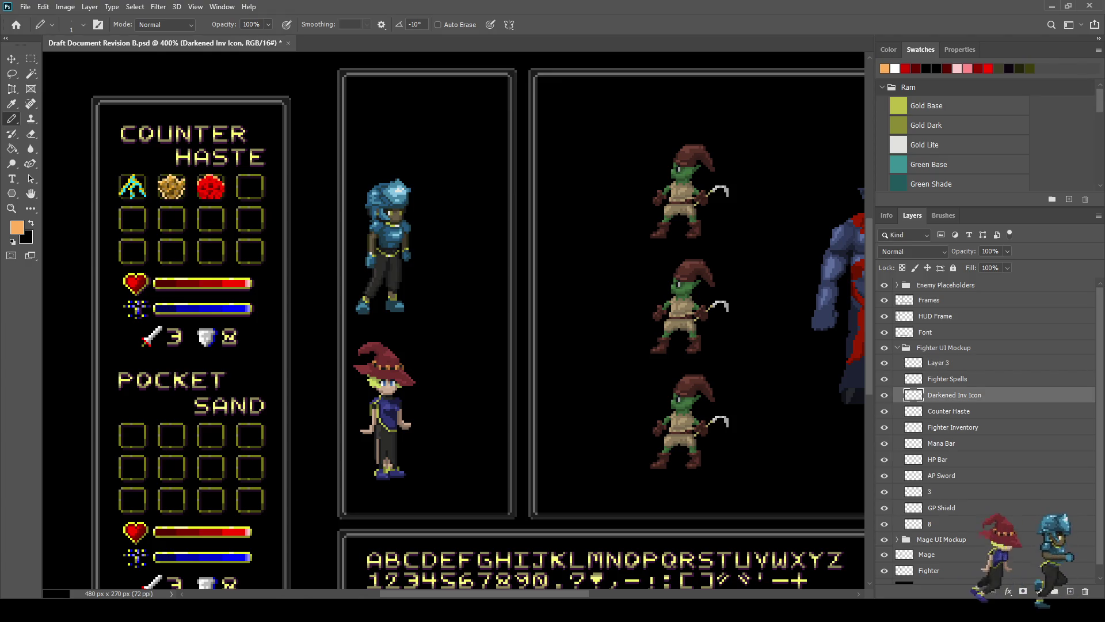
{"action": "key", "text": "ctrl+s"}
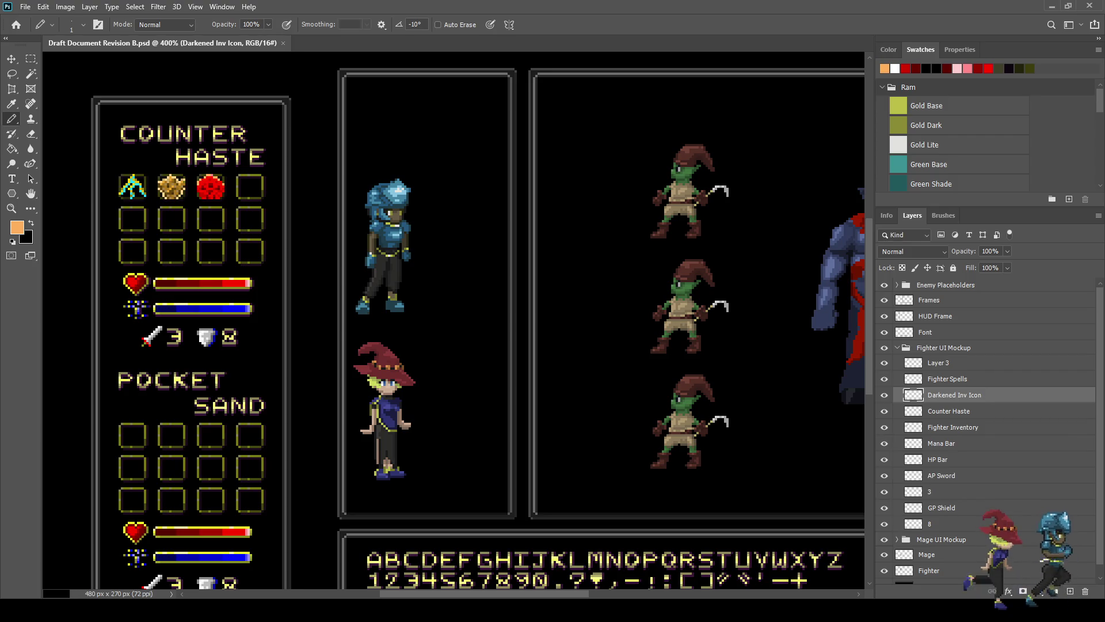
Step: Duplicate the Darkened Inv Icon layer, nudge the copy into the fourth spell slot, and save
{"action": "key", "text": "ctrl+0"}
{"action": "scroll", "coordinate": [138, 156], "scroll_direction": "up", "scroll_amount": 5}
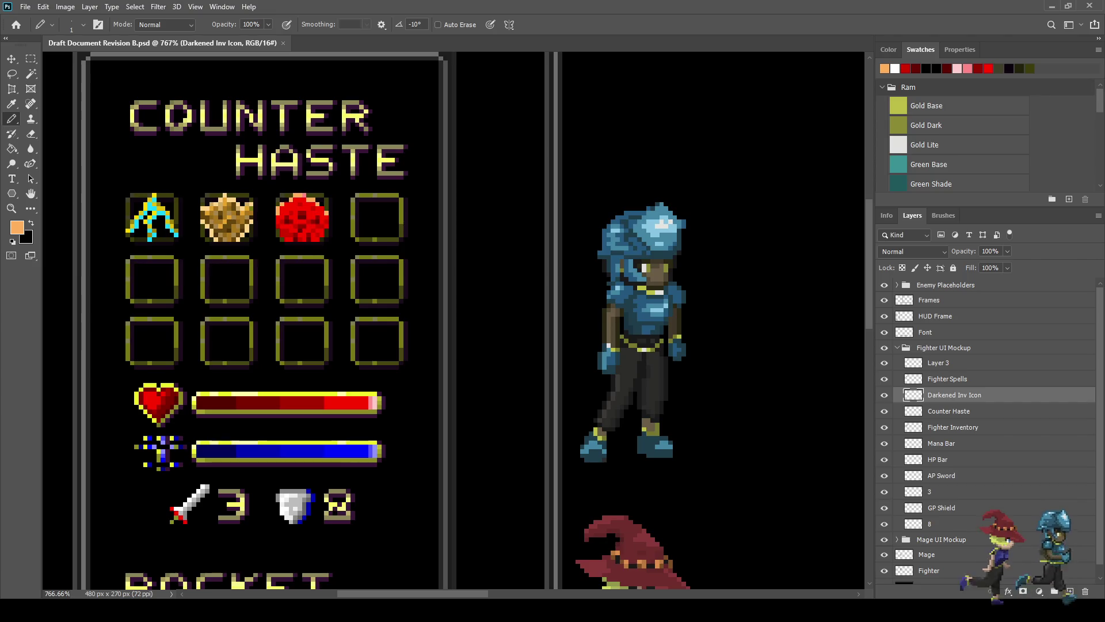
{"action": "key", "text": "ctrl+j"}
{"action": "key", "text": "ctrl+t"}
{"action": "key", "text": "Left"}
{"action": "key", "text": "Left"}
{"action": "key", "text": "Left"}
{"action": "key", "text": "Right"}
{"action": "key", "text": "Right"}
{"action": "key", "text": "Right"}
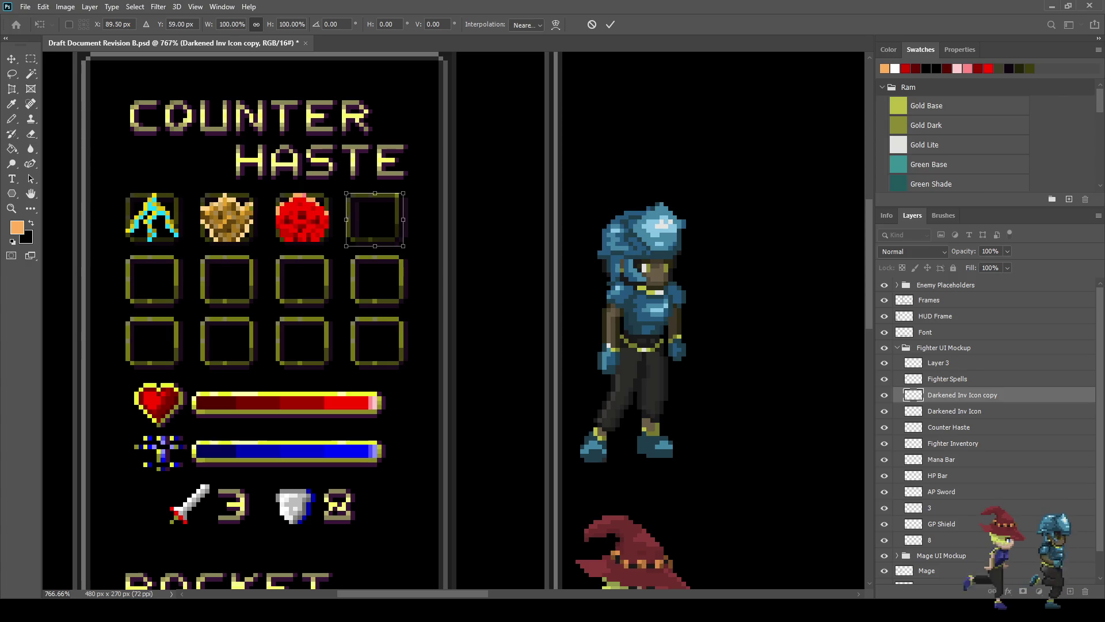
{"action": "key", "text": "Return"}
{"action": "key", "text": "b"}
{"action": "key", "text": "ctrl+s"}
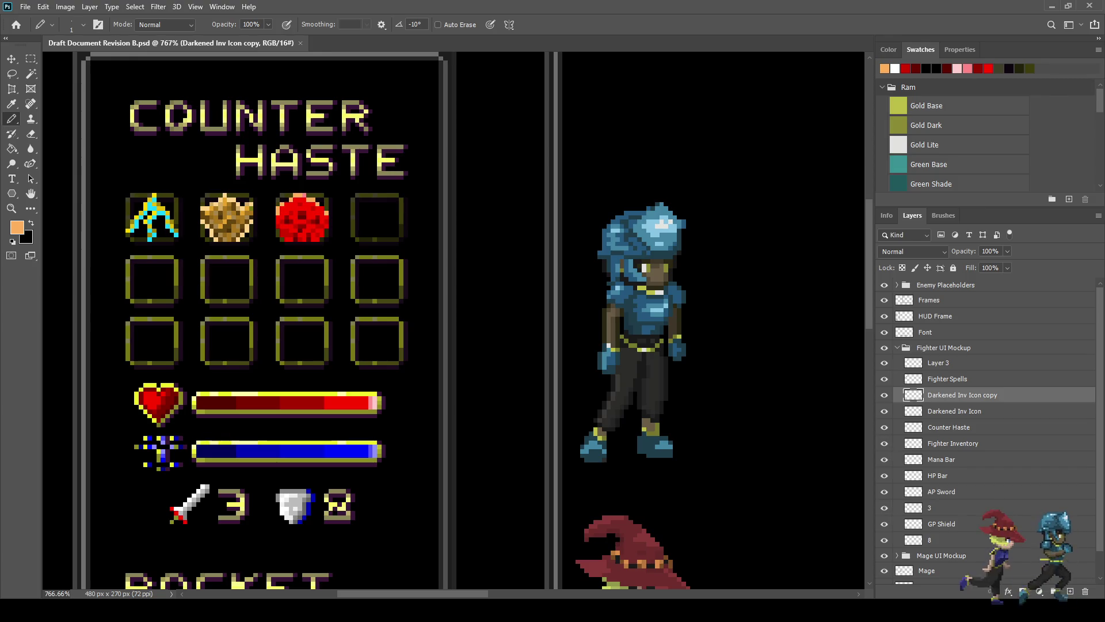
Step: Begin renaming Layer 3, typing 'Meteor Strike' as its name
{"action": "key", "text": "ctrl+z"}
{"action": "key", "text": "ctrl+shift+z"}
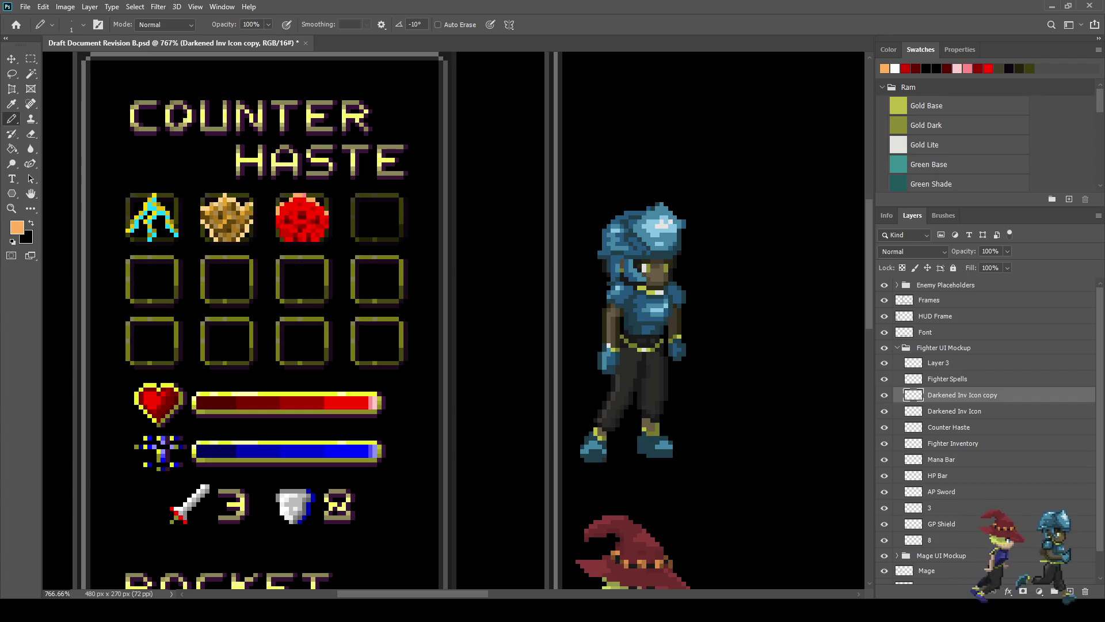
{"action": "double_click", "coordinate": [938, 362]}
{"action": "type", "text": "M"}
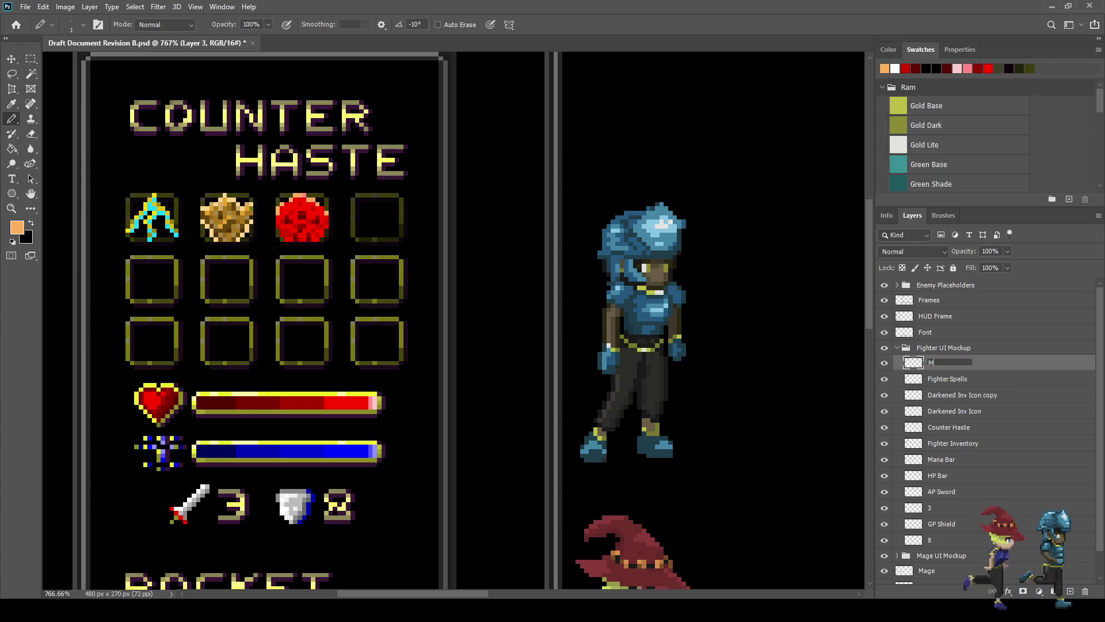
{"action": "type", "text": "eteor Strike"}
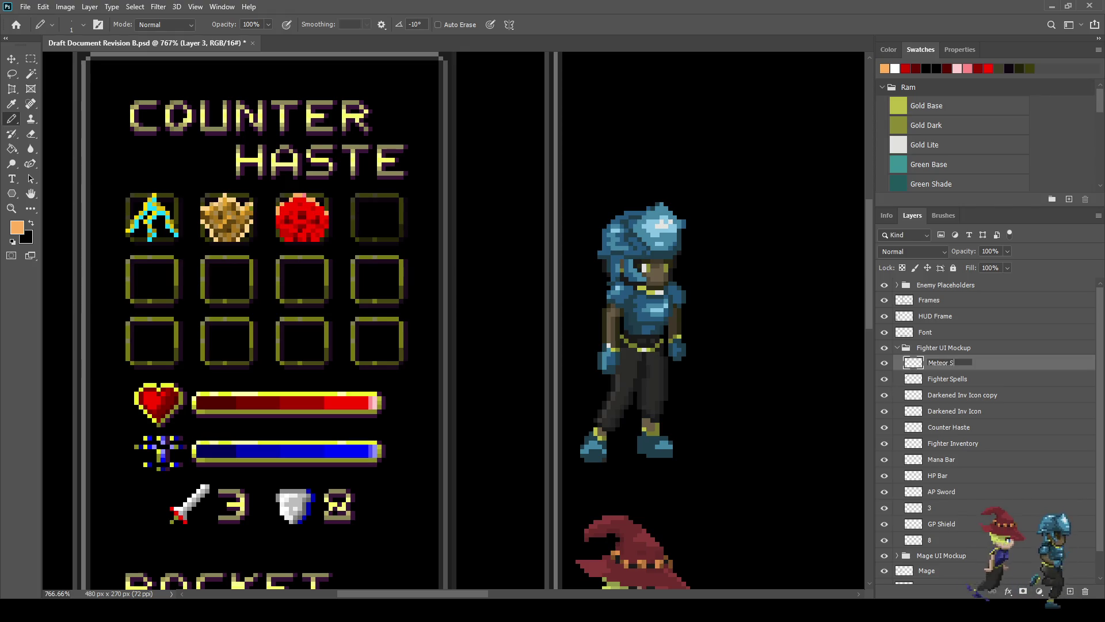
Step: Confirm the layer name 'Meteor Strike' and save the document
{"action": "key", "text": "Return"}
{"action": "key", "text": "ctrl+s"}
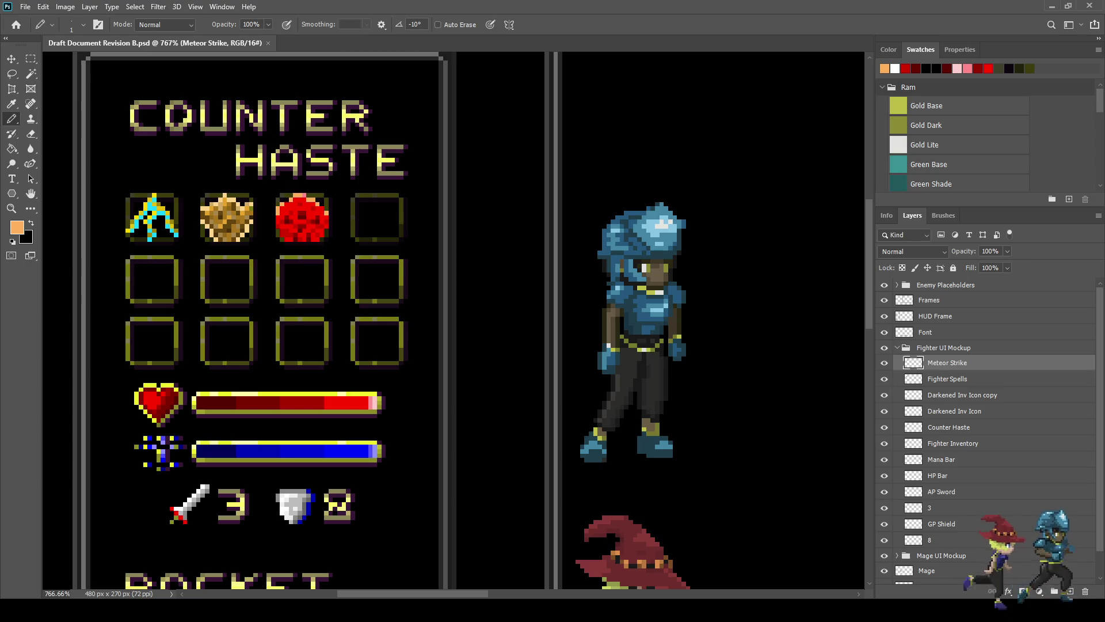
{"action": "key", "text": "ctrl+1"}
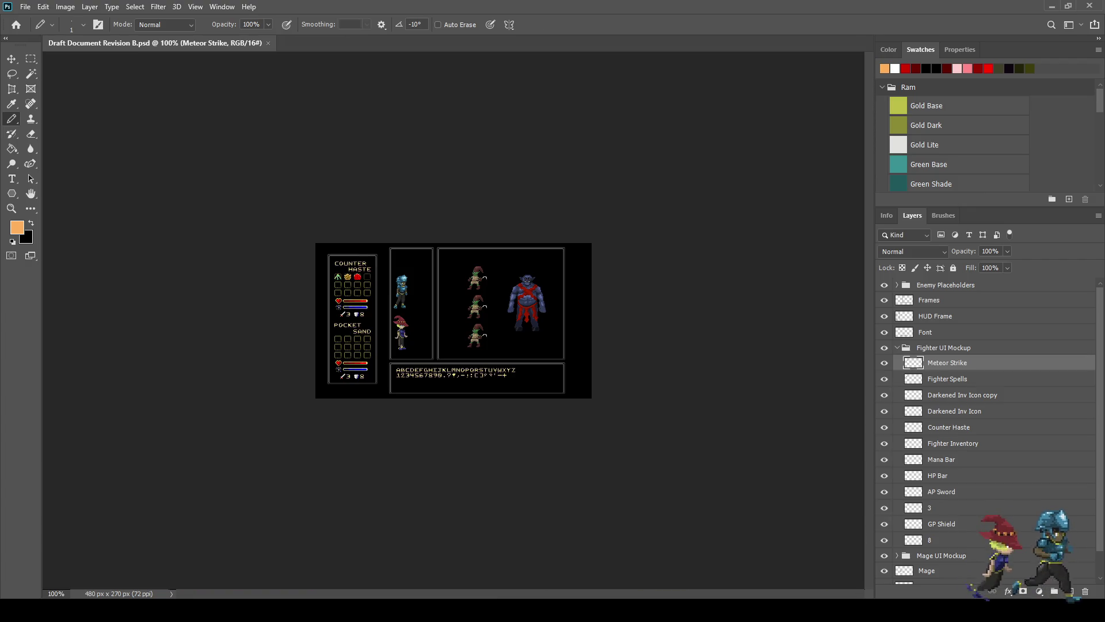
{"action": "key", "text": "ctrl+plus"}
{"action": "key", "text": "ctrl+plus"}
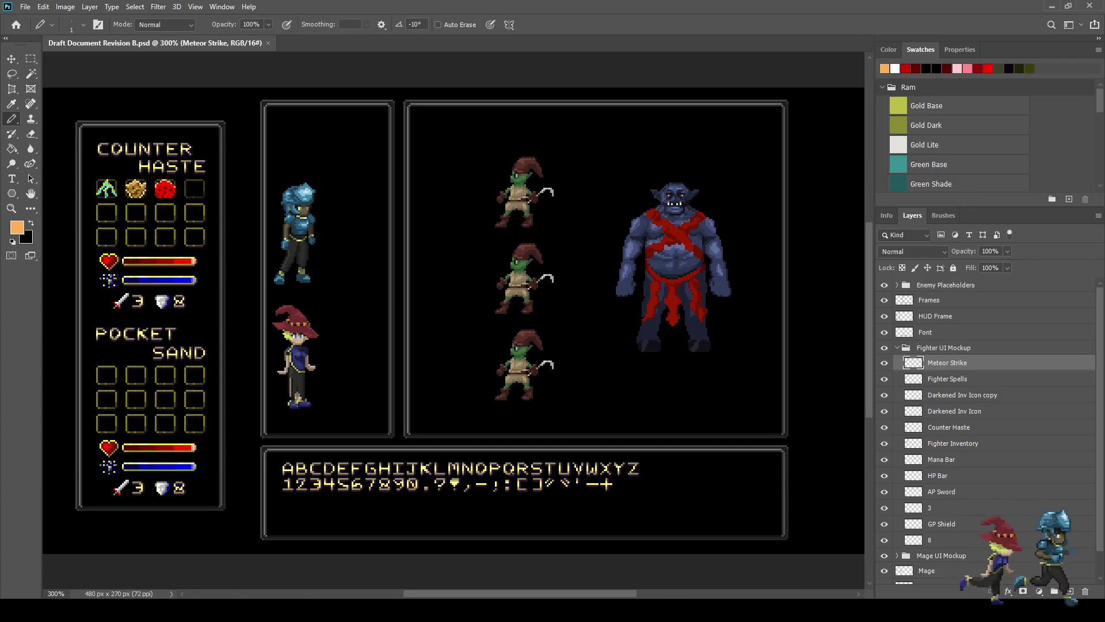
{"action": "scroll", "coordinate": [117, 198], "scroll_direction": "up", "scroll_amount": 6}
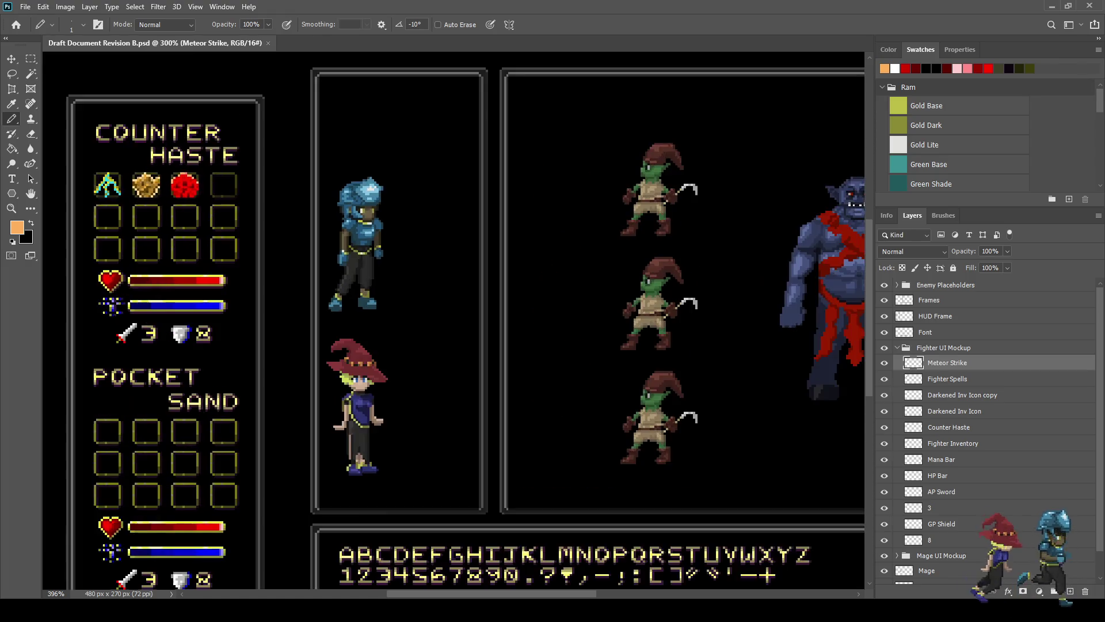
{"action": "scroll", "coordinate": [177, 193], "scroll_direction": "down", "scroll_amount": 2}
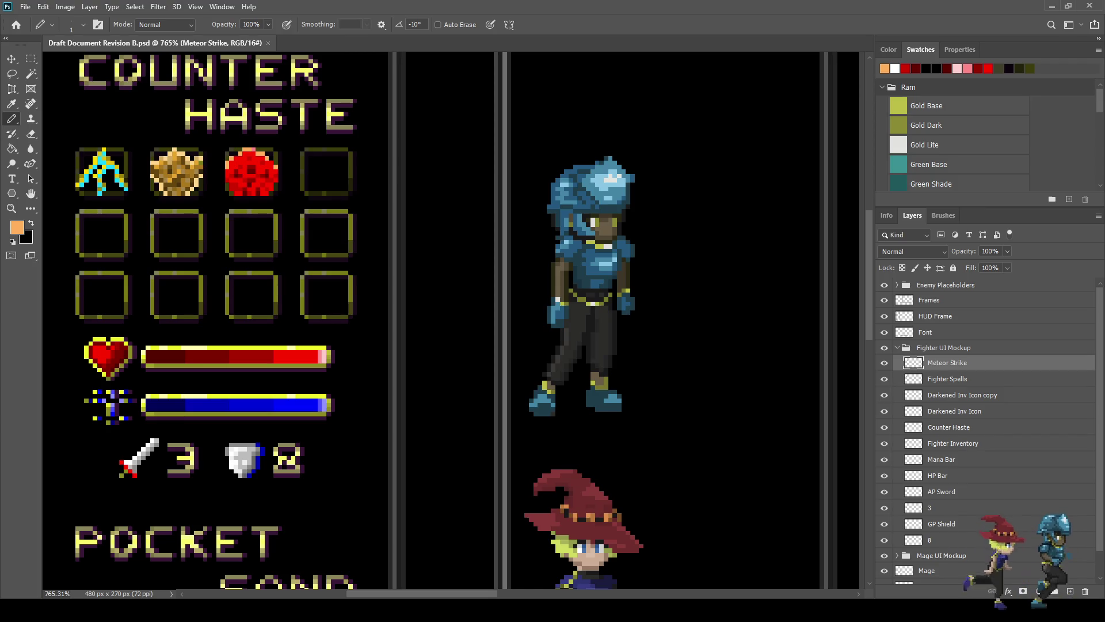
Step: Sample white from the canvas as the Pencil drawing colour
{"action": "key", "text": "i"}
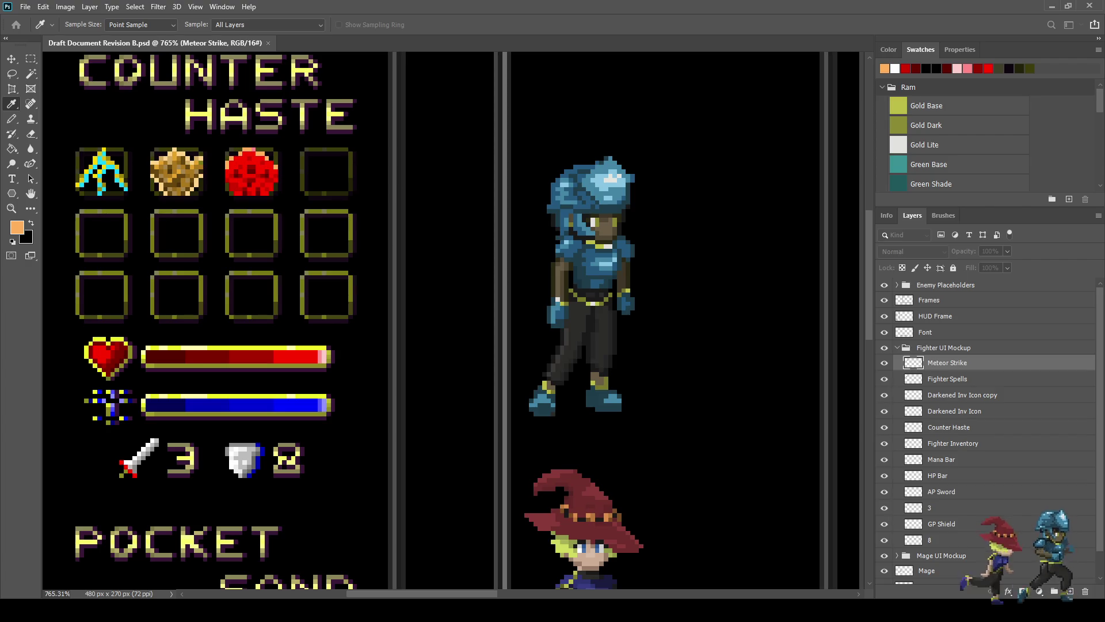
{"action": "key", "text": "b"}
{"action": "scroll", "coordinate": [297, 180], "scroll_direction": "up", "scroll_amount": 3}
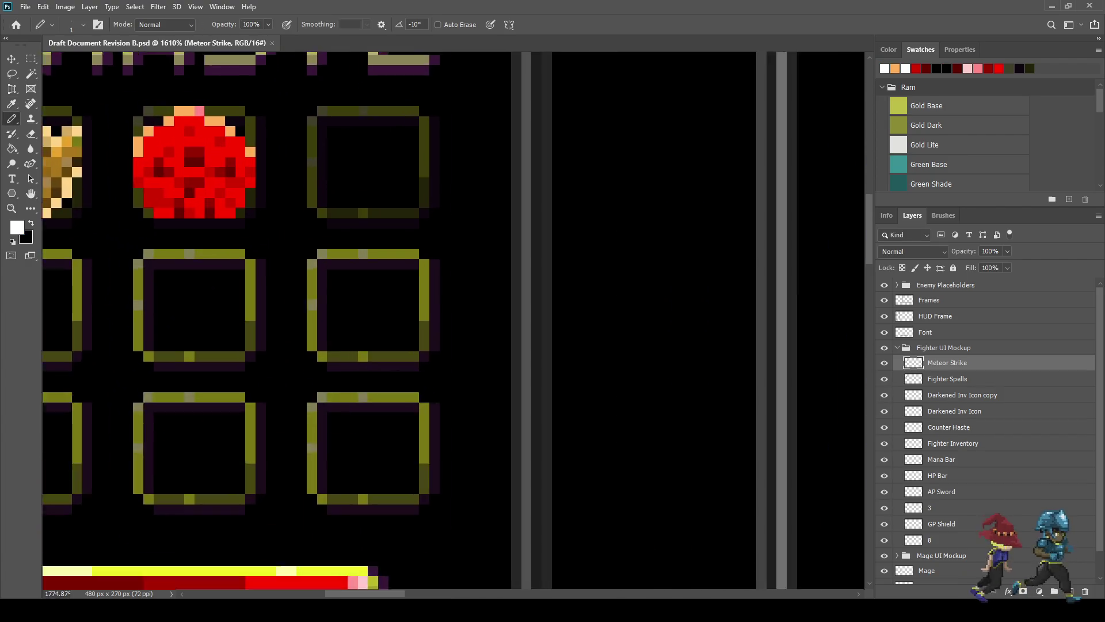
Step: Try placing white pixels in the empty fourth slot, undoing the misplaced ones
{"action": "scroll", "coordinate": [345, 139], "scroll_direction": "up", "scroll_amount": 2}
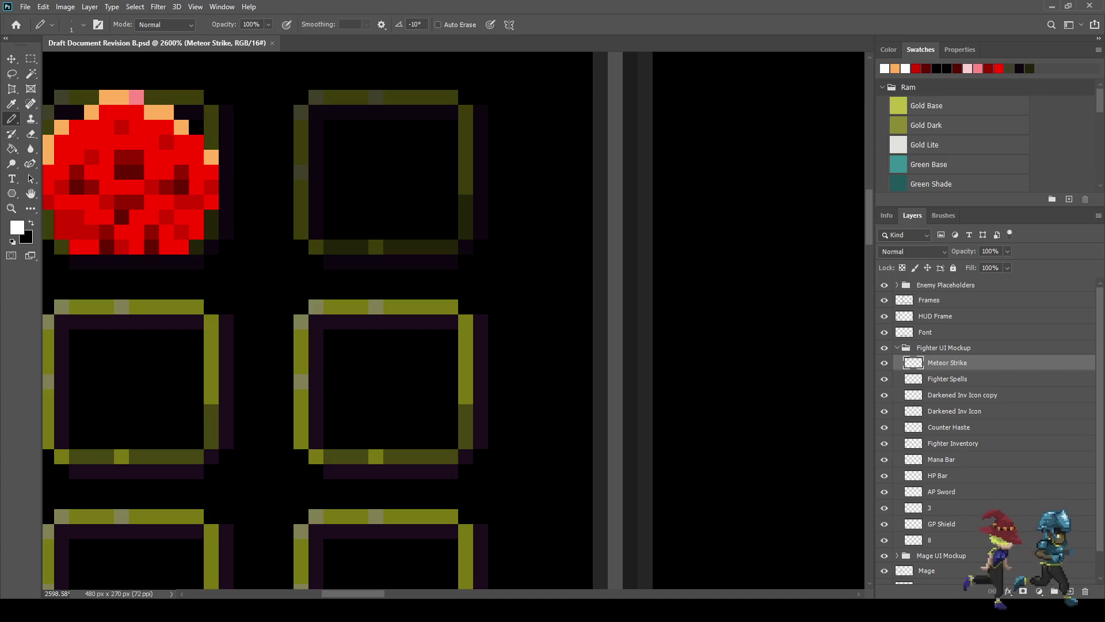
{"action": "left_click_drag", "start_coordinate": [376, 111], "coordinate": [391, 127]}
{"action": "key", "text": "ctrl+z"}
{"action": "key", "text": "ctrl+z"}
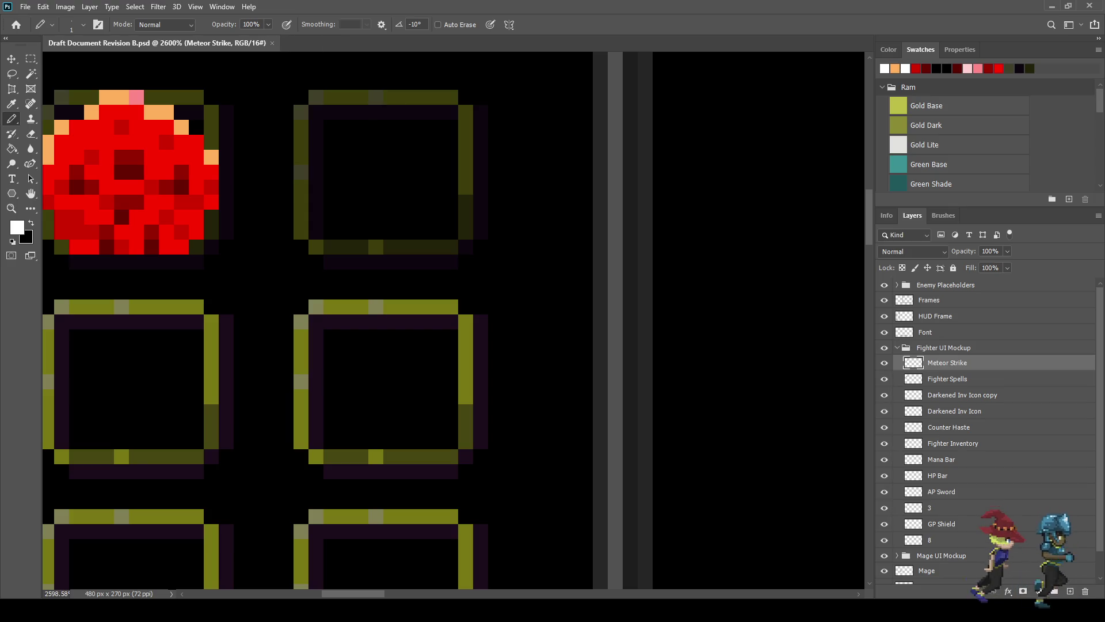
{"action": "left_click", "coordinate": [391, 113]}
{"action": "left_click", "coordinate": [375, 112]}
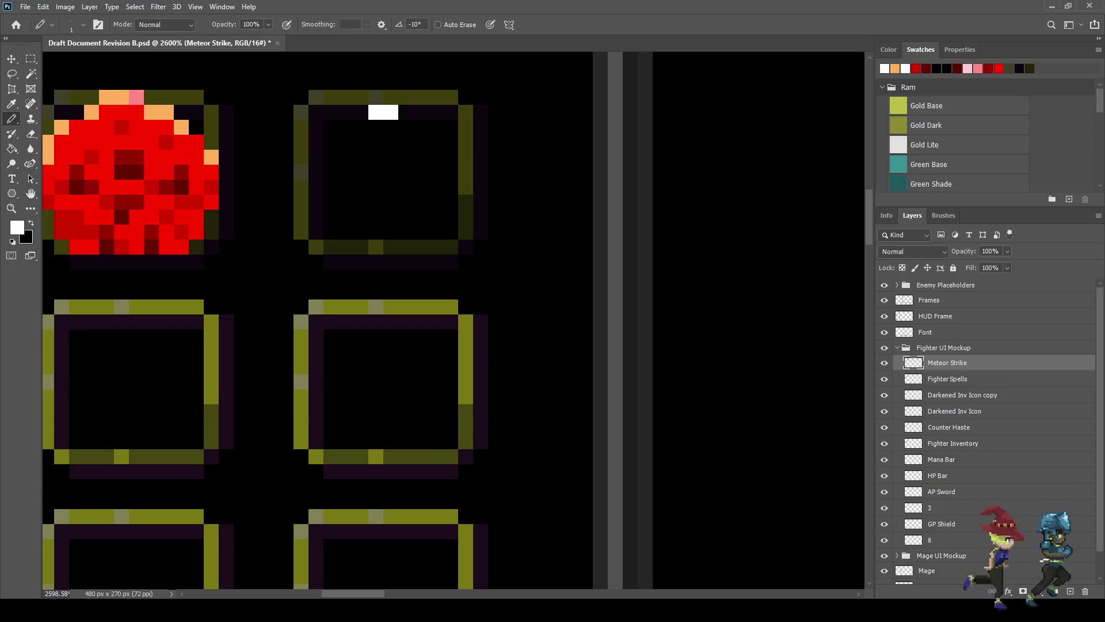
{"action": "key", "text": "ctrl+z"}
{"action": "key", "text": "ctrl+z"}
Step: Draw a white triangle with a top pixel, two diagonals and a horizontal base
{"action": "left_click", "coordinate": [391, 97]}
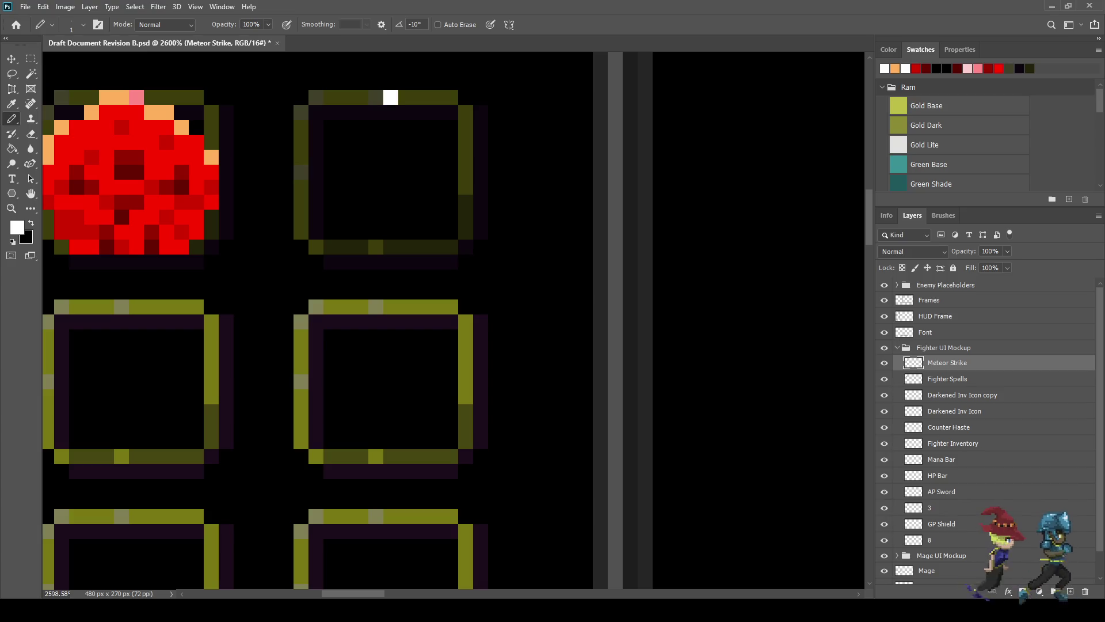
{"action": "left_click", "coordinate": [375, 113]}
{"action": "left_click", "coordinate": [360, 127]}
{"action": "left_click", "coordinate": [346, 142]}
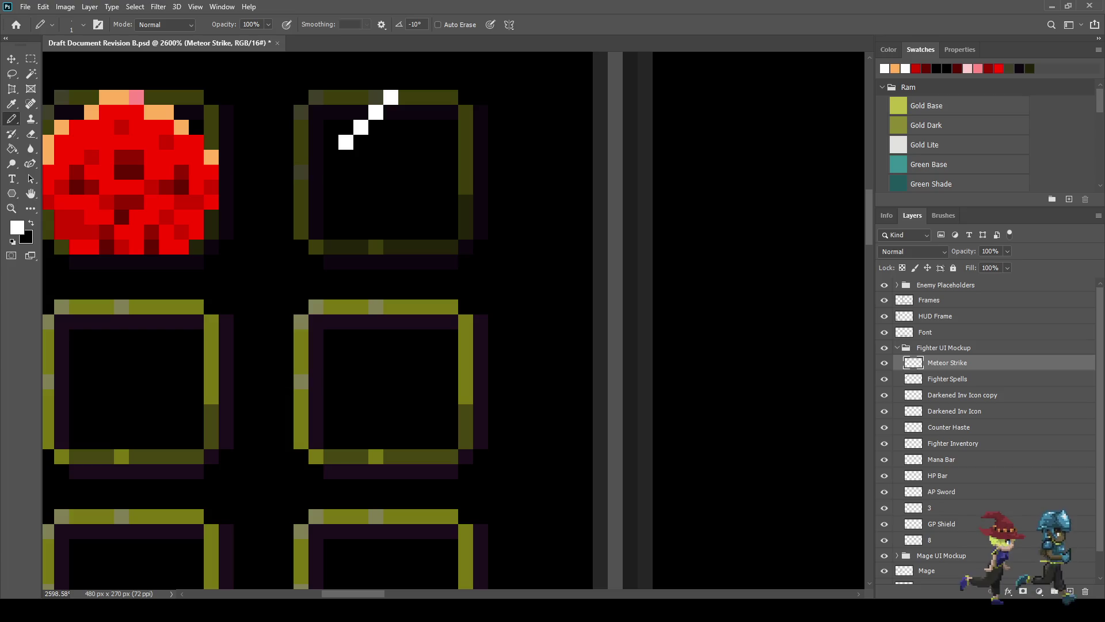
{"action": "left_click_drag", "start_coordinate": [331, 157], "coordinate": [436, 157]}
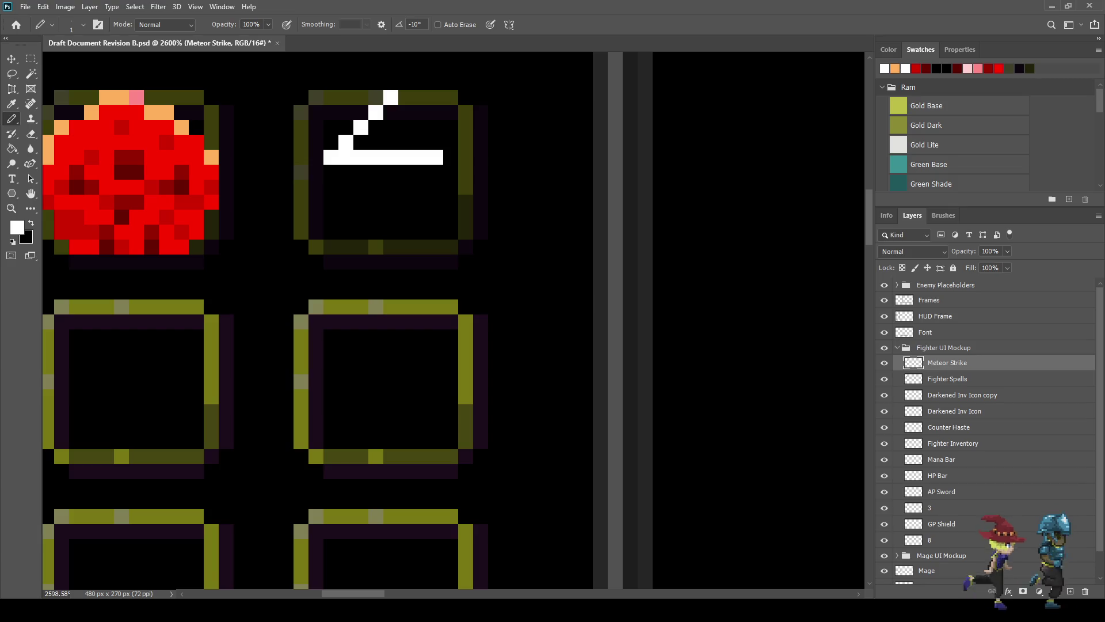
{"action": "left_click", "coordinate": [406, 113]}
{"action": "left_click", "coordinate": [421, 127]}
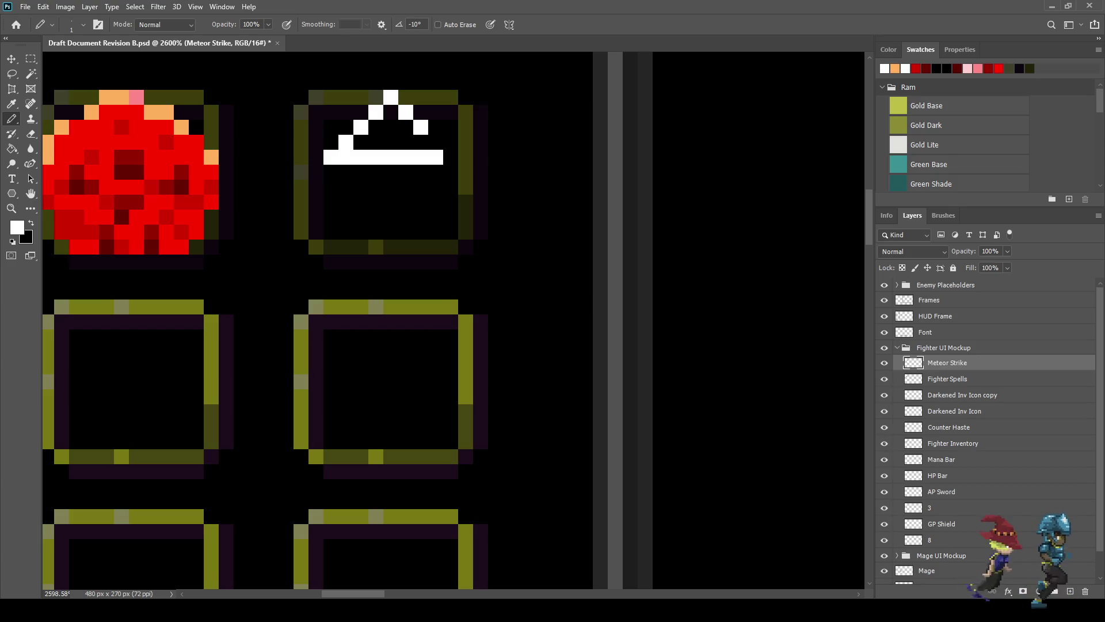
{"action": "left_click", "coordinate": [436, 142]}
{"action": "left_click", "coordinate": [450, 157]}
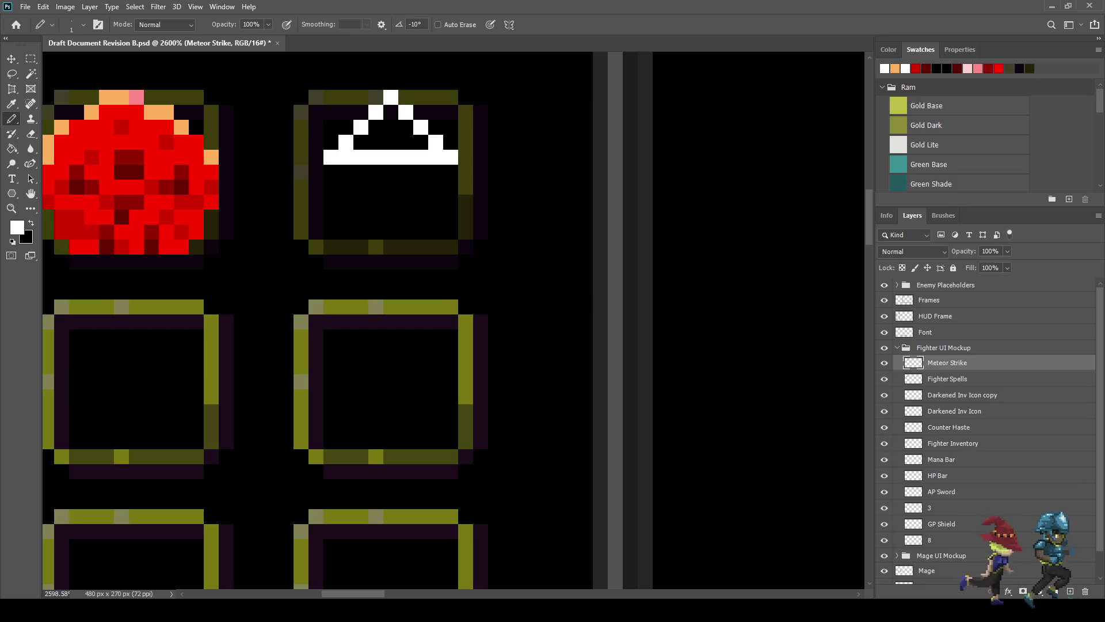
Step: Add a five-pixel white stem below the triangle with left and right branches
{"action": "left_click", "coordinate": [391, 172]}
{"action": "left_click", "coordinate": [390, 188]}
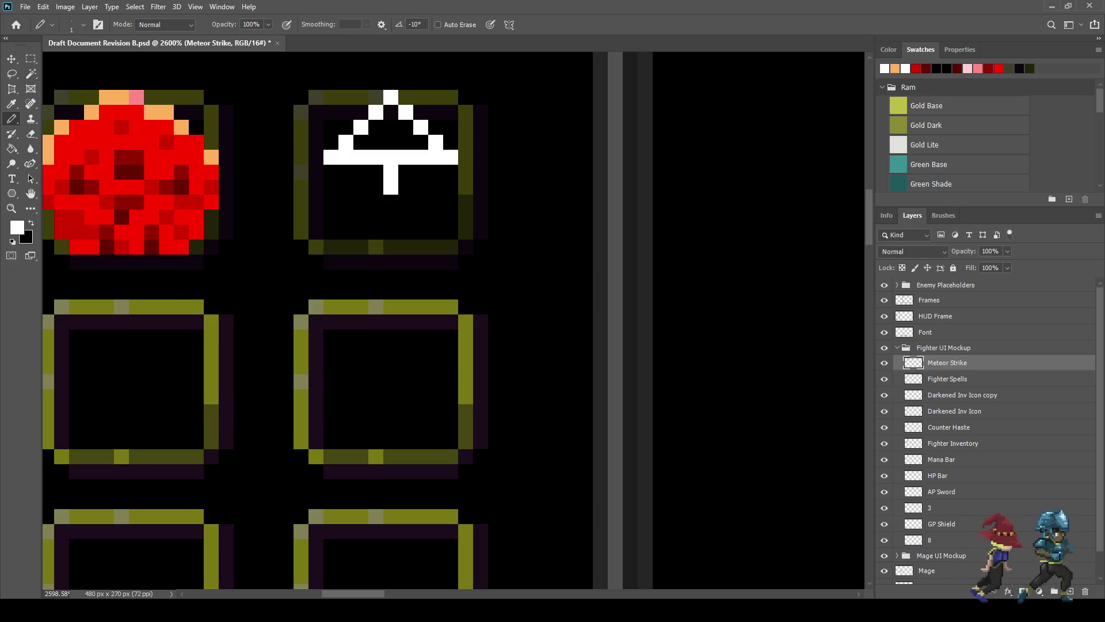
{"action": "left_click", "coordinate": [390, 202]}
{"action": "left_click", "coordinate": [391, 217]}
{"action": "left_click", "coordinate": [391, 232]}
{"action": "left_click", "coordinate": [376, 187]}
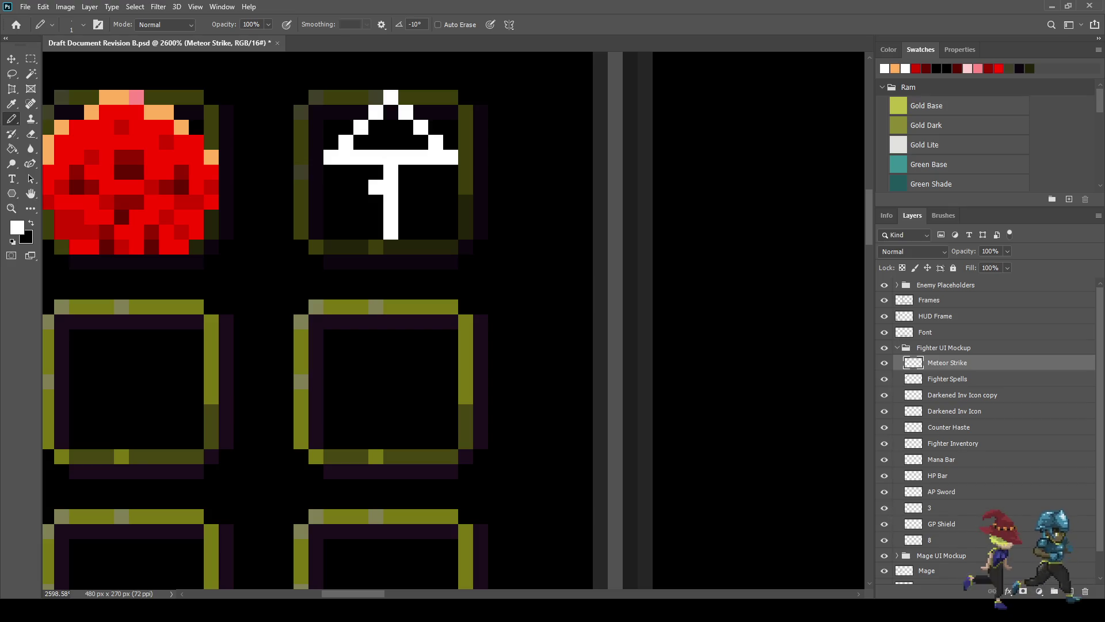
{"action": "left_click", "coordinate": [361, 202]}
{"action": "left_click", "coordinate": [346, 202]}
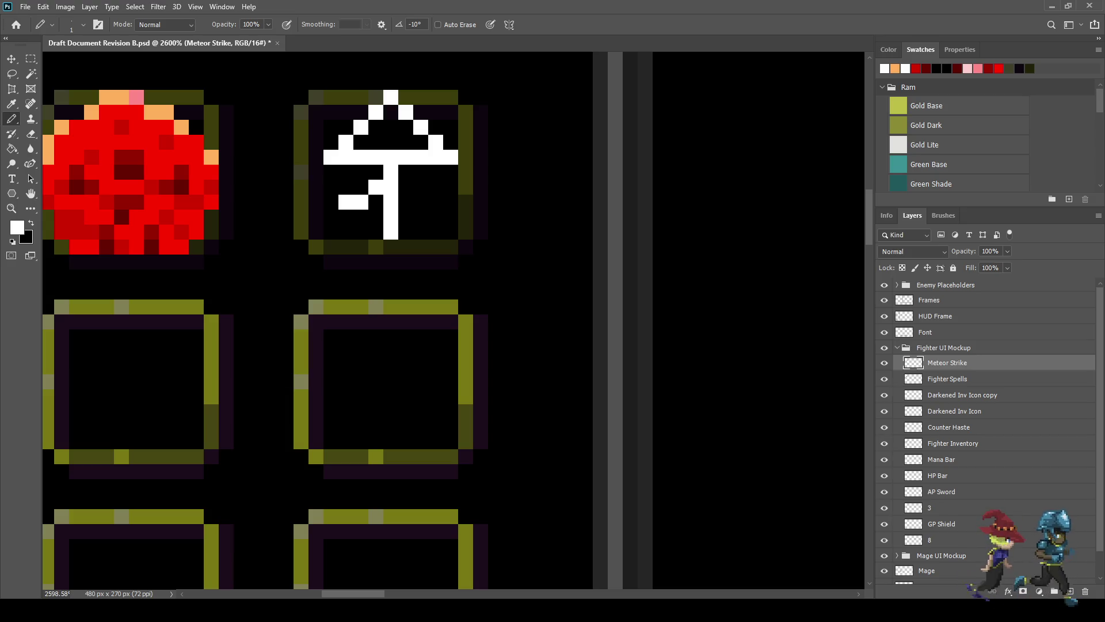
{"action": "left_click", "coordinate": [406, 187]}
{"action": "left_click", "coordinate": [421, 203]}
{"action": "left_click", "coordinate": [435, 202]}
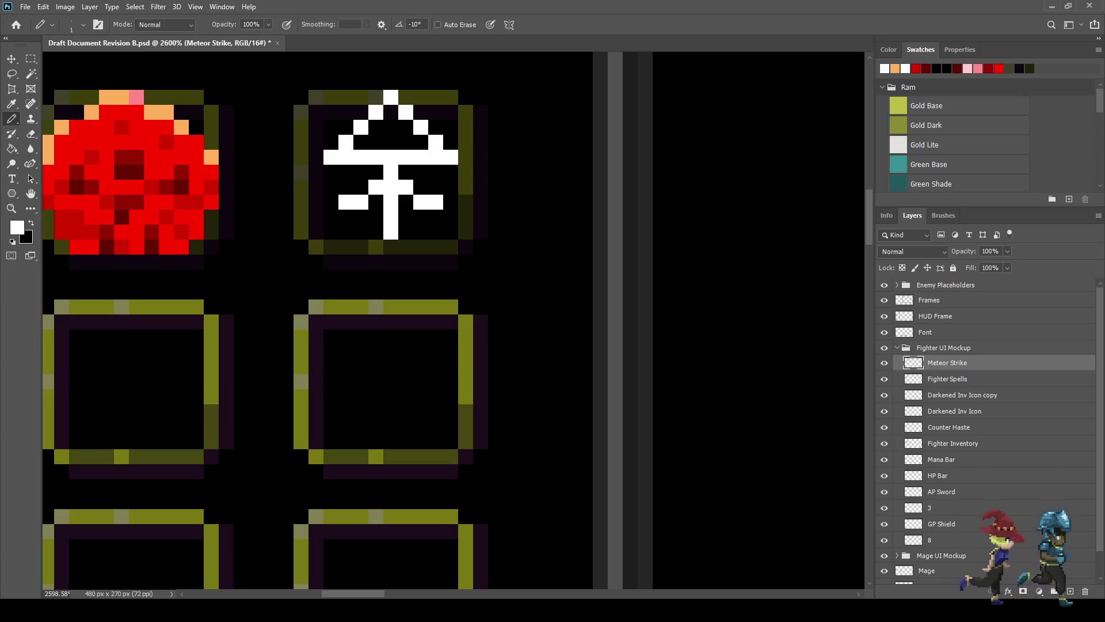
Step: Fill the arch's peak and extend the icon's lower-left and lower-right arms by one pixel
{"action": "left_click", "coordinate": [391, 142]}
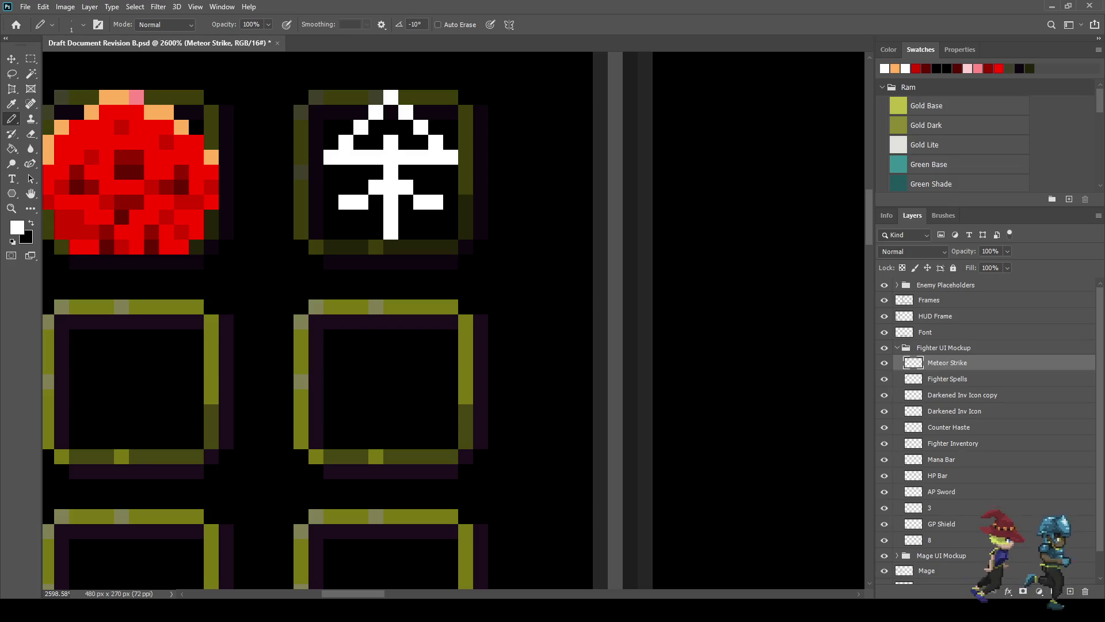
{"action": "key", "text": "ctrl+z"}
{"action": "left_click", "coordinate": [391, 127]}
{"action": "scroll", "coordinate": [387, 204], "scroll_direction": "down", "scroll_amount": 5}
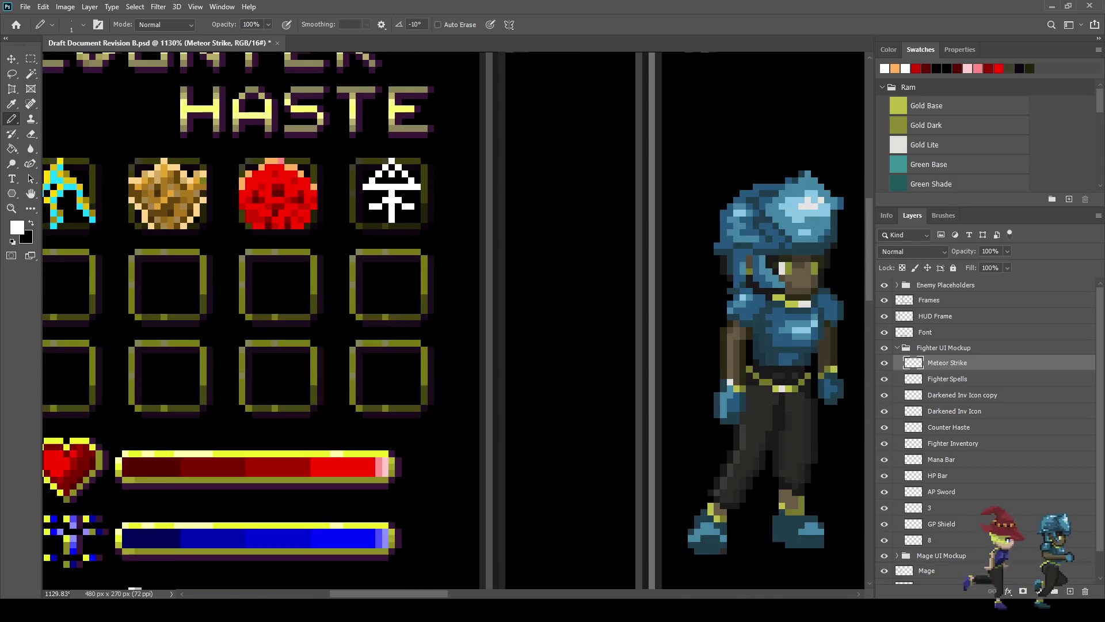
{"action": "scroll", "coordinate": [378, 202], "scroll_direction": "up", "scroll_amount": 5}
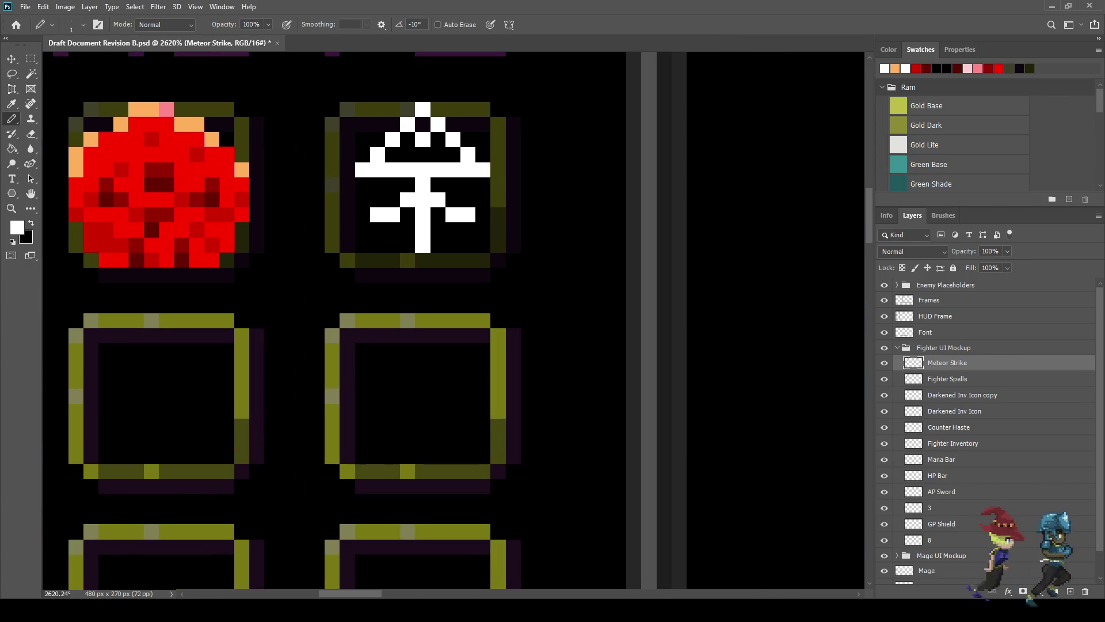
{"action": "left_click", "coordinate": [377, 229]}
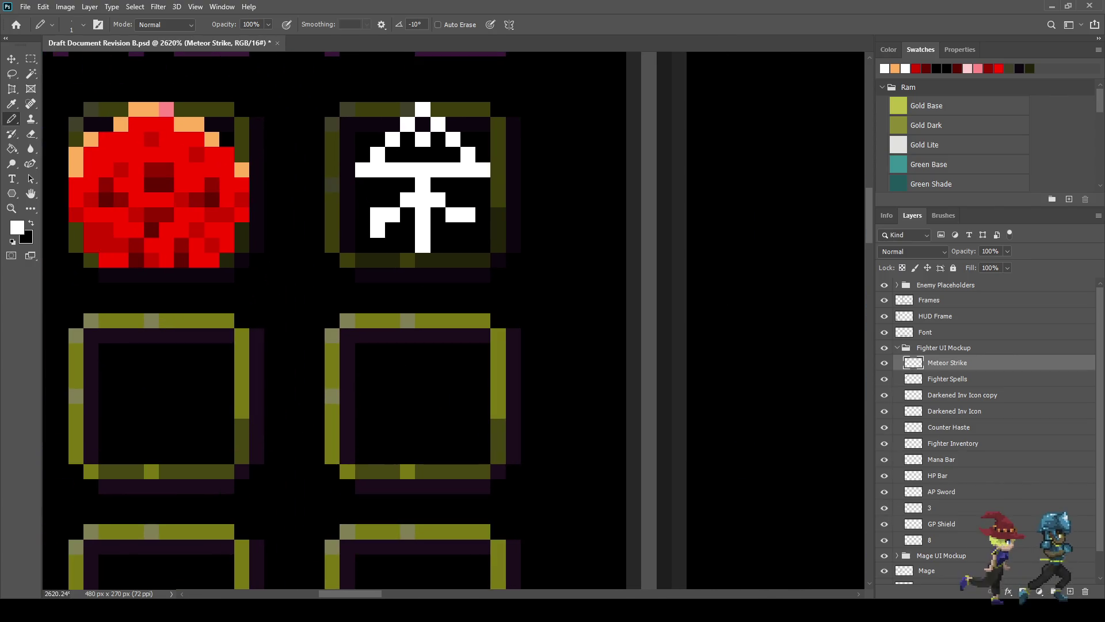
{"action": "left_click", "coordinate": [468, 229]}
{"action": "scroll", "coordinate": [518, 230], "scroll_direction": "down", "scroll_amount": 4}
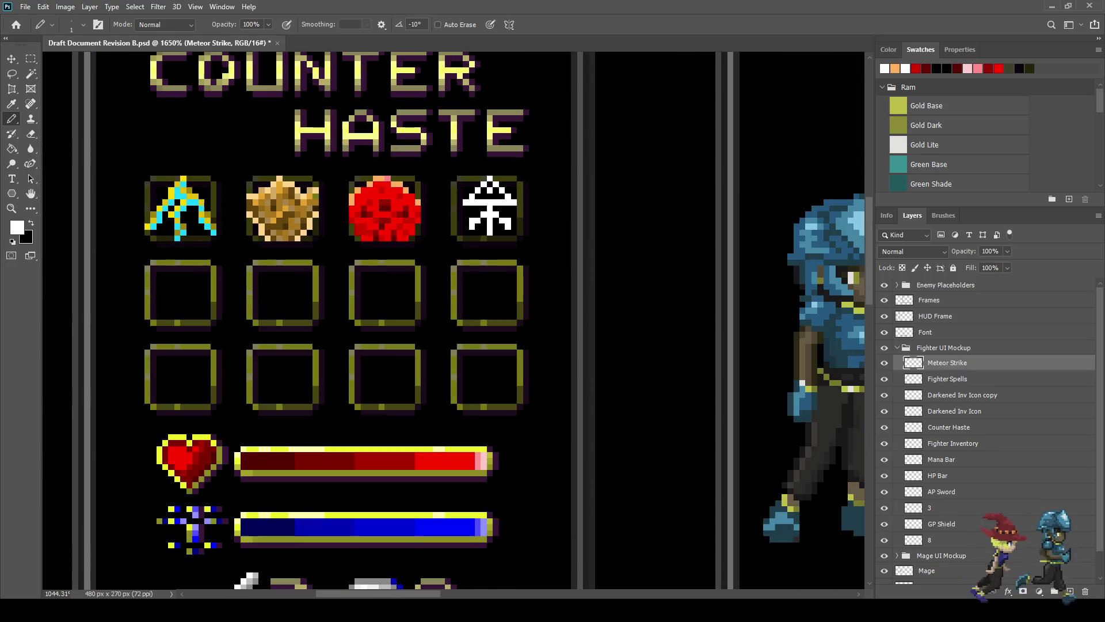
{"action": "scroll", "coordinate": [520, 199], "scroll_direction": "up", "scroll_amount": 3}
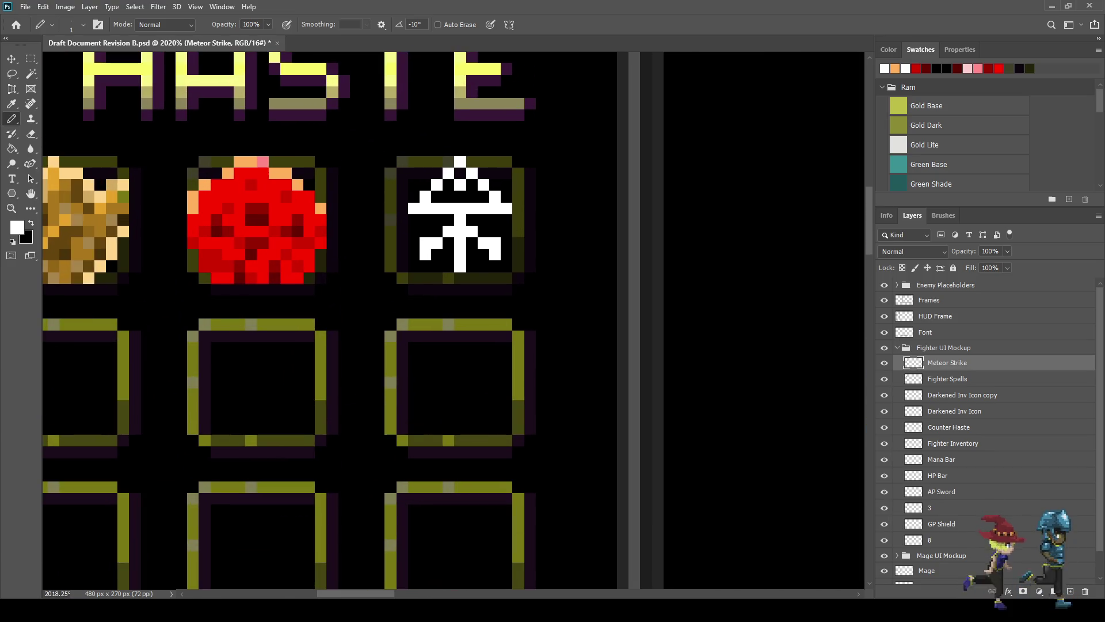
{"action": "key", "text": "ctrl+t"}
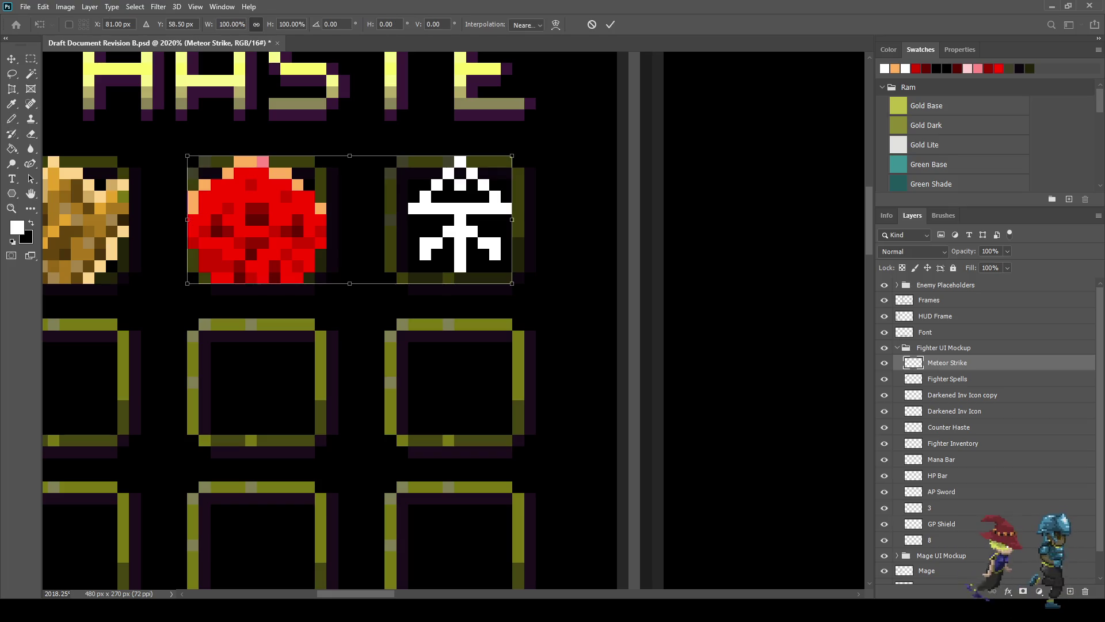
Step: Cut the marquee-selected white icon and paste it onto a new Layer 3
{"action": "key", "text": "Escape"}
{"action": "key", "text": "b"}
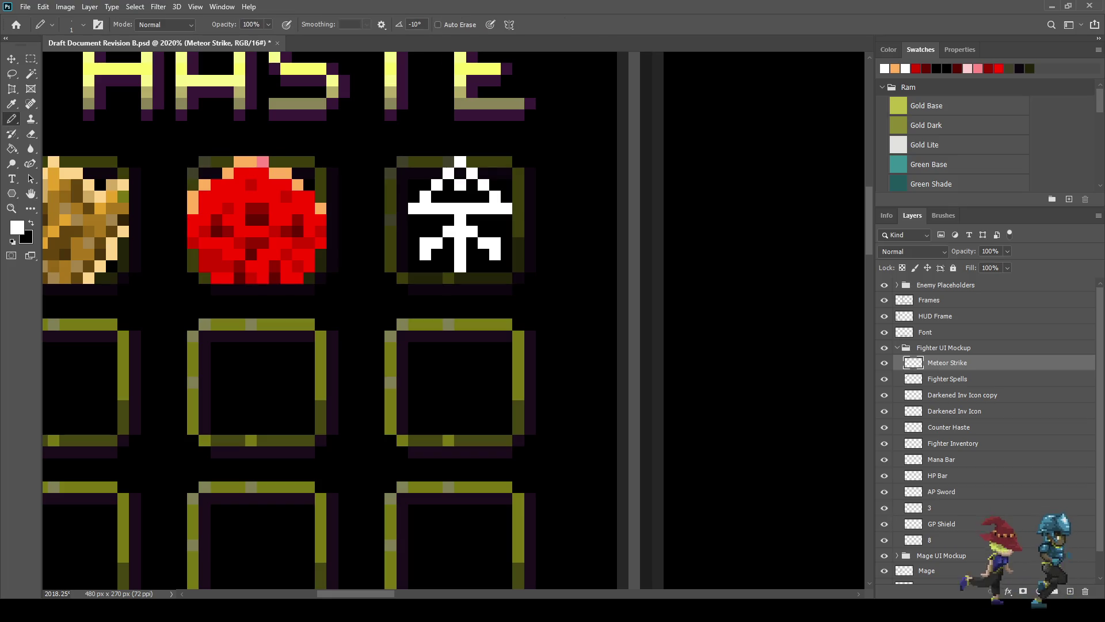
{"action": "key", "text": "m"}
{"action": "mouse_move", "coordinate": [535, 283]}
{"action": "left_mouse_down"}
{"action": "mouse_move", "coordinate": [42, 156]}
{"action": "mouse_move", "coordinate": [396, 144]}
{"action": "left_mouse_up"}
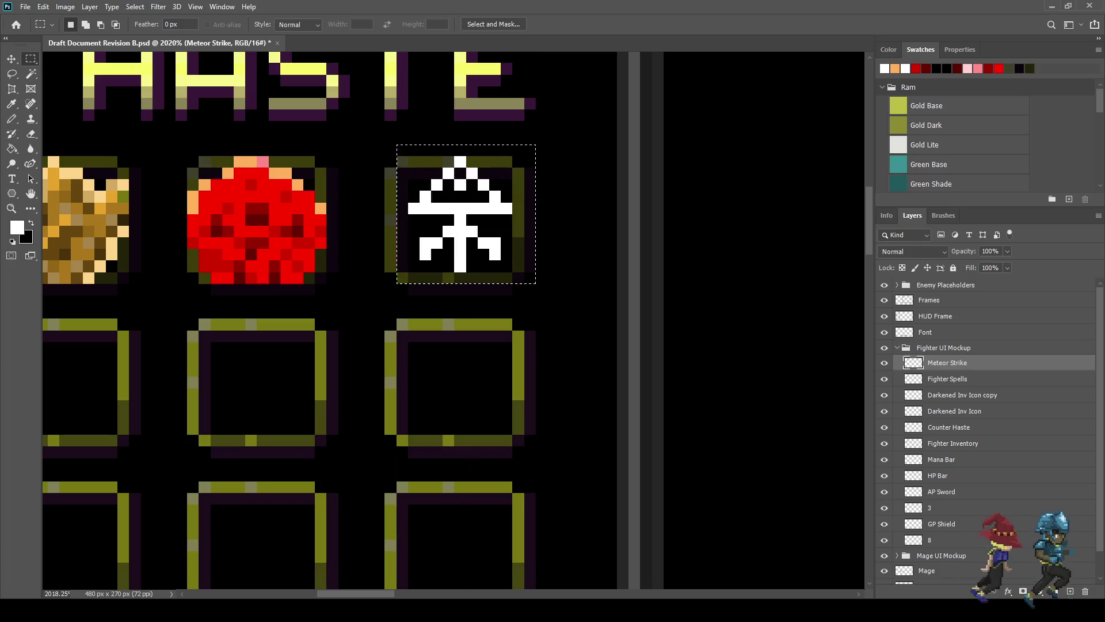
{"action": "key", "text": "ctrl+x"}
{"action": "key", "text": "ctrl+v"}
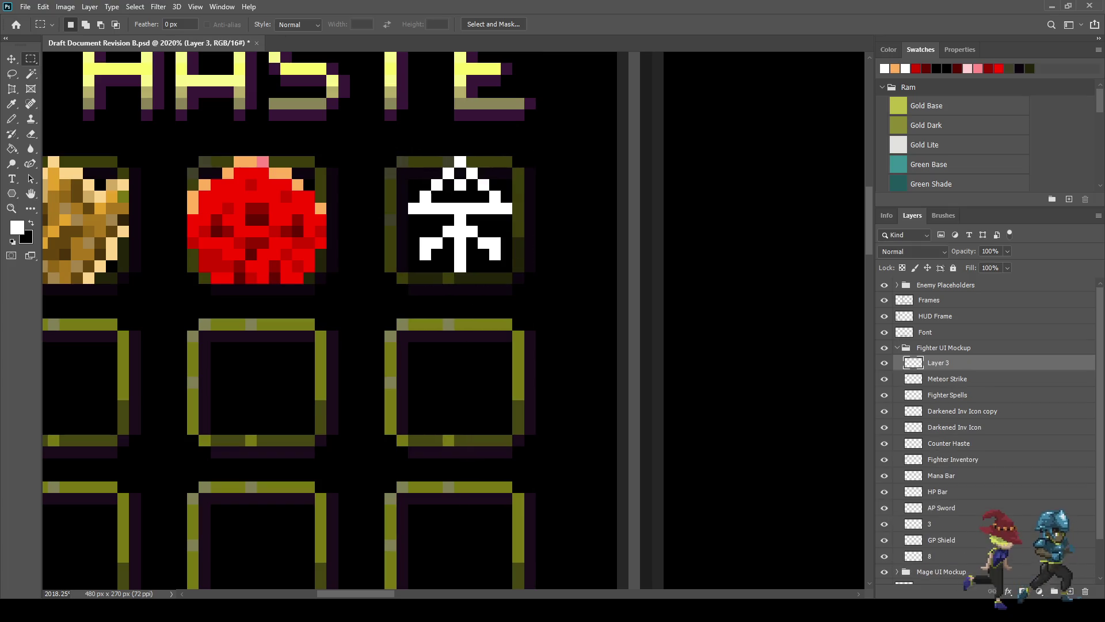
Step: Check the icon's position on Layer 3 with Free Transform, then save
{"action": "key", "text": "ctrl+t"}
{"action": "key", "text": "Left"}
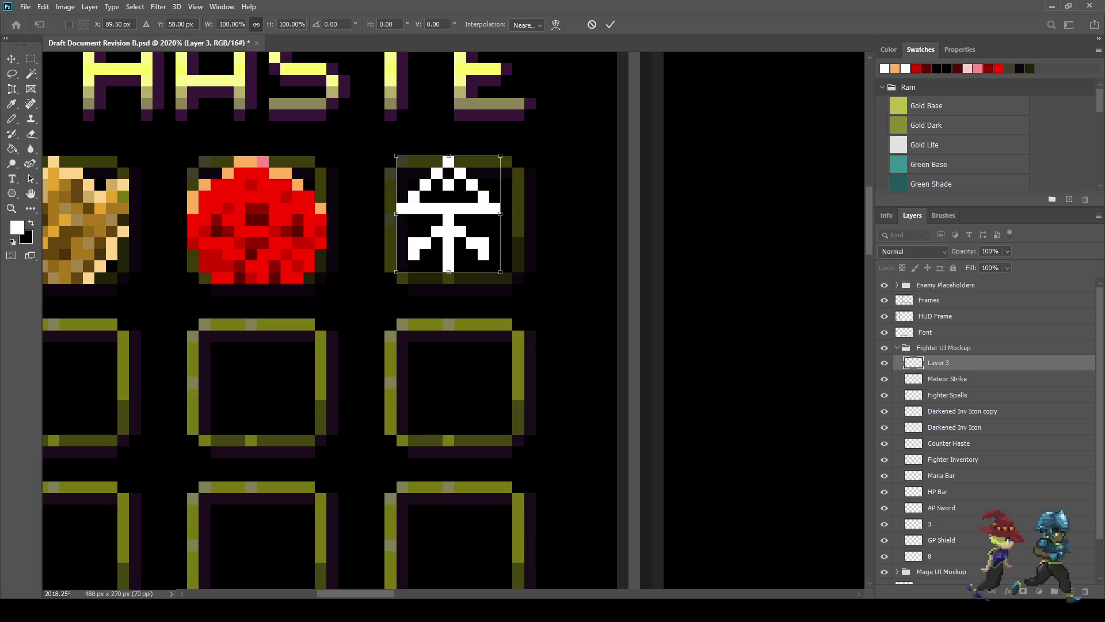
{"action": "key", "text": "Right"}
{"action": "key", "text": "Return"}
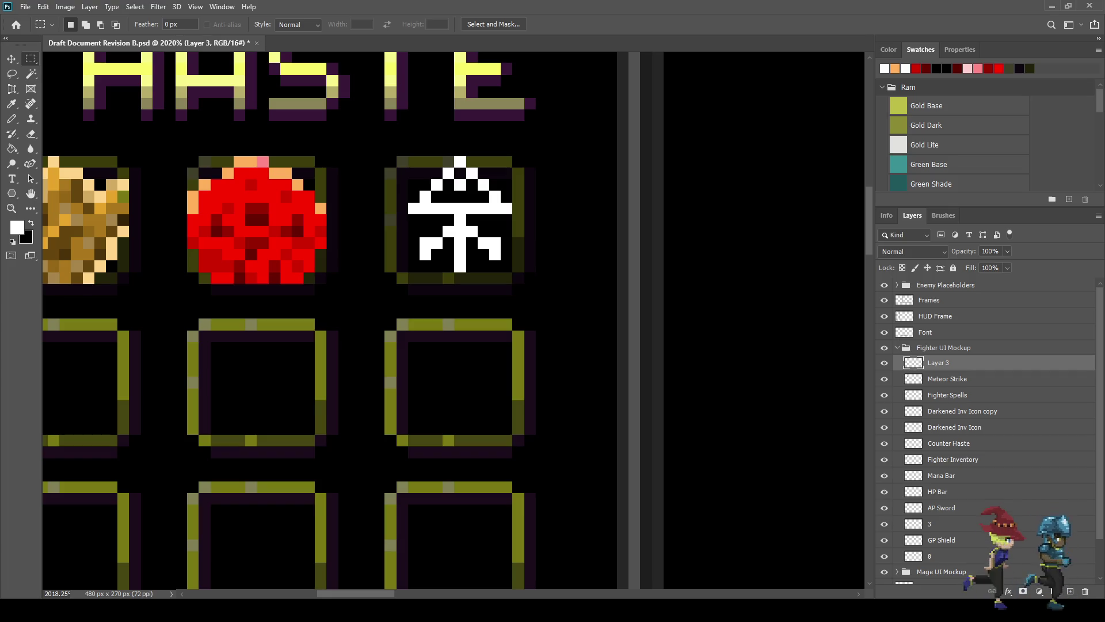
{"action": "key", "text": "ctrl+s"}
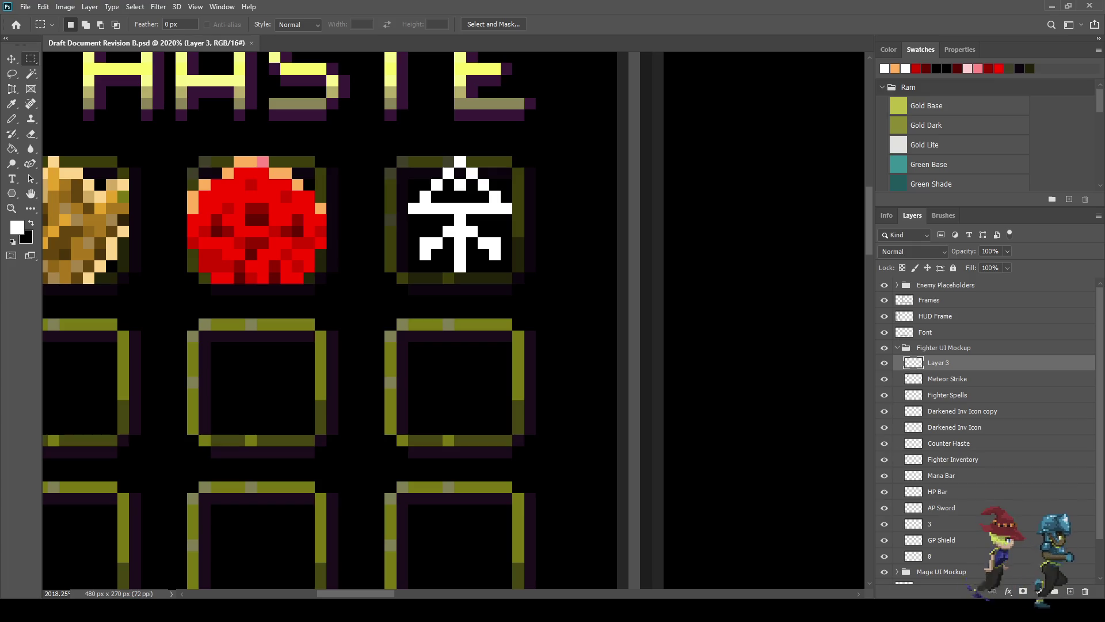
{"action": "scroll", "coordinate": [438, 207], "scroll_direction": "down", "scroll_amount": 3}
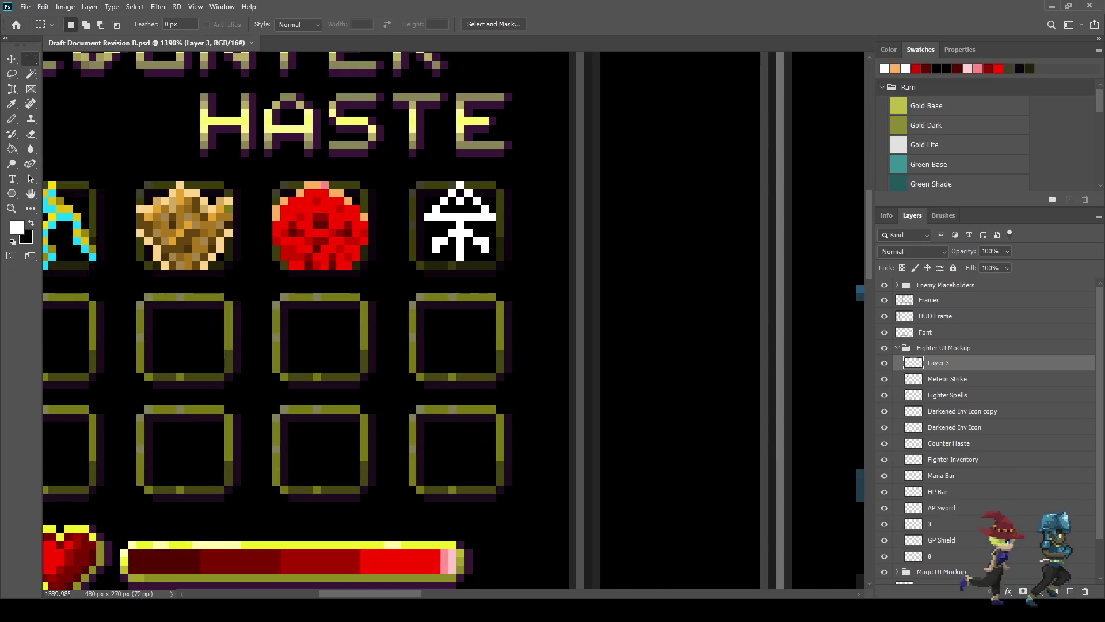
{"action": "scroll", "coordinate": [437, 207], "scroll_direction": "up", "scroll_amount": 6}
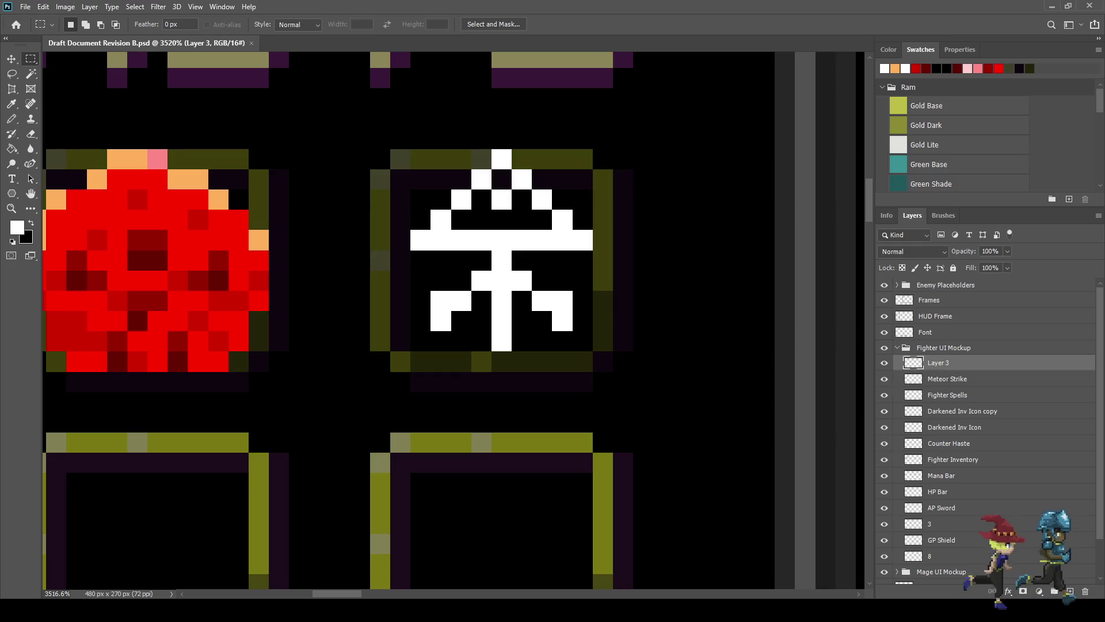
Step: Move the icon down one pixel, save, and sample a dark purple from the artwork
{"action": "key", "text": "ctrl+t"}
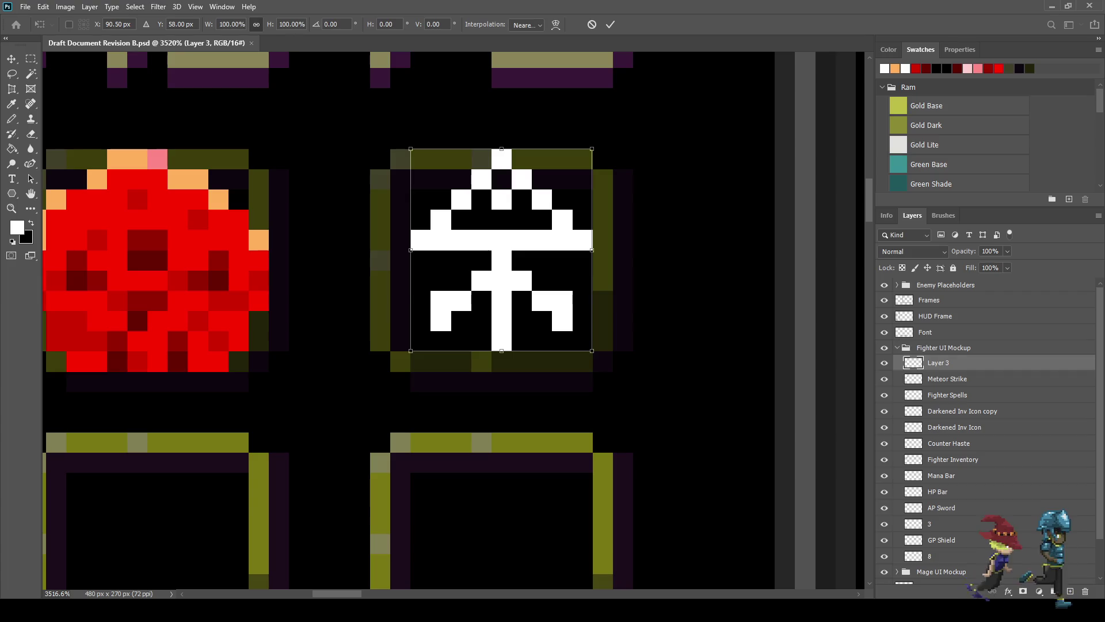
{"action": "key", "text": "Down"}
{"action": "key", "text": "Left"}
{"action": "key", "text": "Right"}
{"action": "key", "text": "Left"}
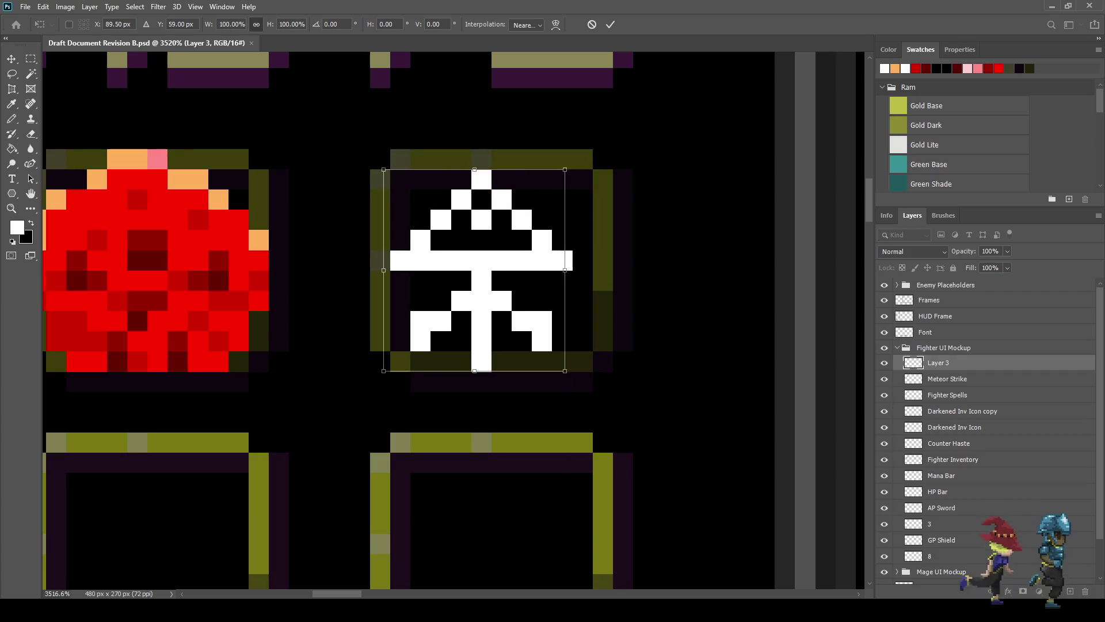
{"action": "key", "text": "Right"}
{"action": "key", "text": "Return"}
{"action": "key", "text": "ctrl+s"}
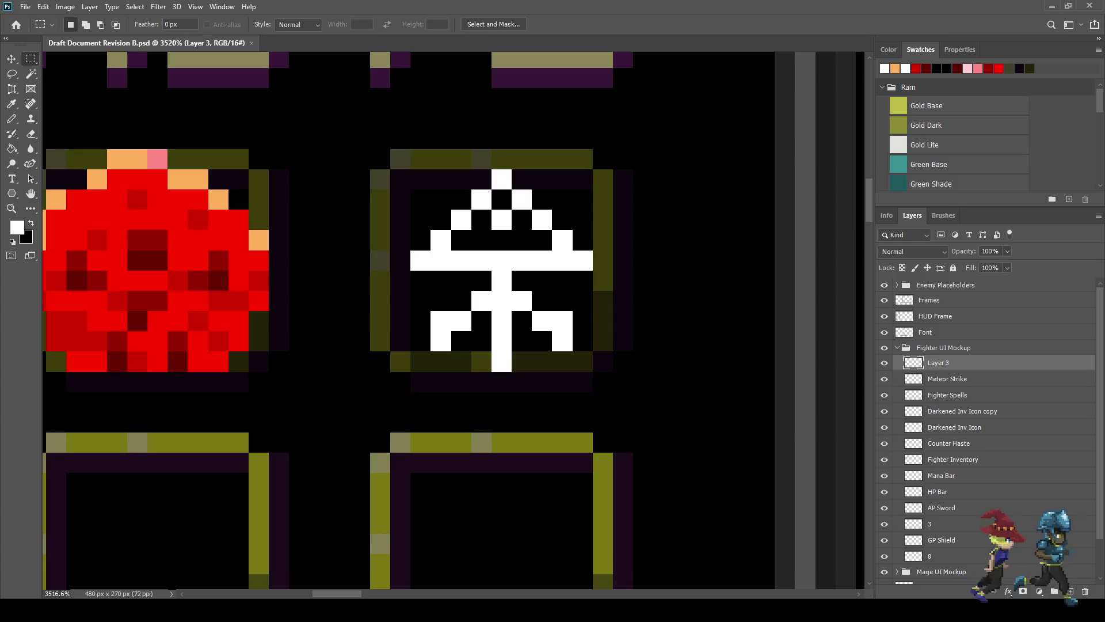
{"action": "scroll", "coordinate": [381, 212], "scroll_direction": "down", "scroll_amount": 3}
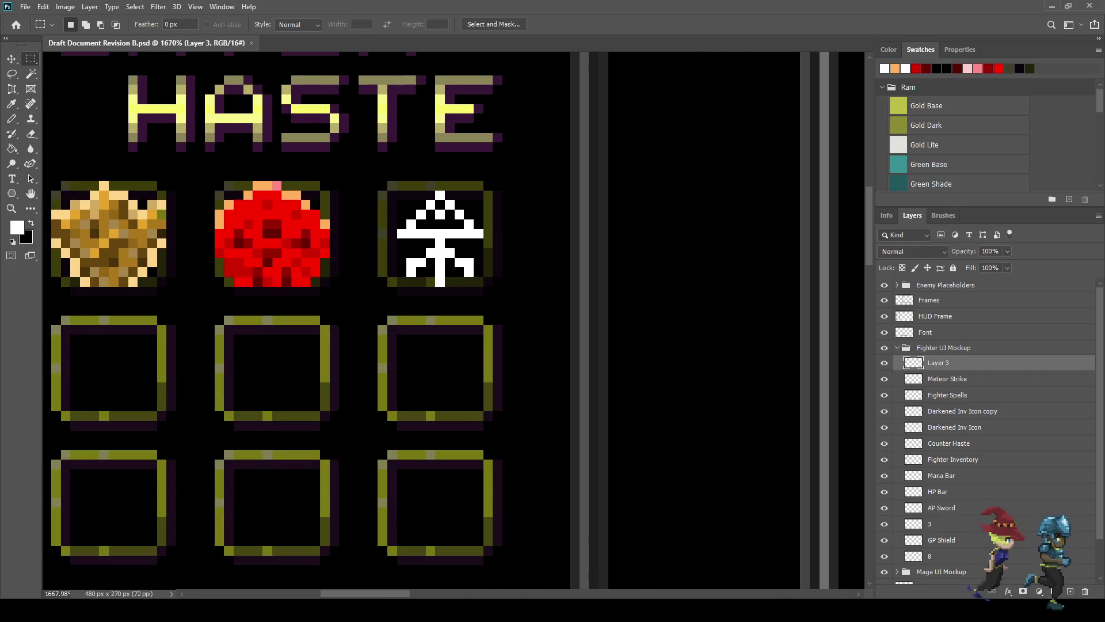
{"action": "scroll", "coordinate": [425, 165], "scroll_direction": "up", "scroll_amount": 3}
{"action": "key", "text": "i"}
{"action": "left_click", "coordinate": [495, 134]}
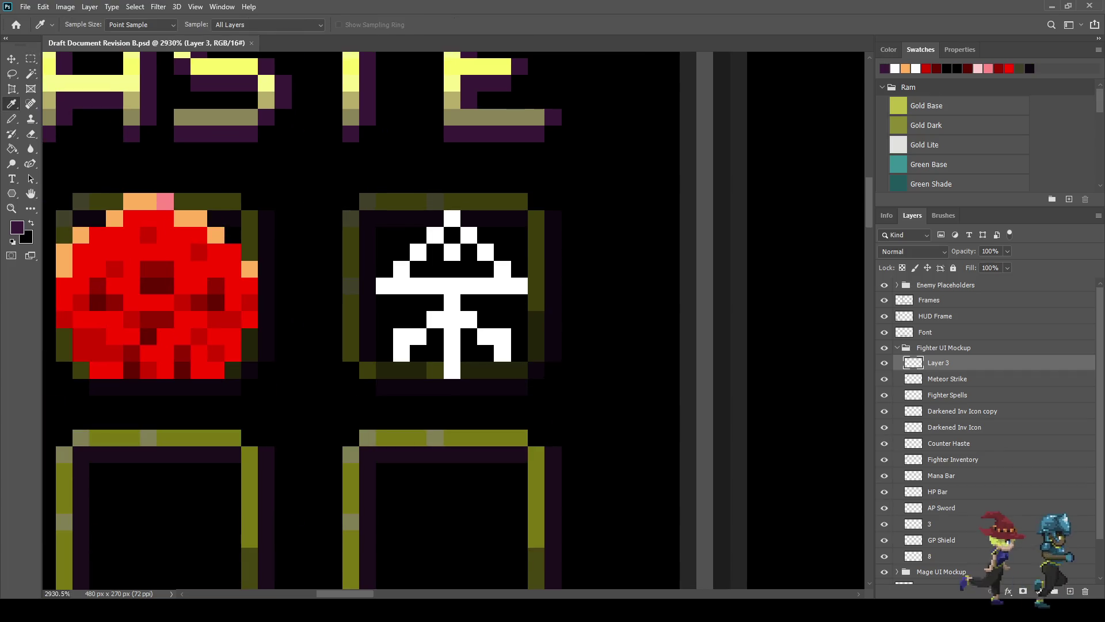
Step: Paint dark purple pixels at the glyph's top, centre gaps and upper-right diagonal
{"action": "key", "text": "b"}
{"action": "scroll", "coordinate": [459, 255], "scroll_direction": "up", "scroll_amount": 2}
{"action": "left_click", "coordinate": [460, 250]}
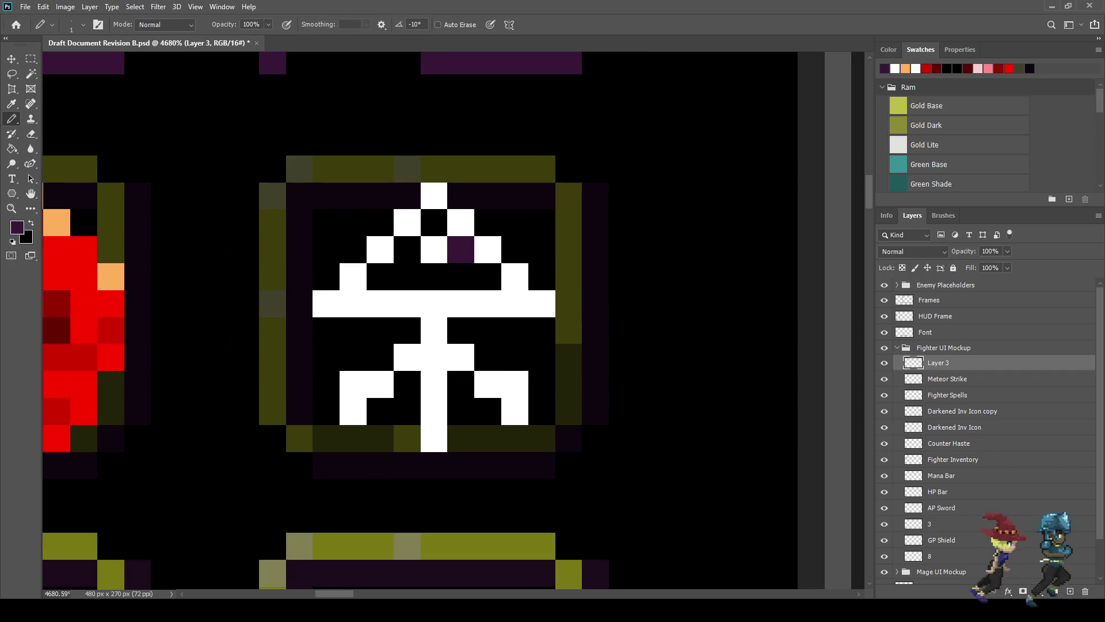
{"action": "left_click", "coordinate": [434, 223]}
{"action": "left_click", "coordinate": [407, 250]}
{"action": "left_click", "coordinate": [487, 276]}
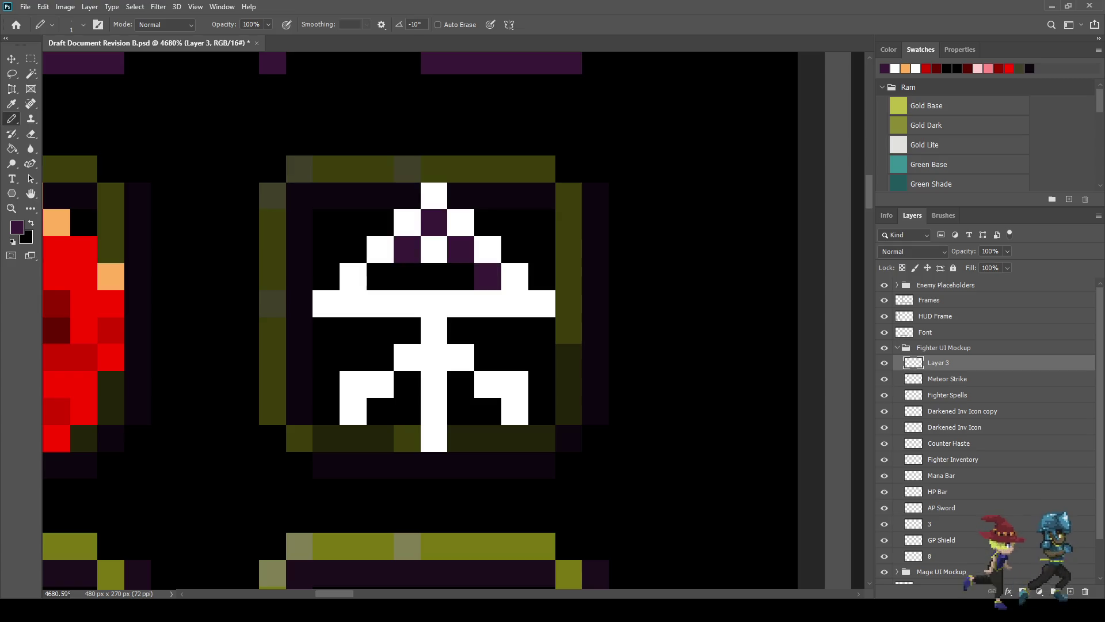
{"action": "left_click", "coordinate": [434, 276]}
{"action": "left_click", "coordinate": [380, 276]}
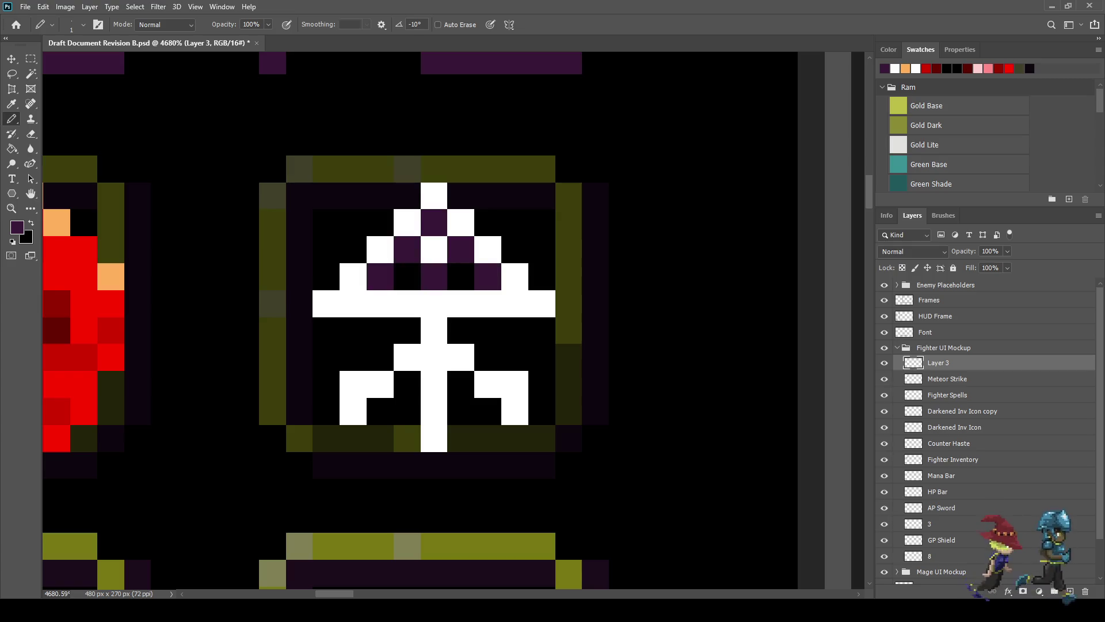
{"action": "left_click", "coordinate": [462, 195]}
{"action": "left_click", "coordinate": [488, 223]}
{"action": "left_click", "coordinate": [514, 249]}
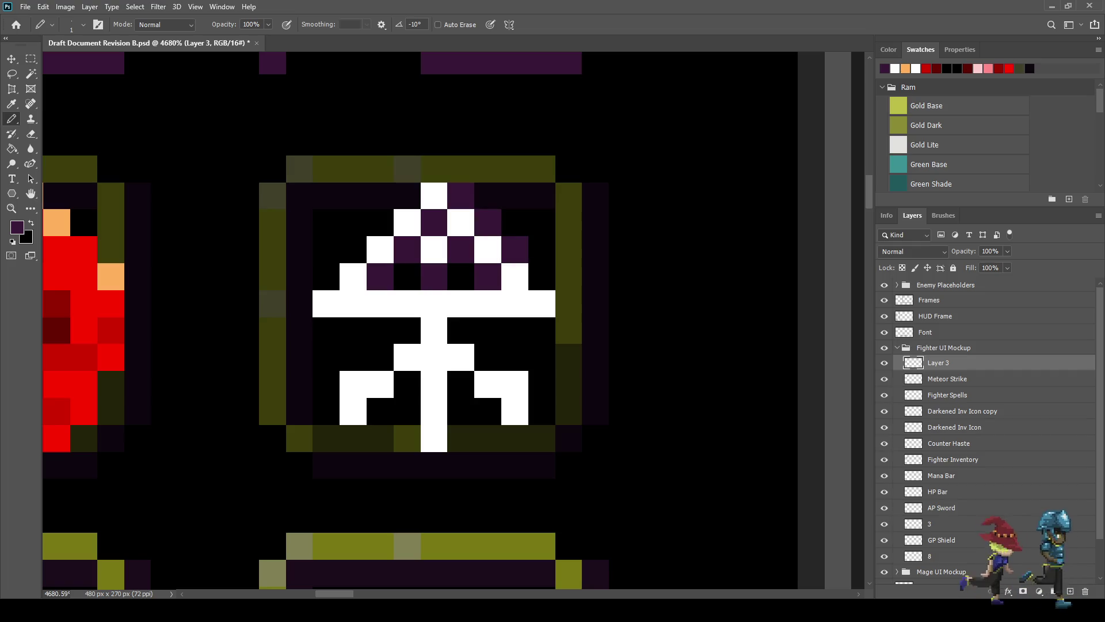
{"action": "left_click", "coordinate": [542, 276]}
Step: Add a dark purple row below the crossbar and fill the lower gaps with purple
{"action": "left_click_drag", "start_coordinate": [541, 330], "coordinate": [461, 330]}
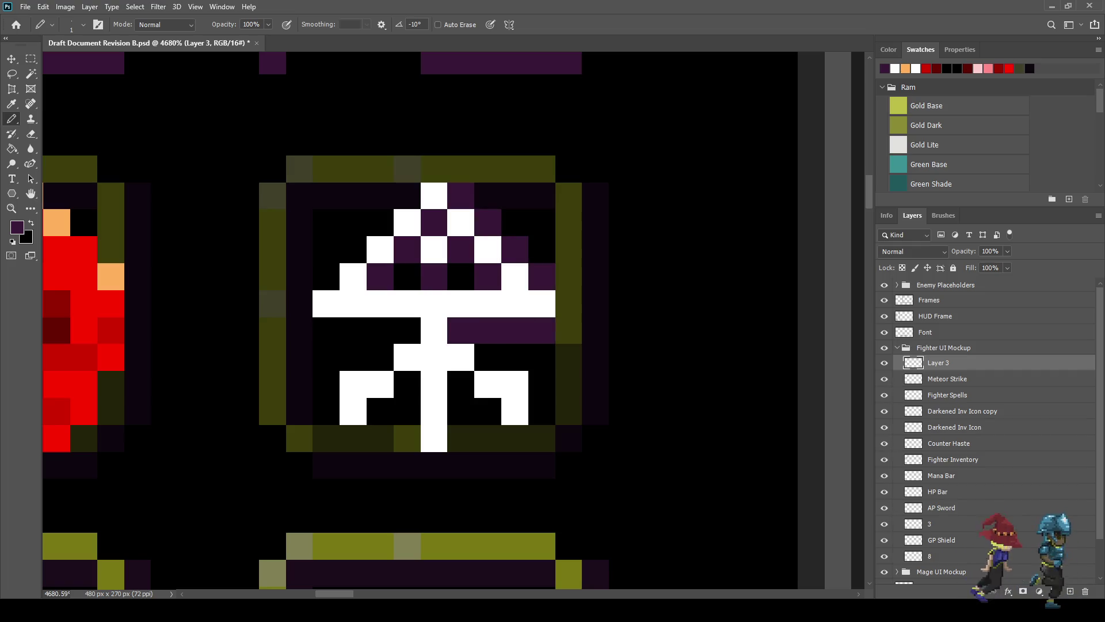
{"action": "left_click", "coordinate": [488, 358]}
{"action": "left_click", "coordinate": [541, 384]}
{"action": "left_click", "coordinate": [542, 411]}
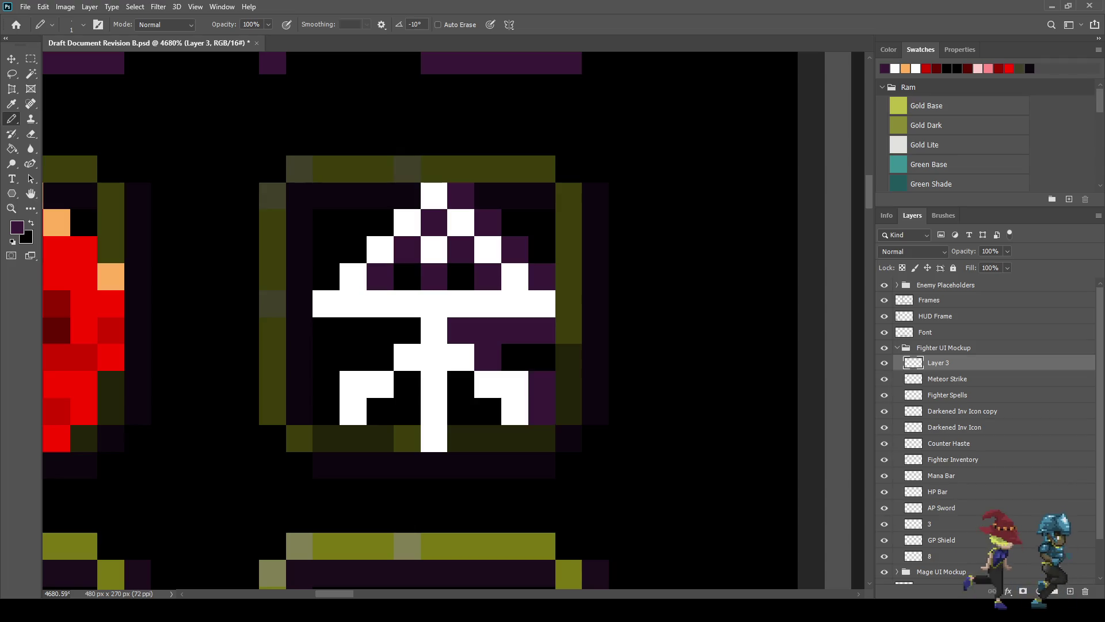
{"action": "left_click", "coordinate": [488, 411]}
{"action": "left_click", "coordinate": [461, 384]}
{"action": "left_click", "coordinate": [407, 384]}
{"action": "left_click", "coordinate": [380, 411]}
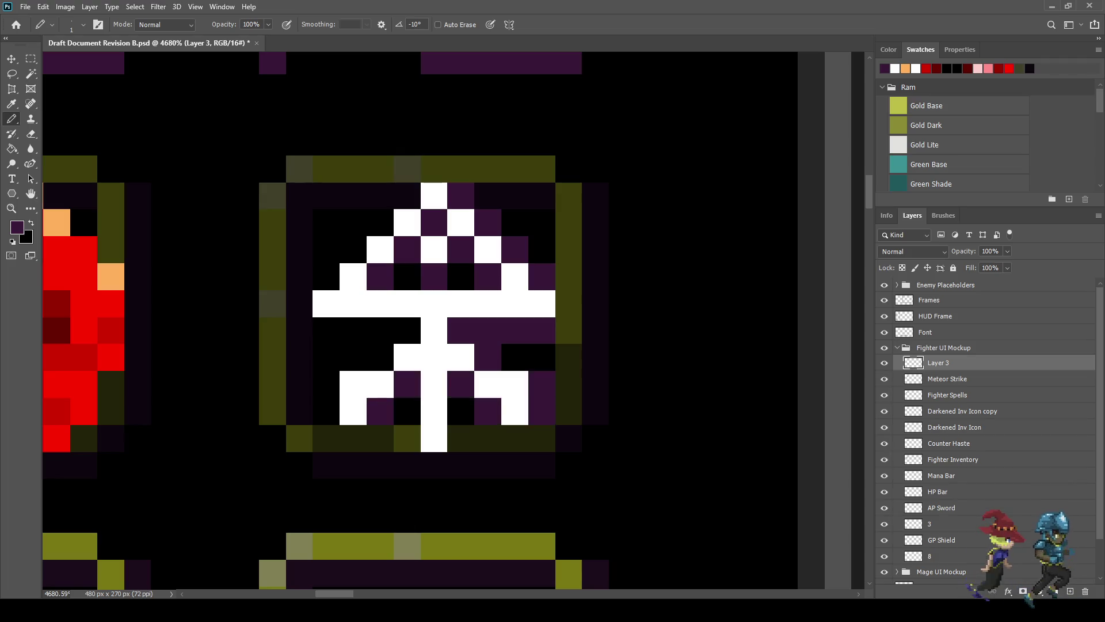
{"action": "left_click", "coordinate": [461, 411]}
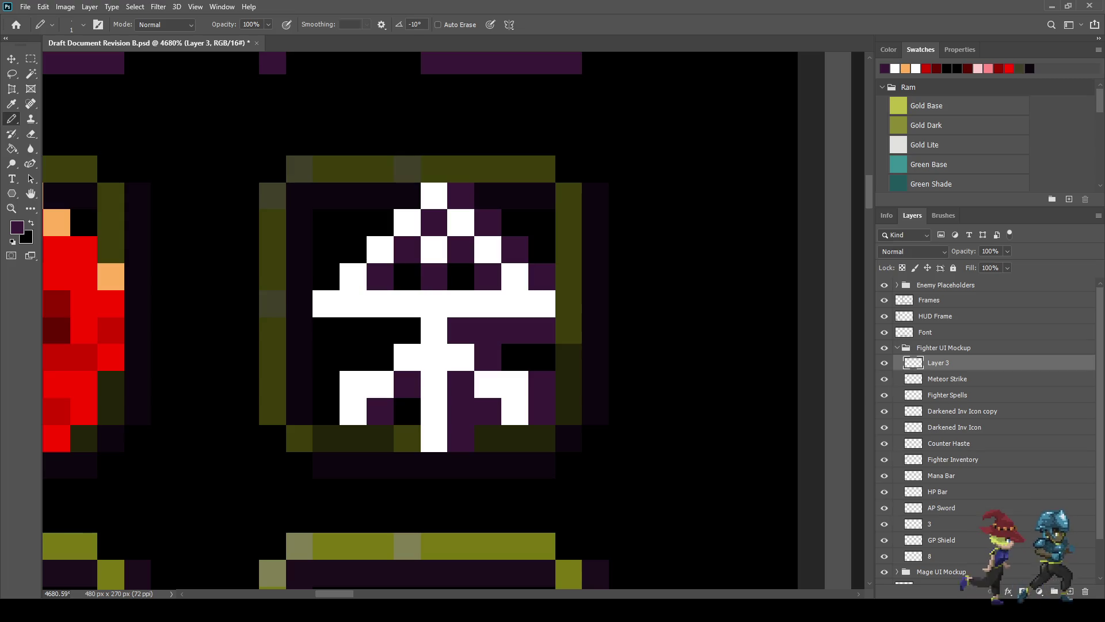
{"action": "left_click_drag", "start_coordinate": [407, 330], "coordinate": [326, 330]}
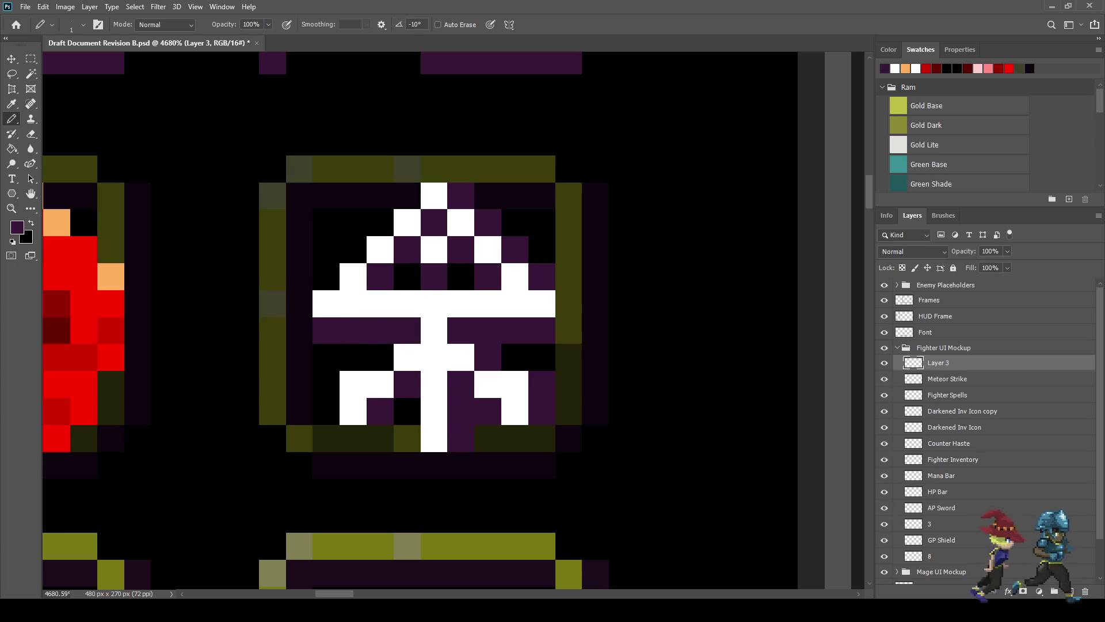
{"action": "scroll", "coordinate": [461, 302], "scroll_direction": "down", "scroll_amount": 8}
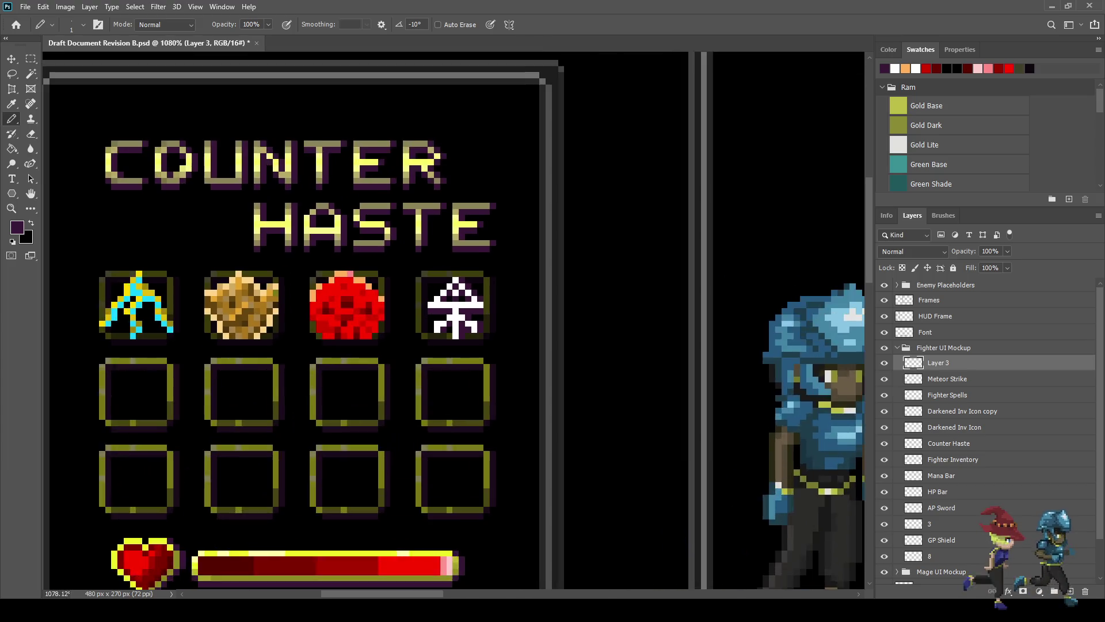
{"action": "scroll", "coordinate": [472, 270], "scroll_direction": "up", "scroll_amount": 3}
{"action": "scroll", "coordinate": [472, 270], "scroll_direction": "down", "scroll_amount": 3}
{"action": "scroll", "coordinate": [472, 271], "scroll_direction": "up", "scroll_amount": 1}
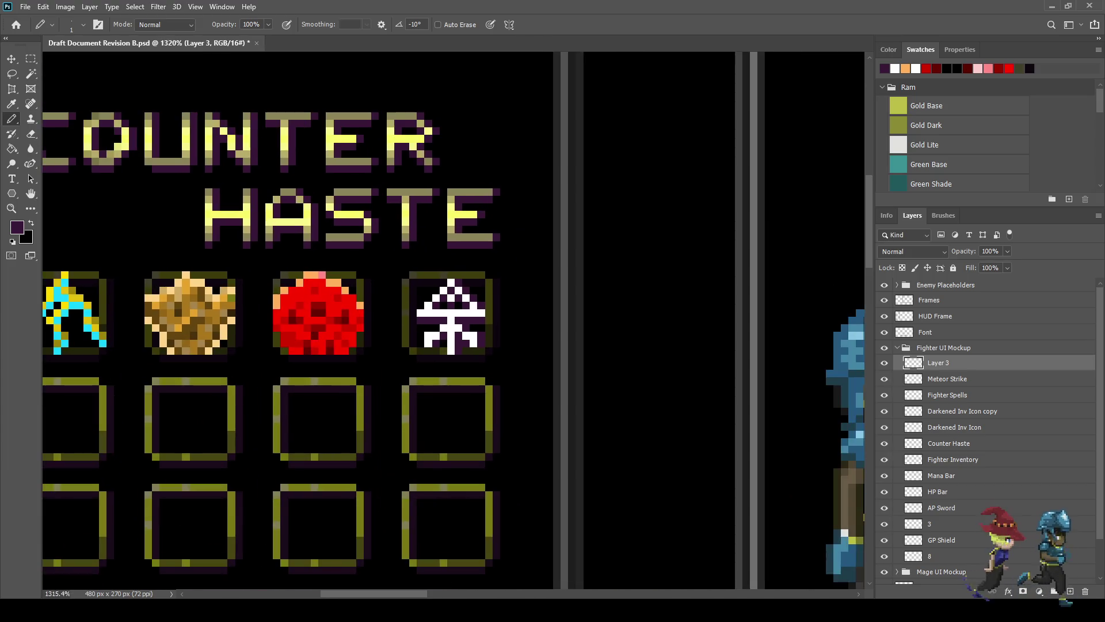
{"action": "scroll", "coordinate": [524, 322], "scroll_direction": "up", "scroll_amount": 1}
Step: Nudge the white icon up one pixel and extend its stem with white
{"action": "key", "text": "ctrl+t"}
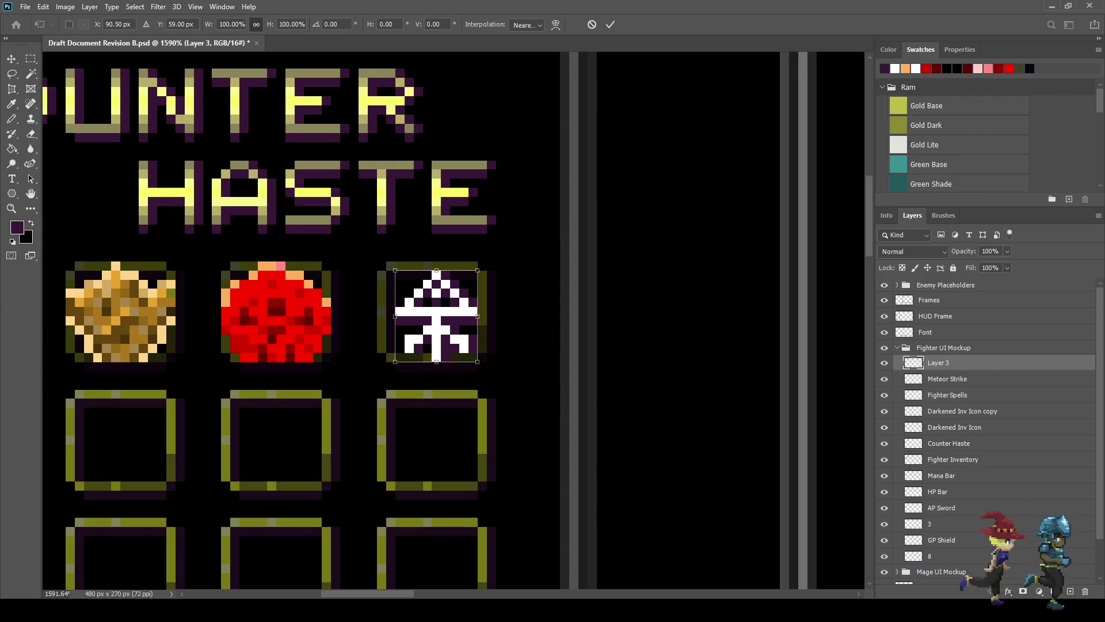
{"action": "key", "text": "Up"}
{"action": "key", "text": "Return"}
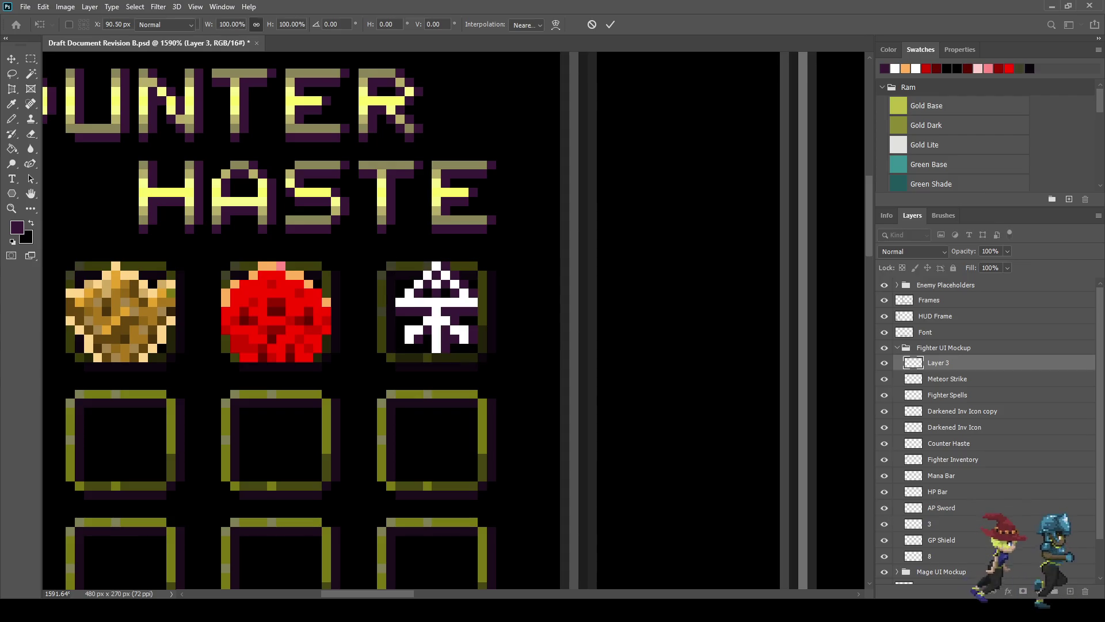
{"action": "key", "text": "b"}
{"action": "scroll", "coordinate": [429, 344], "scroll_direction": "up", "scroll_amount": 5}
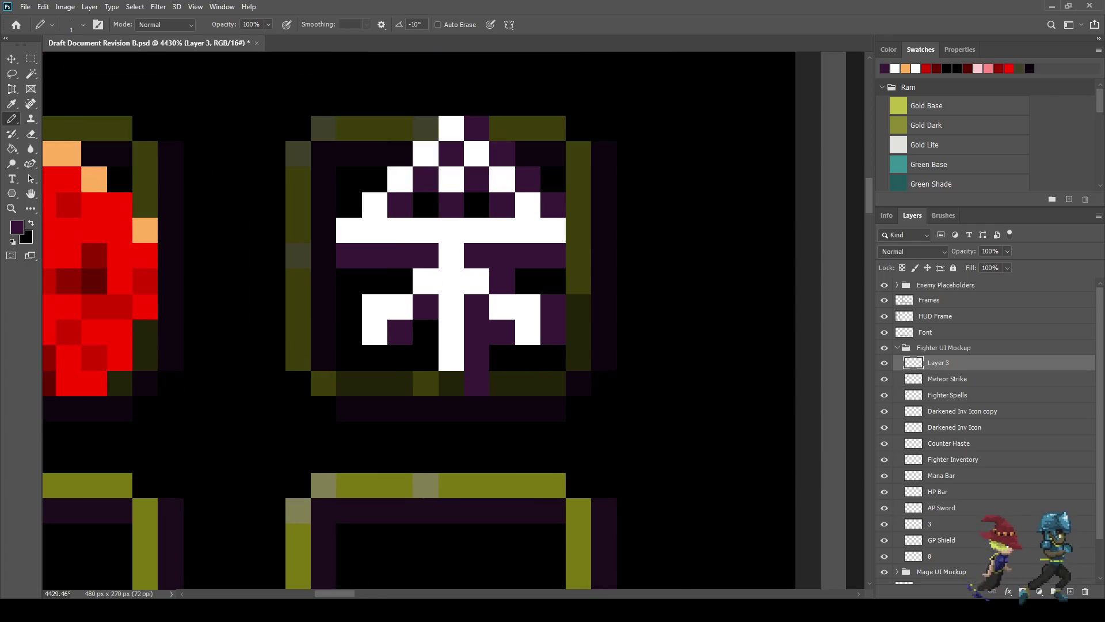
{"action": "left_click", "coordinate": [451, 357], "text": "alt"}
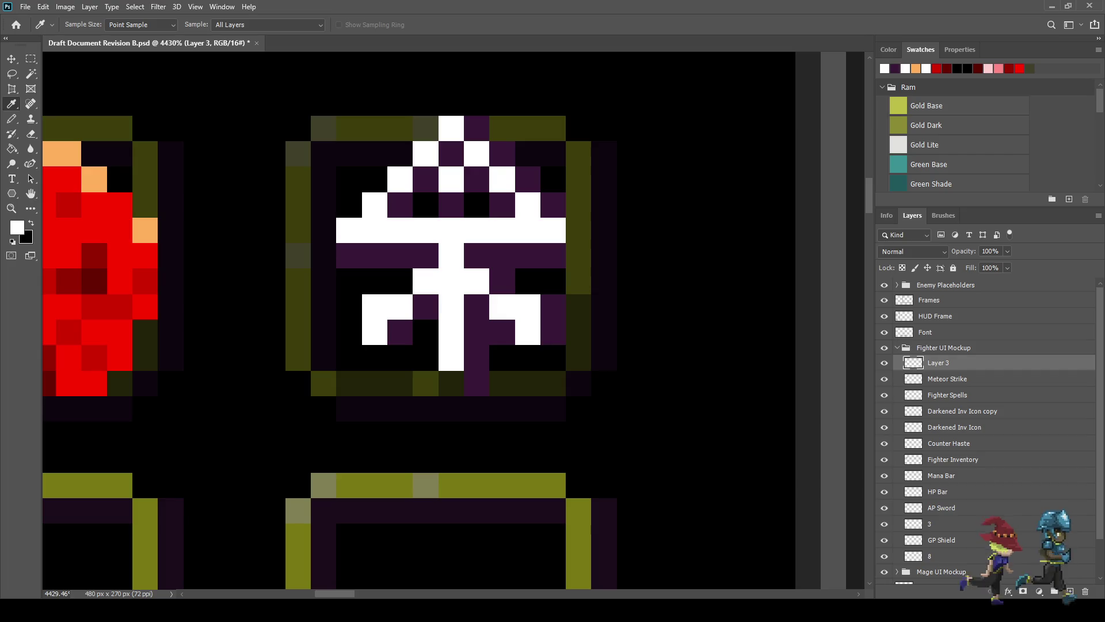
Step: Add another white pixel below the stem and save the document
{"action": "left_click", "coordinate": [451, 383]}
{"action": "scroll", "coordinate": [112, 315], "scroll_direction": "down", "scroll_amount": 4}
{"action": "scroll", "coordinate": [113, 315], "scroll_direction": "up", "scroll_amount": 3}
{"action": "scroll", "coordinate": [113, 316], "scroll_direction": "up", "scroll_amount": 1}
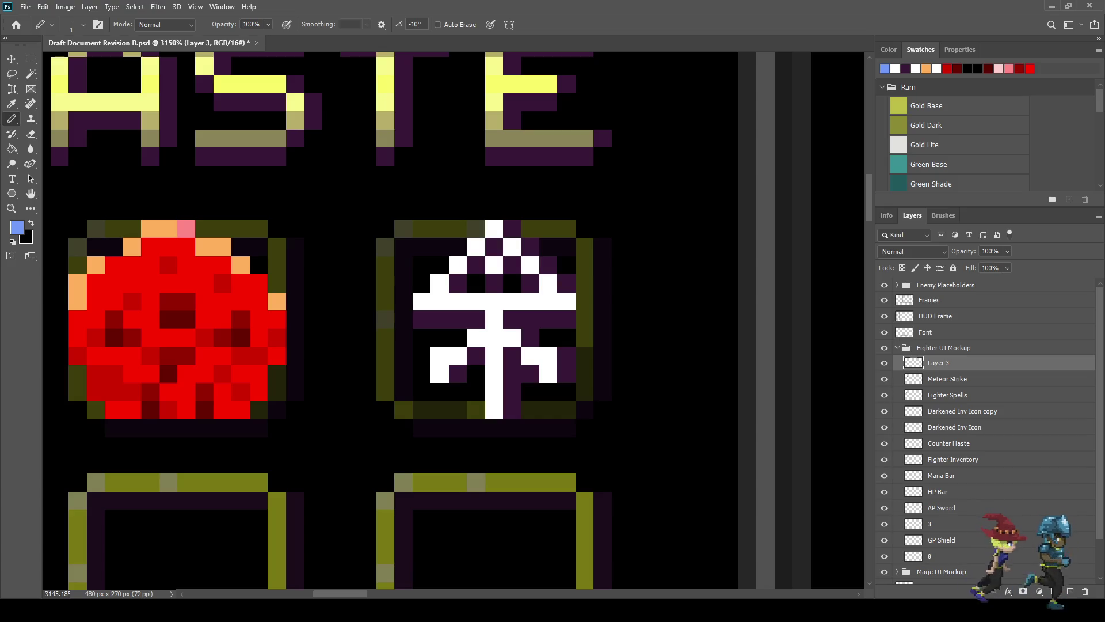
{"action": "key", "text": "ctrl+s"}
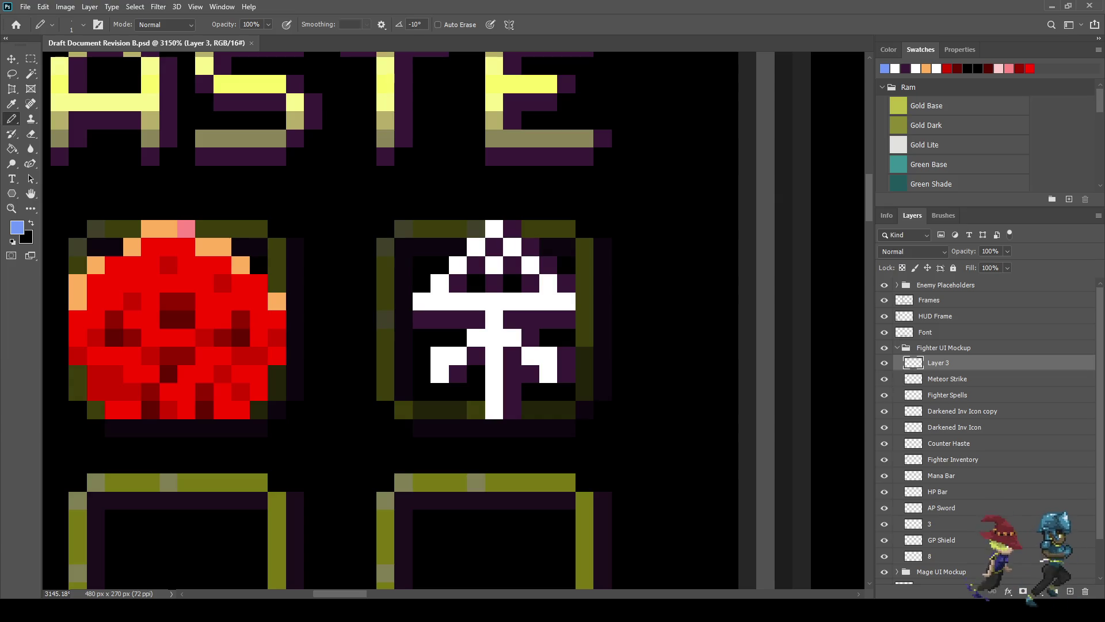
Step: Paint light-blue pixels along the glyph's upper-left diagonal, second row, left edge and stem
{"action": "left_click", "coordinate": [476, 229]}
{"action": "left_click", "coordinate": [458, 247]}
{"action": "left_click", "coordinate": [439, 266]}
{"action": "left_click", "coordinate": [422, 283]}
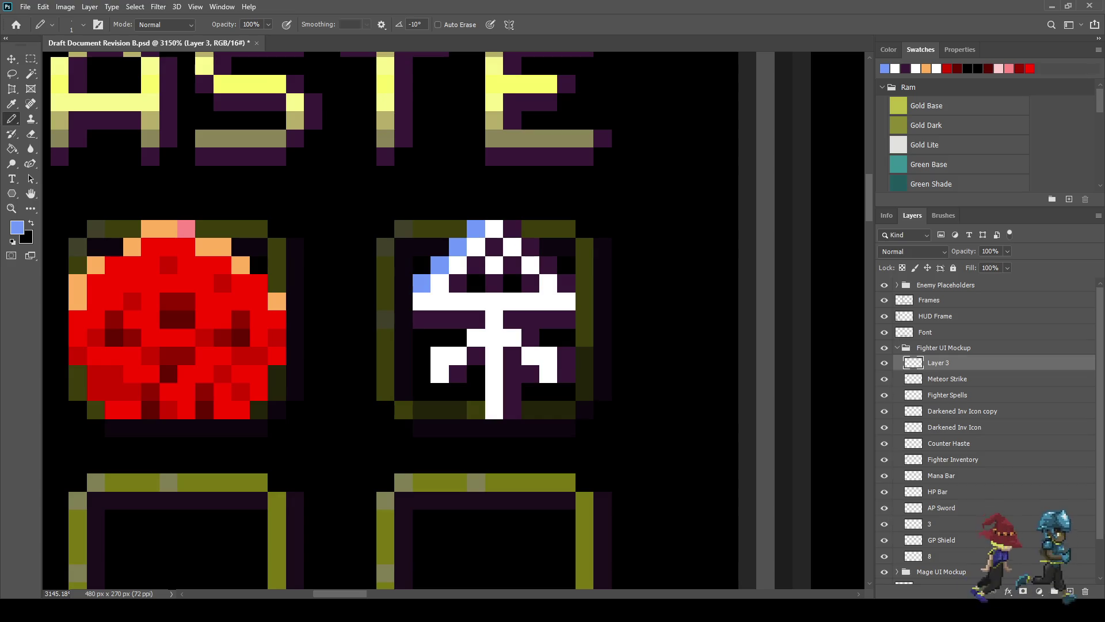
{"action": "scroll", "coordinate": [472, 288], "scroll_direction": "down", "scroll_amount": 2}
{"action": "scroll", "coordinate": [472, 288], "scroll_direction": "up", "scroll_amount": 4}
{"action": "left_click", "coordinate": [481, 261]}
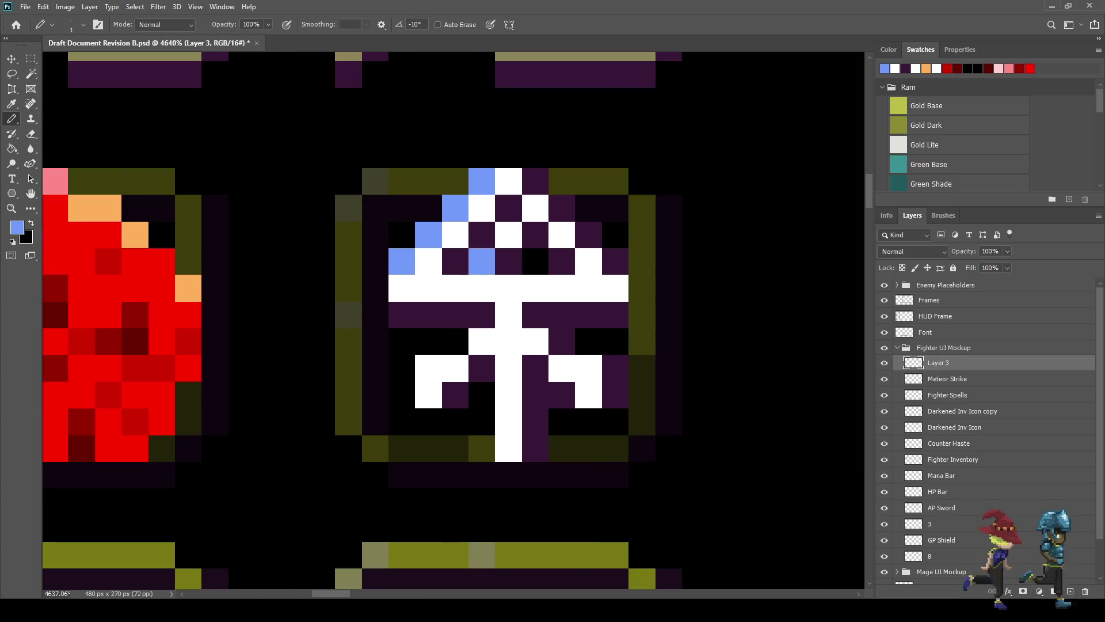
{"action": "left_click", "coordinate": [536, 261]}
{"action": "left_click", "coordinate": [456, 342]}
{"action": "left_click", "coordinate": [428, 342]}
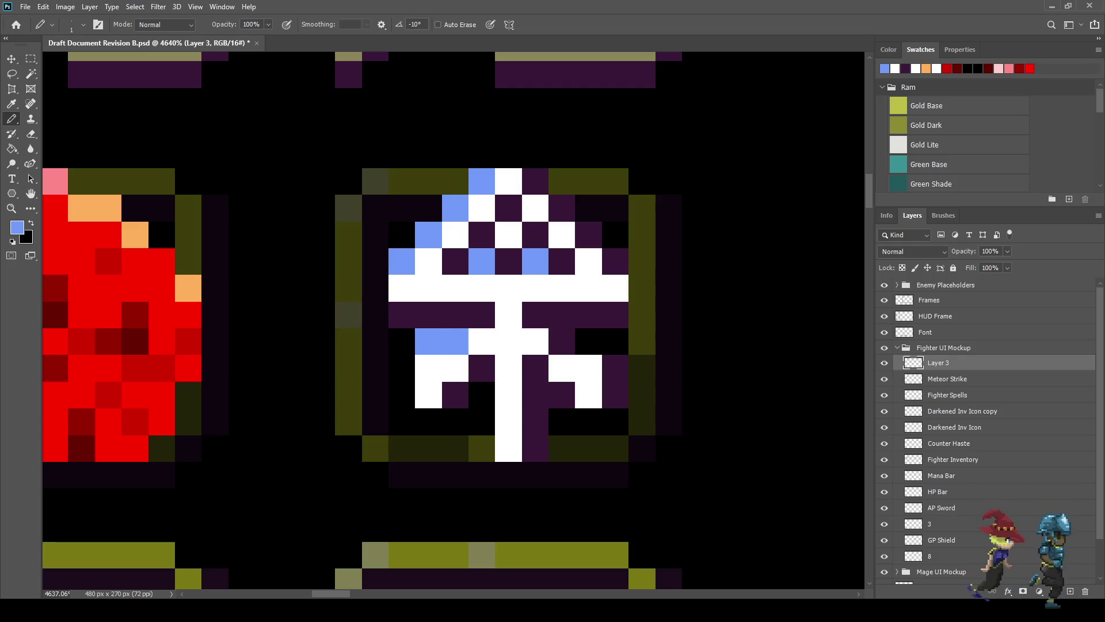
{"action": "left_click_drag", "start_coordinate": [402, 368], "coordinate": [401, 395]}
{"action": "left_click_drag", "start_coordinate": [482, 395], "coordinate": [482, 449]}
Step: Add three more light-blue pixels along the icon's upper diagonal
{"action": "scroll", "coordinate": [482, 449], "scroll_direction": "down", "scroll_amount": 3}
{"action": "scroll", "coordinate": [512, 418], "scroll_direction": "down", "scroll_amount": 5}
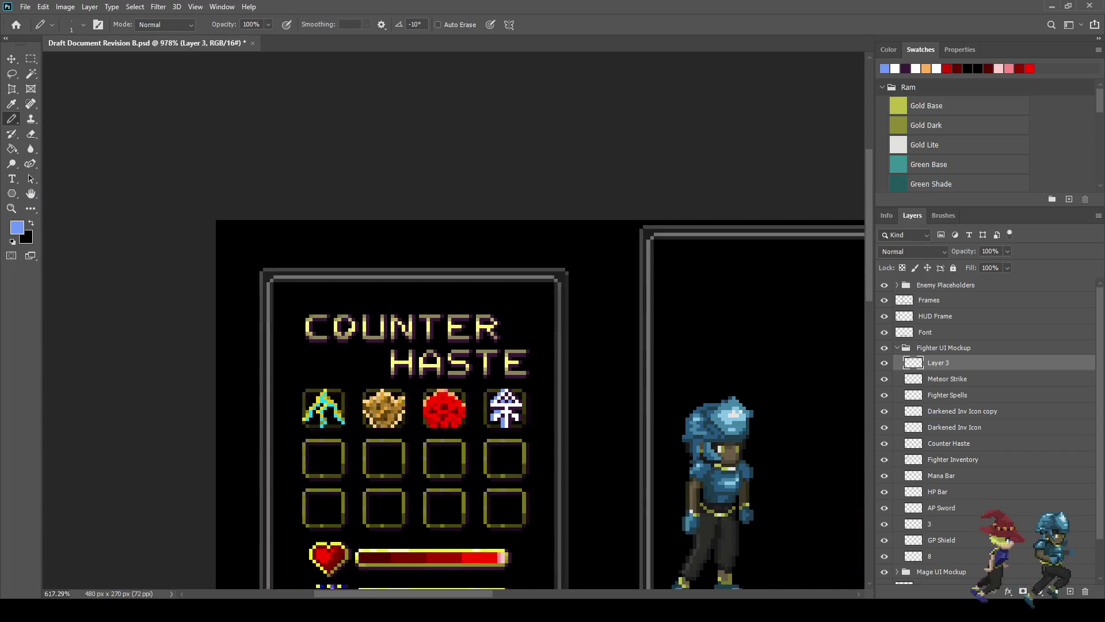
{"action": "scroll", "coordinate": [504, 422], "scroll_direction": "up", "scroll_amount": 6}
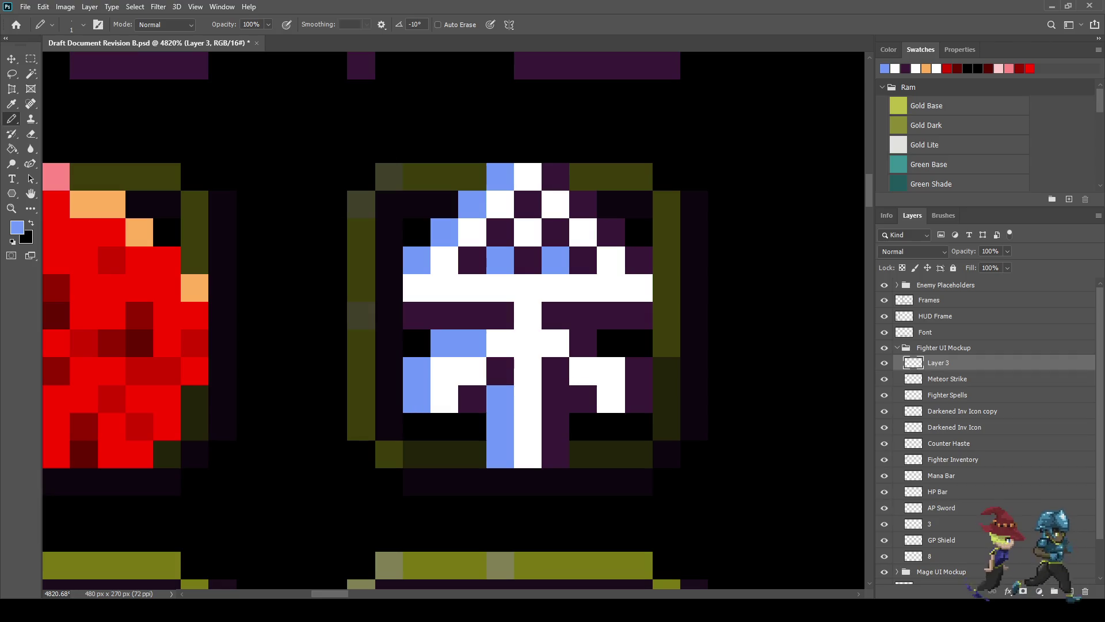
{"action": "left_click", "coordinate": [472, 259]}
{"action": "left_click", "coordinate": [500, 232]}
{"action": "left_click", "coordinate": [528, 205]}
{"action": "scroll", "coordinate": [487, 337], "scroll_direction": "down", "scroll_amount": 3}
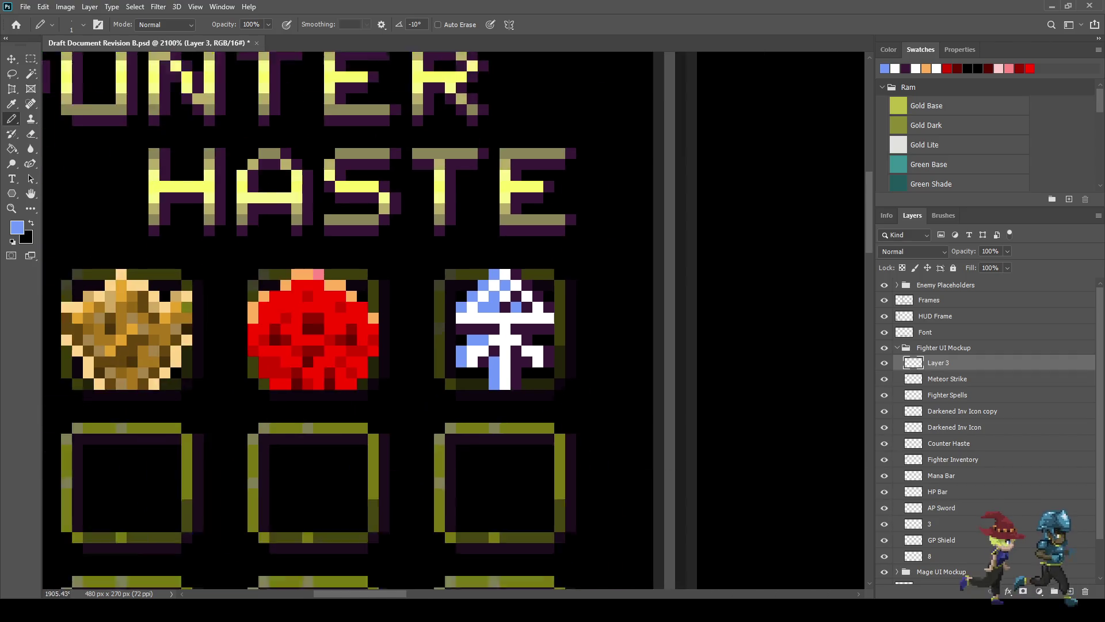
{"action": "scroll", "coordinate": [492, 391], "scroll_direction": "down", "scroll_amount": 5}
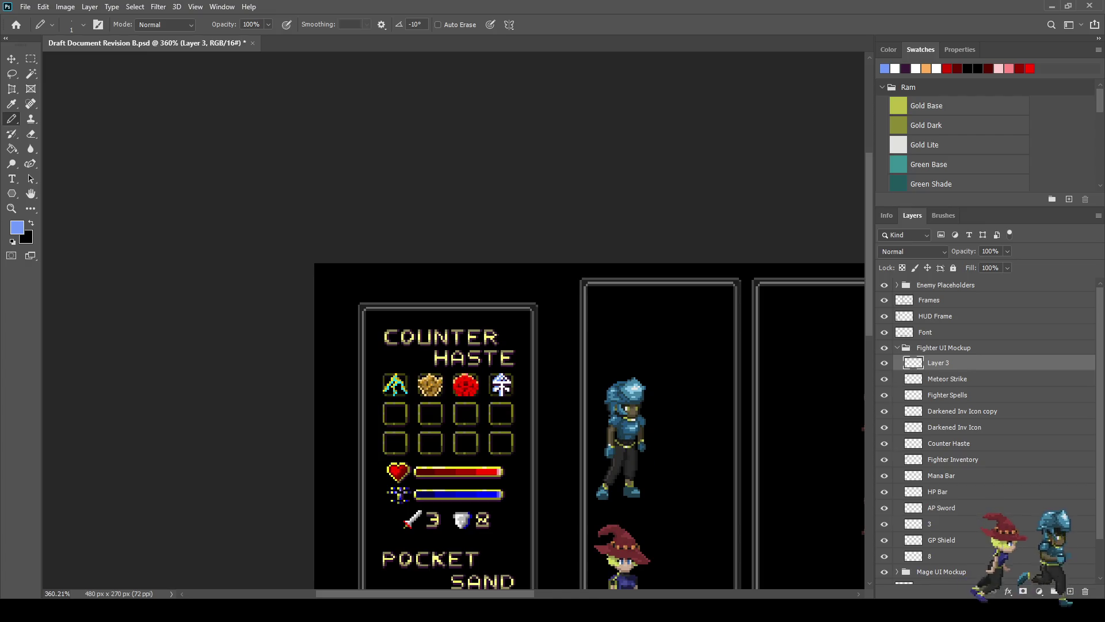
{"action": "scroll", "coordinate": [499, 399], "scroll_direction": "up", "scroll_amount": 5}
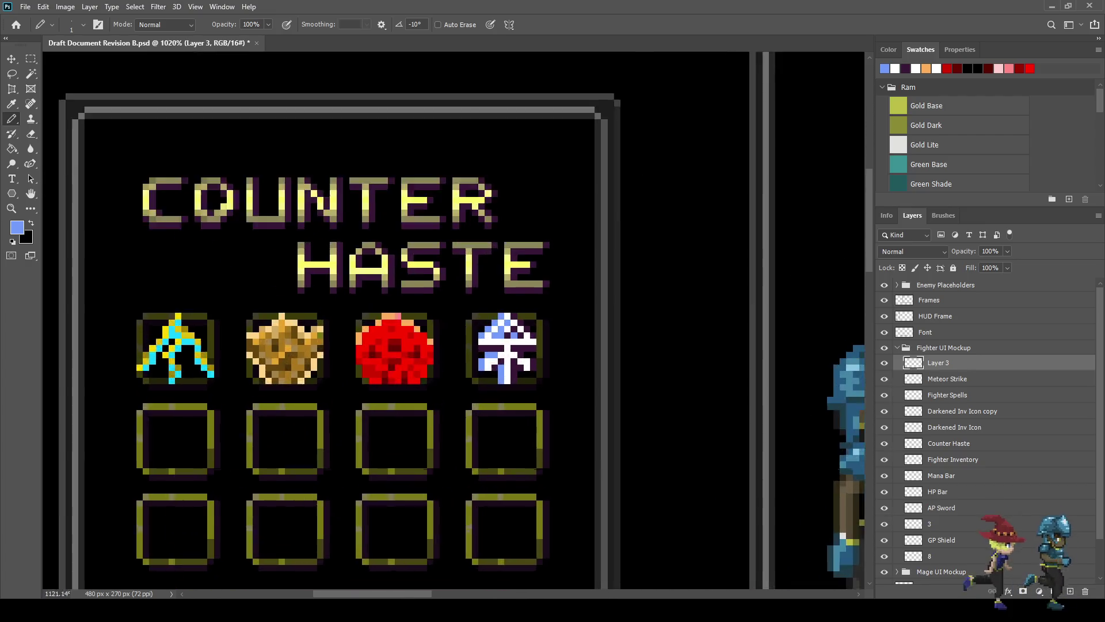
{"action": "scroll", "coordinate": [505, 369], "scroll_direction": "up", "scroll_amount": 1}
{"action": "key", "text": "i"}
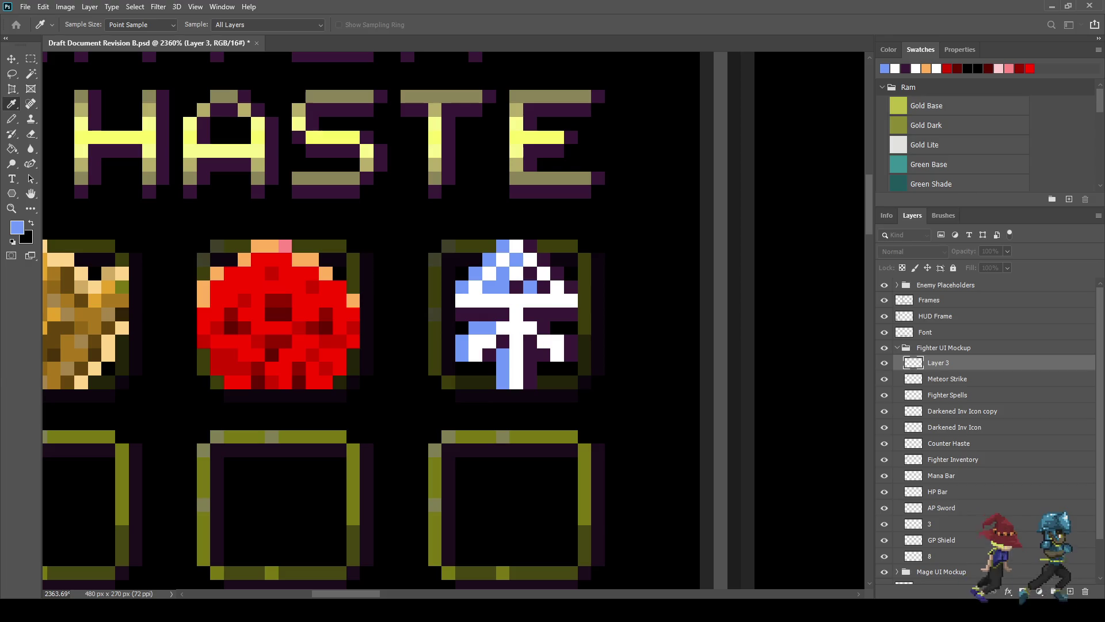
Step: Shade the right end of the white crossbar and nearby stem pixels light grey
{"action": "key", "text": "b"}
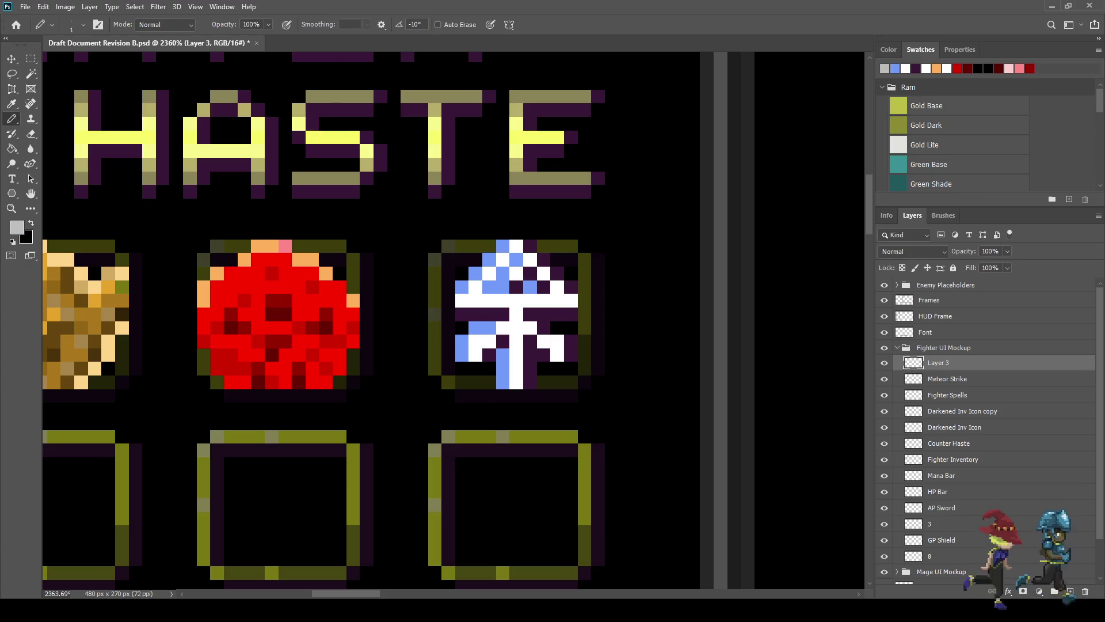
{"action": "left_click_drag", "start_coordinate": [570, 301], "coordinate": [556, 300]}
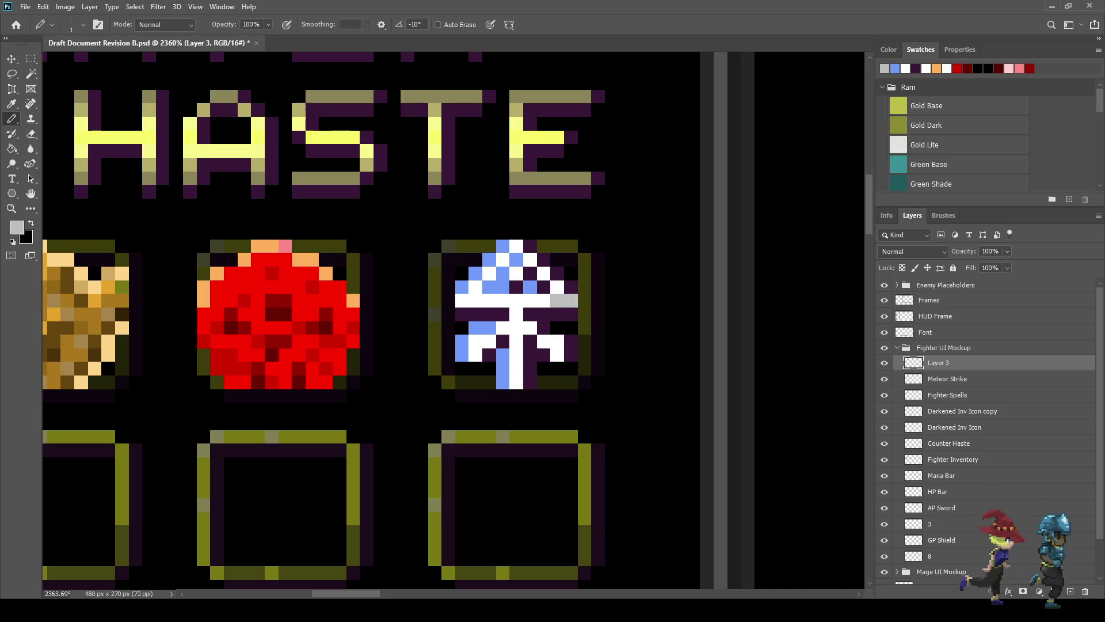
{"action": "left_click", "coordinate": [544, 300]}
{"action": "left_click", "coordinate": [530, 301]}
{"action": "left_click", "coordinate": [530, 328]}
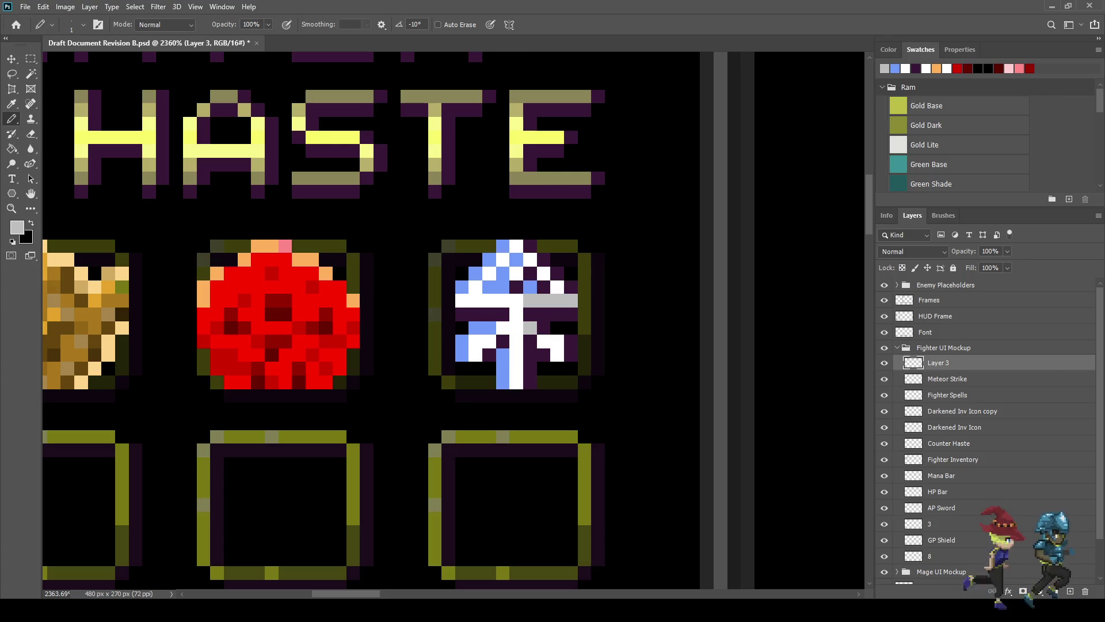
{"action": "left_click", "coordinate": [558, 354]}
Step: Grey the lower stem pixels, two lower-left pixels and two more crossbar pixels
{"action": "left_click", "coordinate": [517, 383]}
{"action": "left_click", "coordinate": [516, 369]}
{"action": "left_click", "coordinate": [516, 355]}
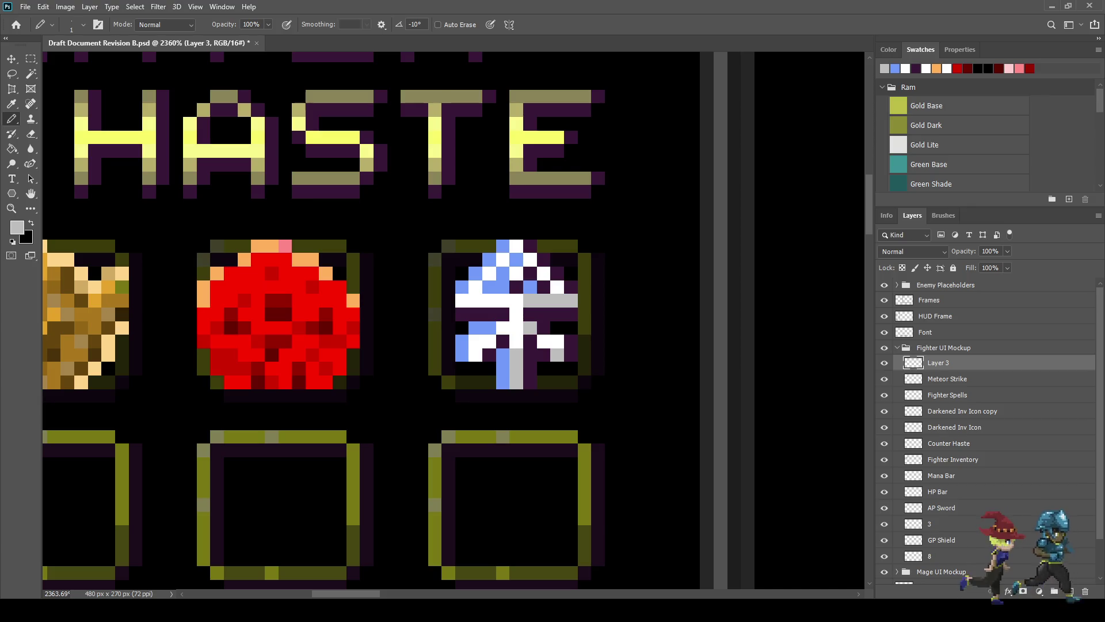
{"action": "left_click", "coordinate": [489, 341]}
{"action": "left_click", "coordinate": [475, 354]}
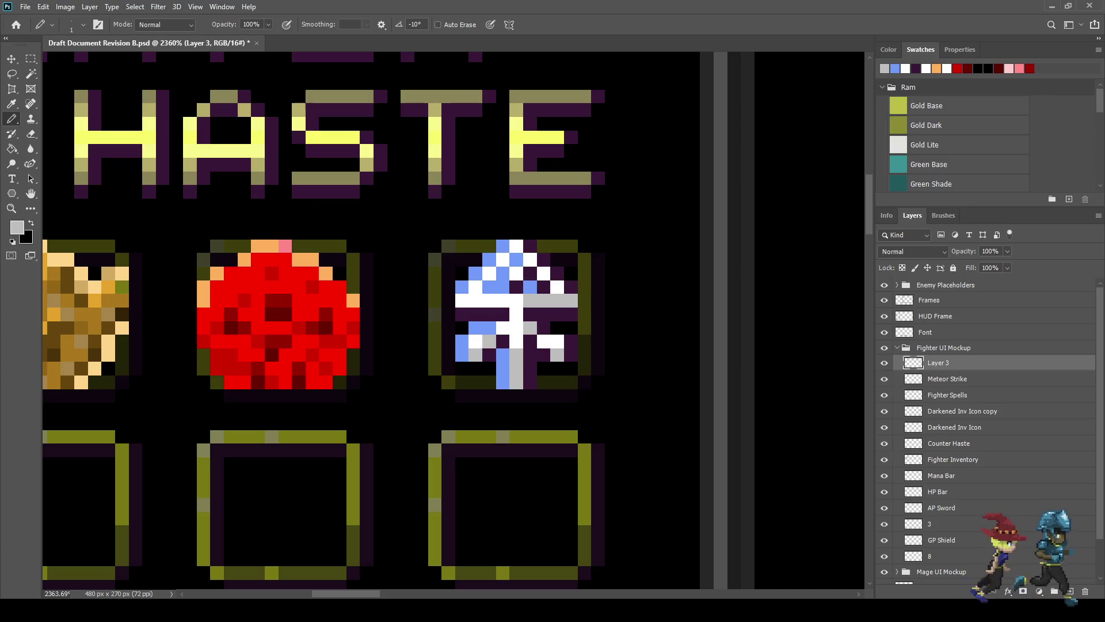
{"action": "left_click", "coordinate": [489, 300]}
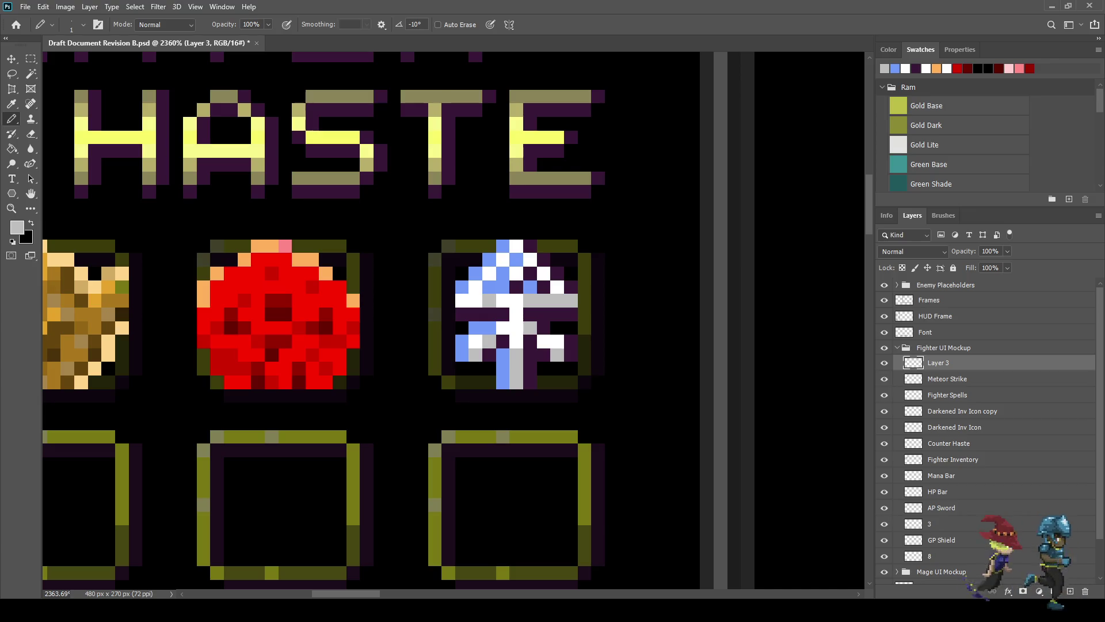
{"action": "left_click", "coordinate": [502, 300]}
{"action": "scroll", "coordinate": [563, 380], "scroll_direction": "down", "scroll_amount": 5}
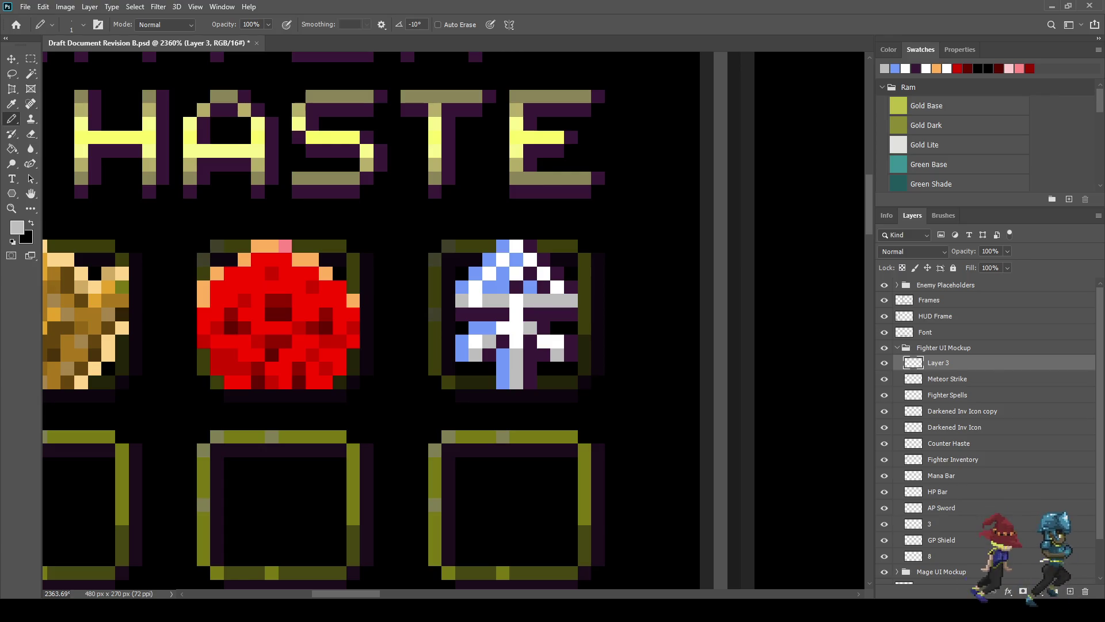
{"action": "scroll", "coordinate": [553, 372], "scroll_direction": "down", "scroll_amount": 1}
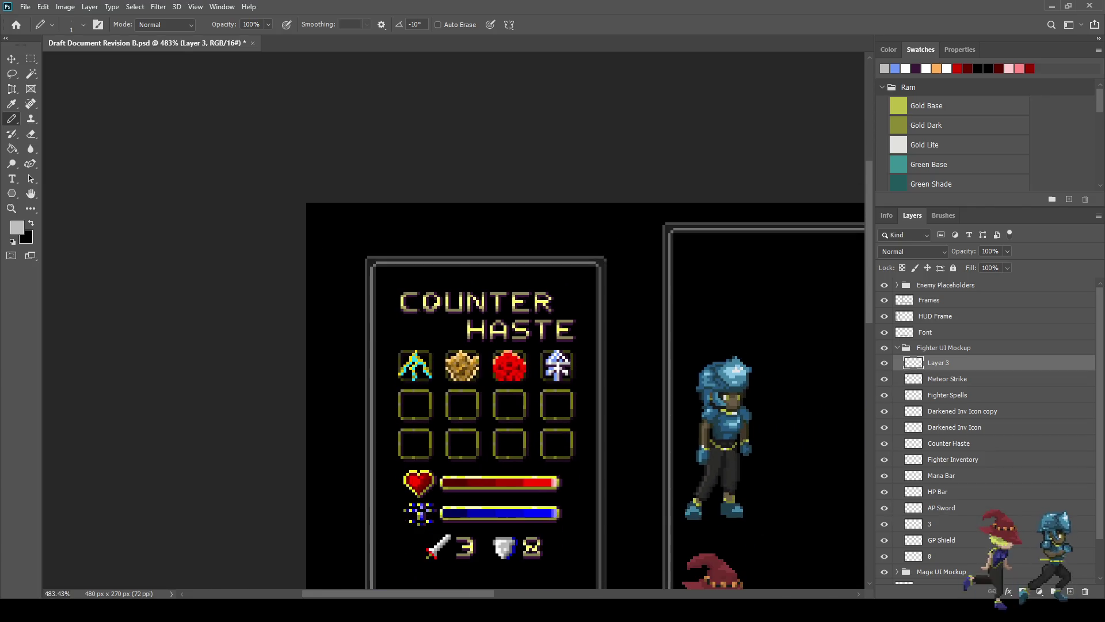
{"action": "scroll", "coordinate": [554, 372], "scroll_direction": "up", "scroll_amount": 5}
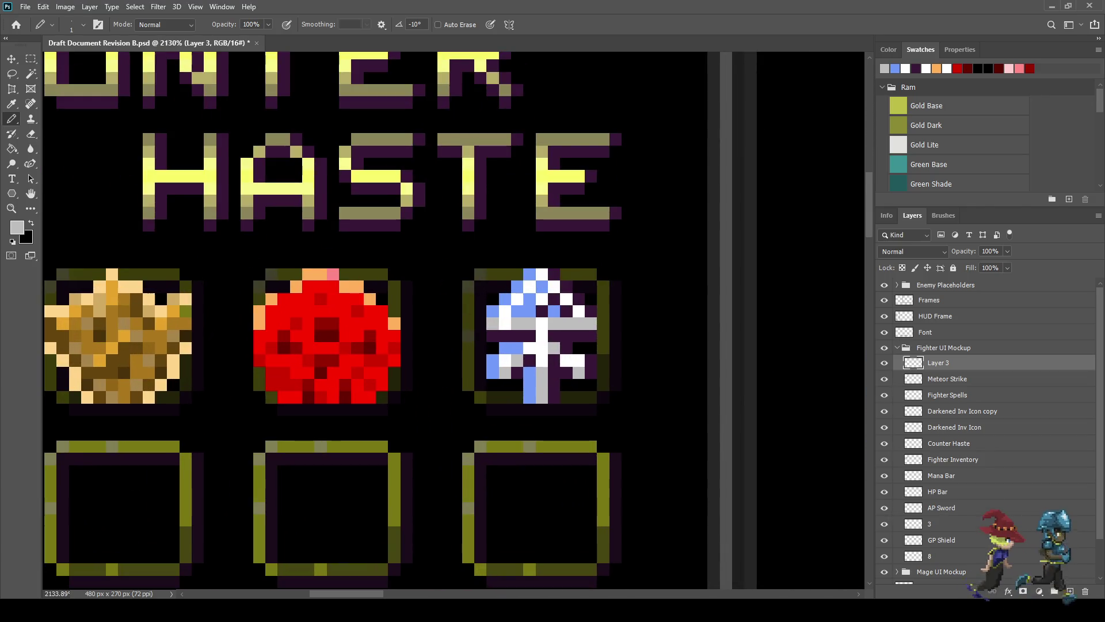
{"action": "scroll", "coordinate": [553, 372], "scroll_direction": "down", "scroll_amount": 5}
{"action": "scroll", "coordinate": [559, 380], "scroll_direction": "up", "scroll_amount": 5}
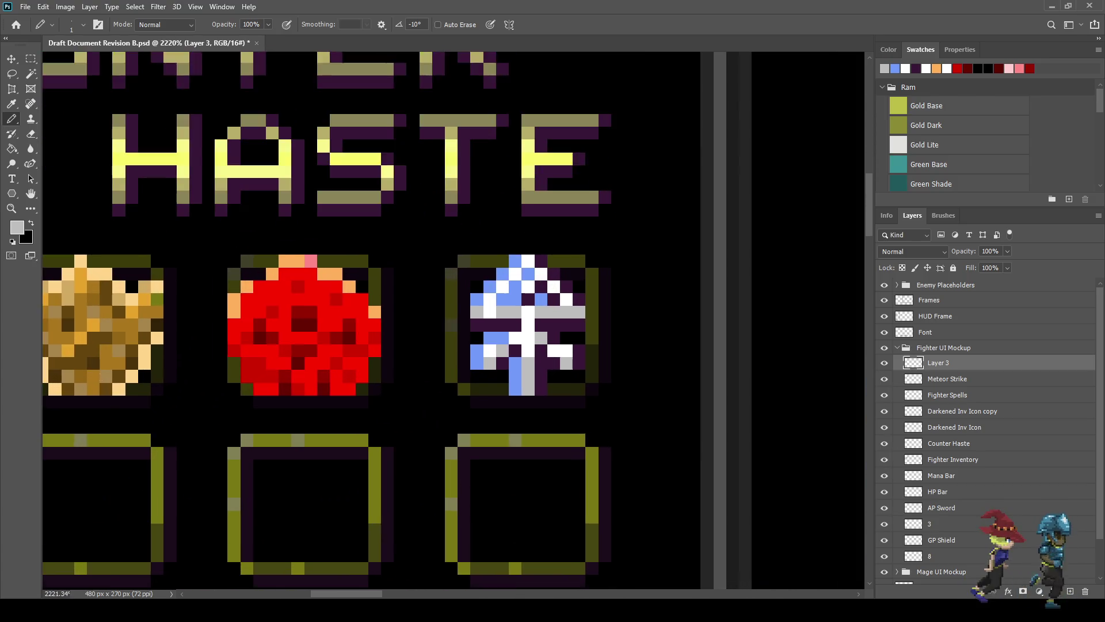
{"action": "scroll", "coordinate": [559, 377], "scroll_direction": "up", "scroll_amount": 1}
Step: Fade the blue and grey pixels in the icon's lower row with a half-strength eraser
{"action": "key", "text": "e"}
{"action": "left_click", "coordinate": [568, 360]}
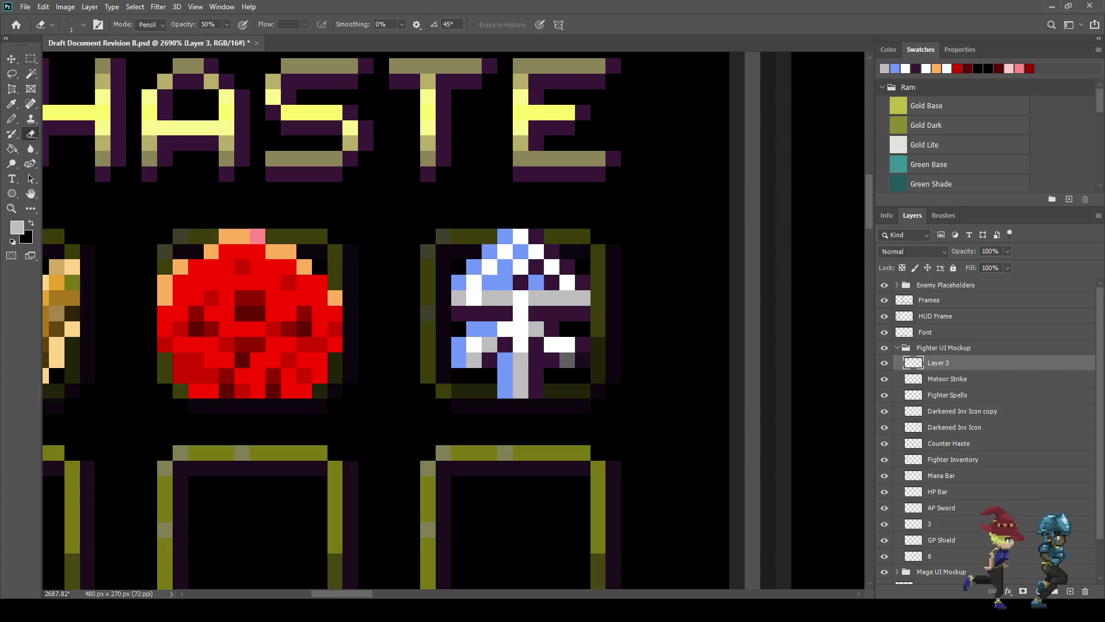
{"action": "left_click_drag", "start_coordinate": [459, 360], "coordinate": [473, 360]}
{"action": "left_click", "coordinate": [489, 359]}
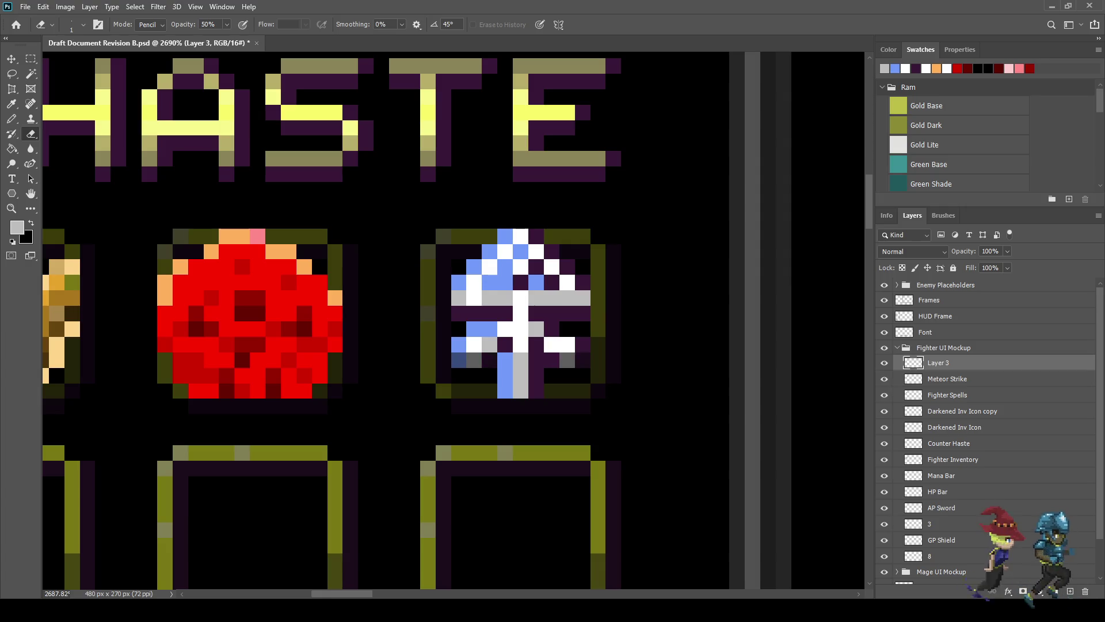
{"action": "left_click_drag", "start_coordinate": [552, 360], "coordinate": [567, 360]}
{"action": "scroll", "coordinate": [455, 322], "scroll_direction": "down", "scroll_amount": 3}
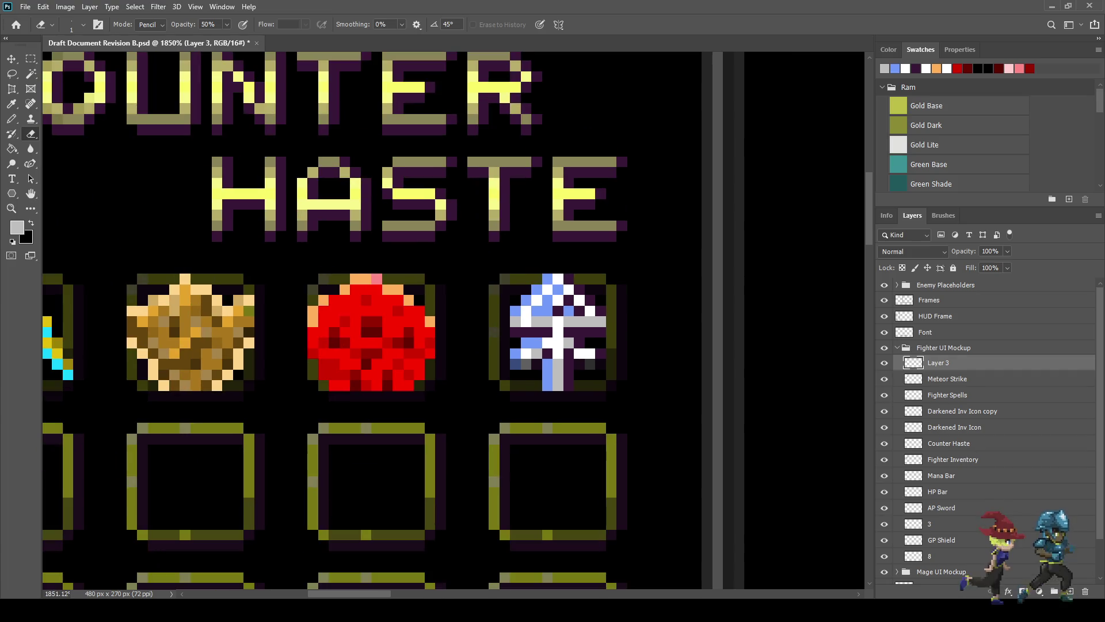
{"action": "scroll", "coordinate": [455, 322], "scroll_direction": "up", "scroll_amount": 2}
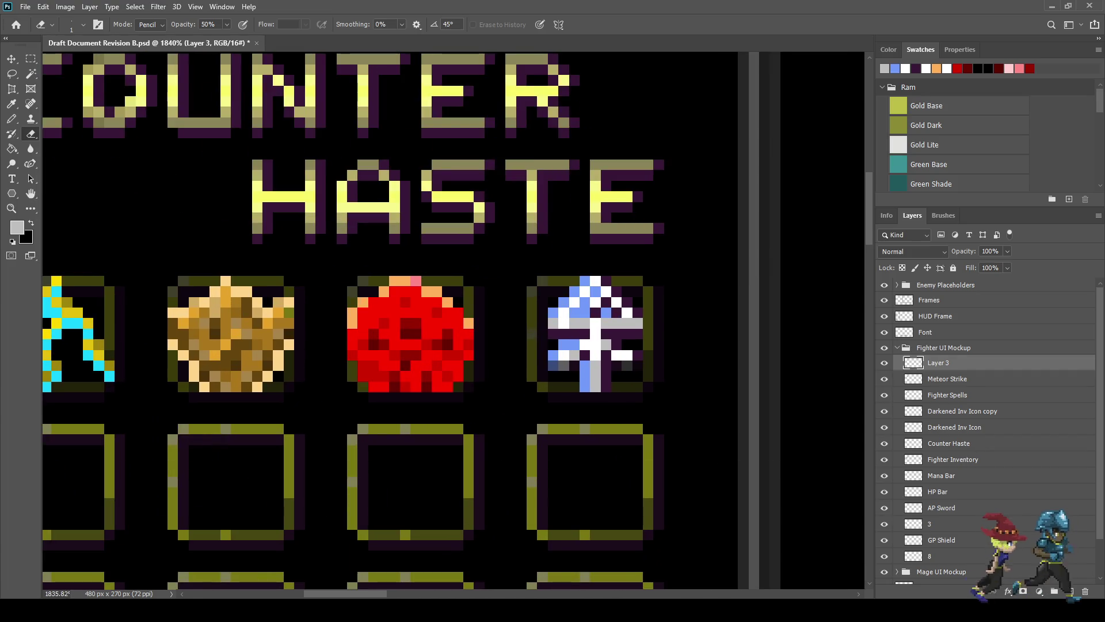
Step: Erase stray pixels at the icon's lower right at full eraser strength
{"action": "key", "text": "0"}
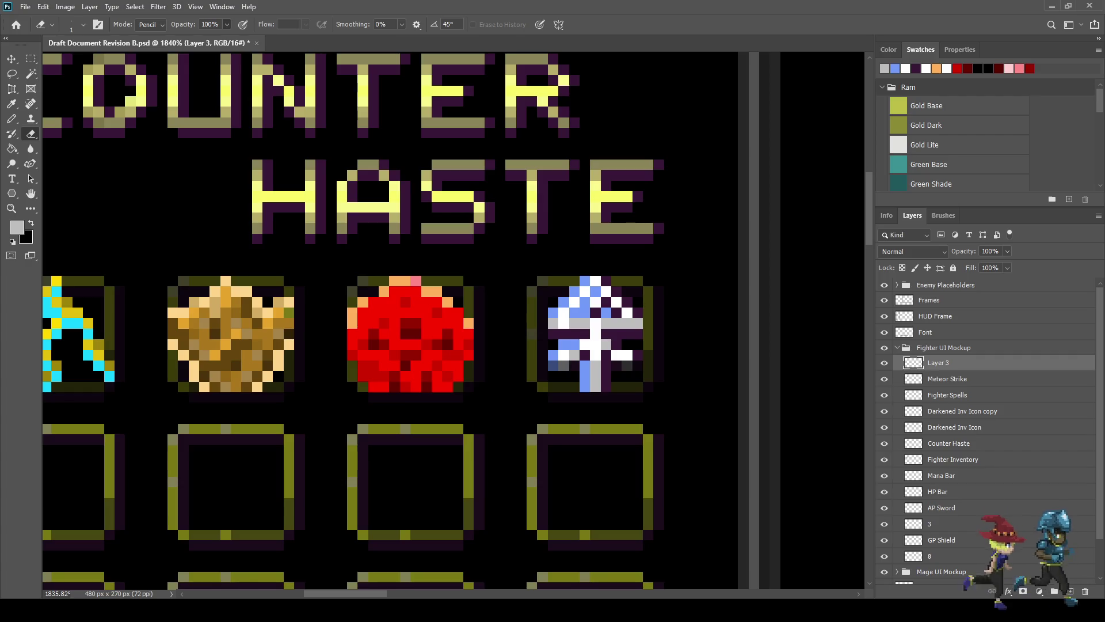
{"action": "left_click_drag", "start_coordinate": [574, 365], "coordinate": [553, 365]}
{"action": "left_click", "coordinate": [627, 366]}
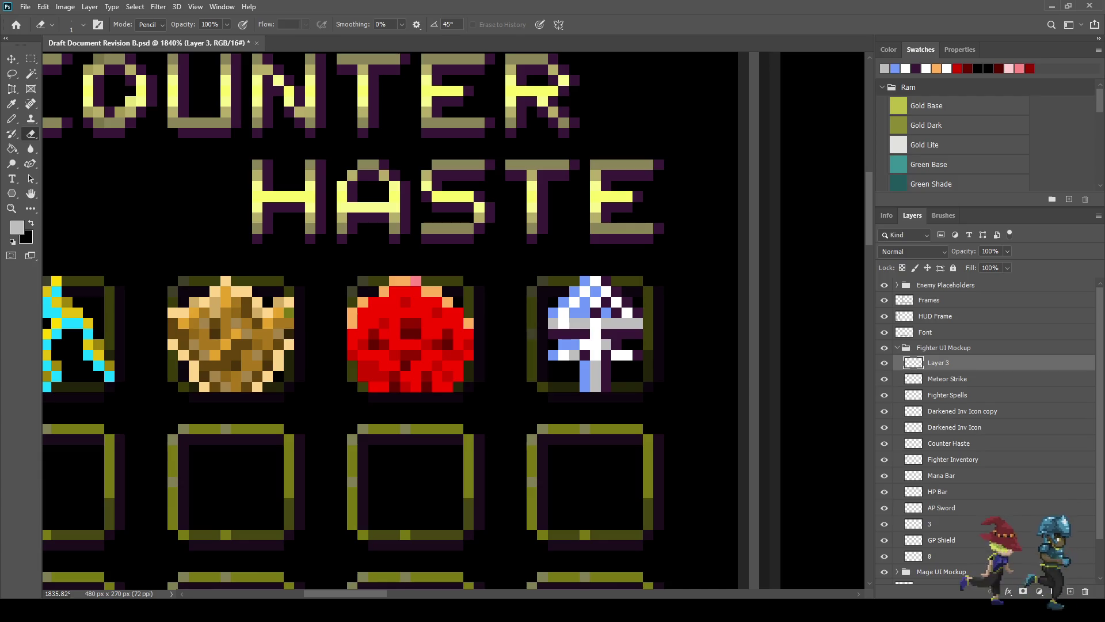
{"action": "scroll", "coordinate": [663, 405], "scroll_direction": "down", "scroll_amount": 6}
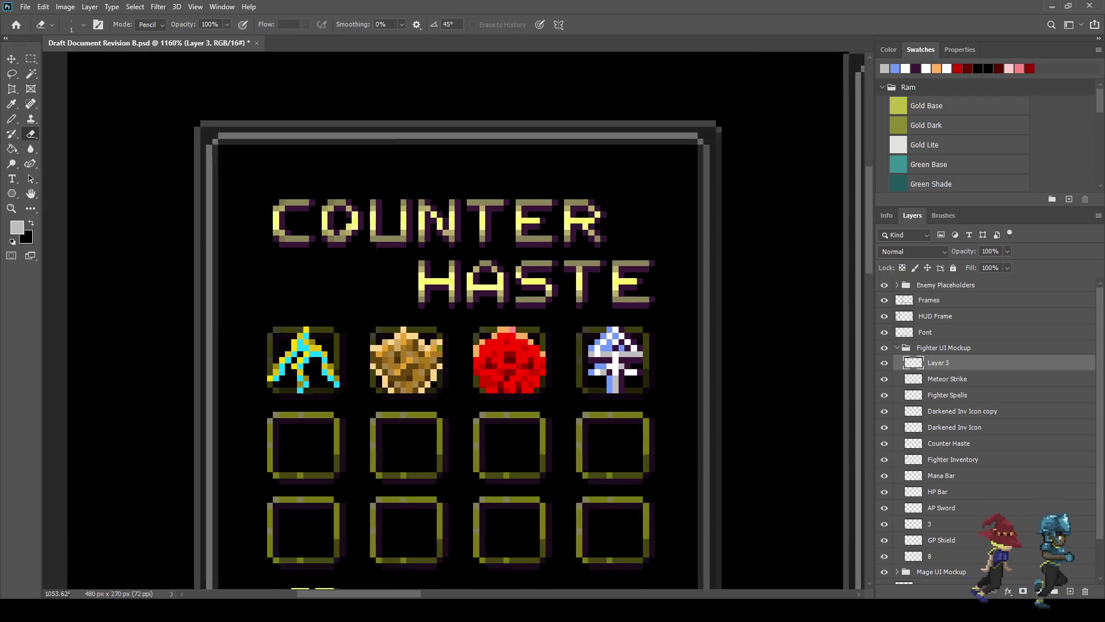
{"action": "scroll", "coordinate": [640, 386], "scroll_direction": "up", "scroll_amount": 6}
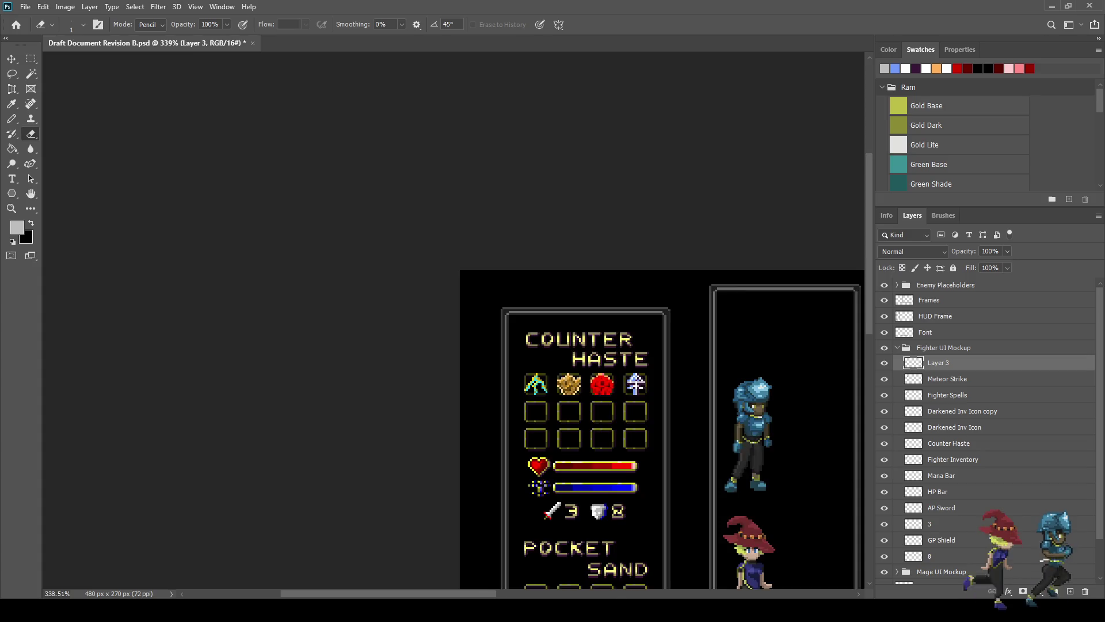
{"action": "scroll", "coordinate": [640, 386], "scroll_direction": "up", "scroll_amount": 2}
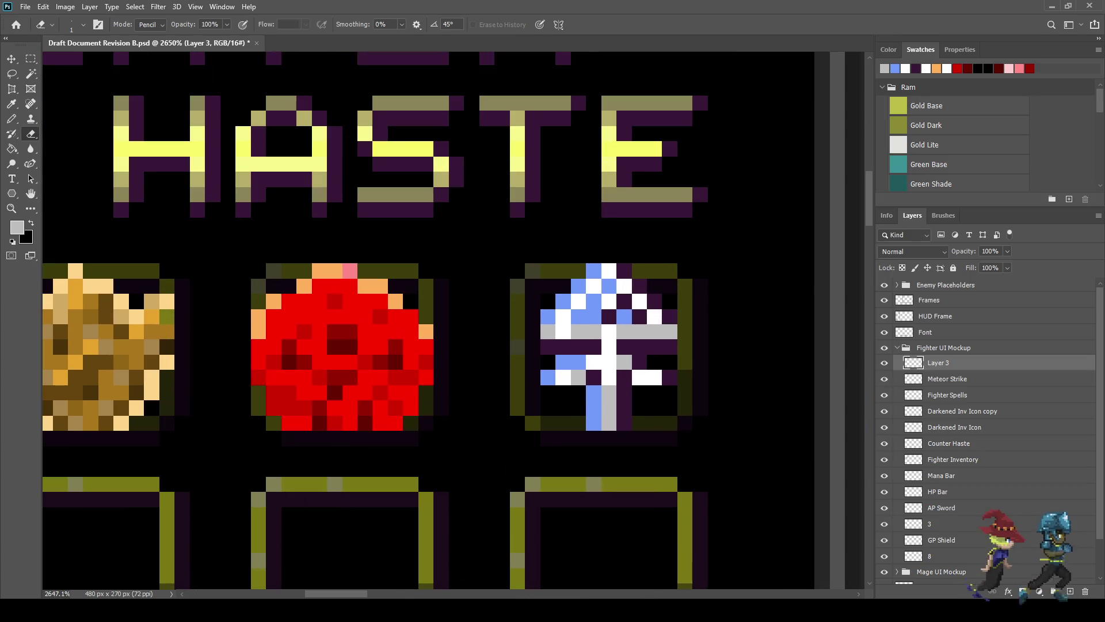
{"action": "key", "text": "i"}
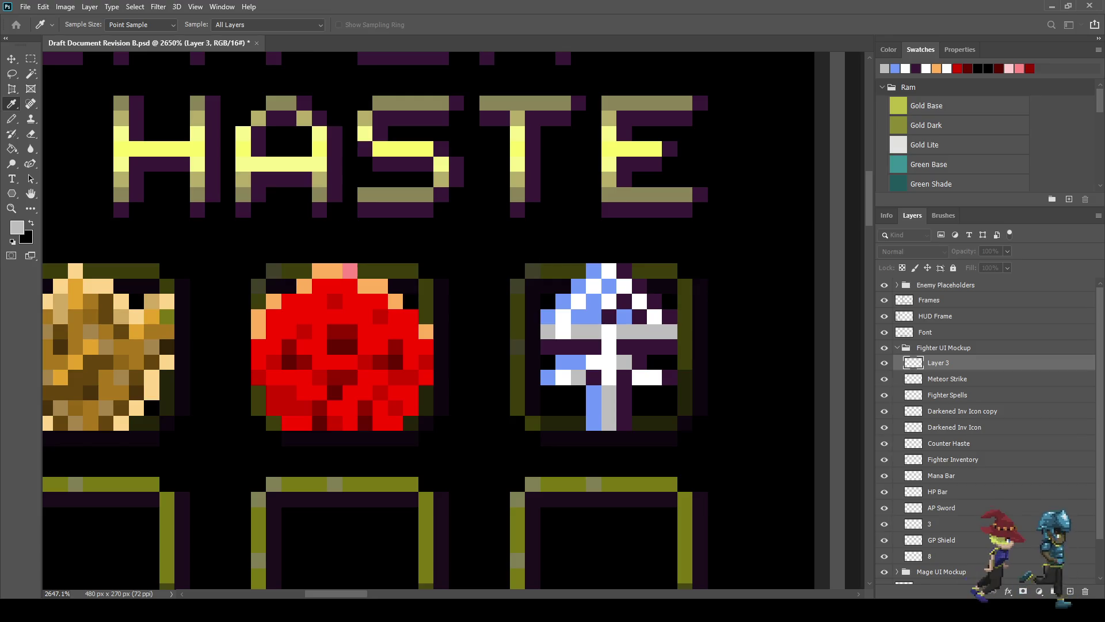
Step: Sample the spell icon's blue as the fill colour and save the document
{"action": "left_click", "coordinate": [896, 69]}
{"action": "key", "text": "e"}
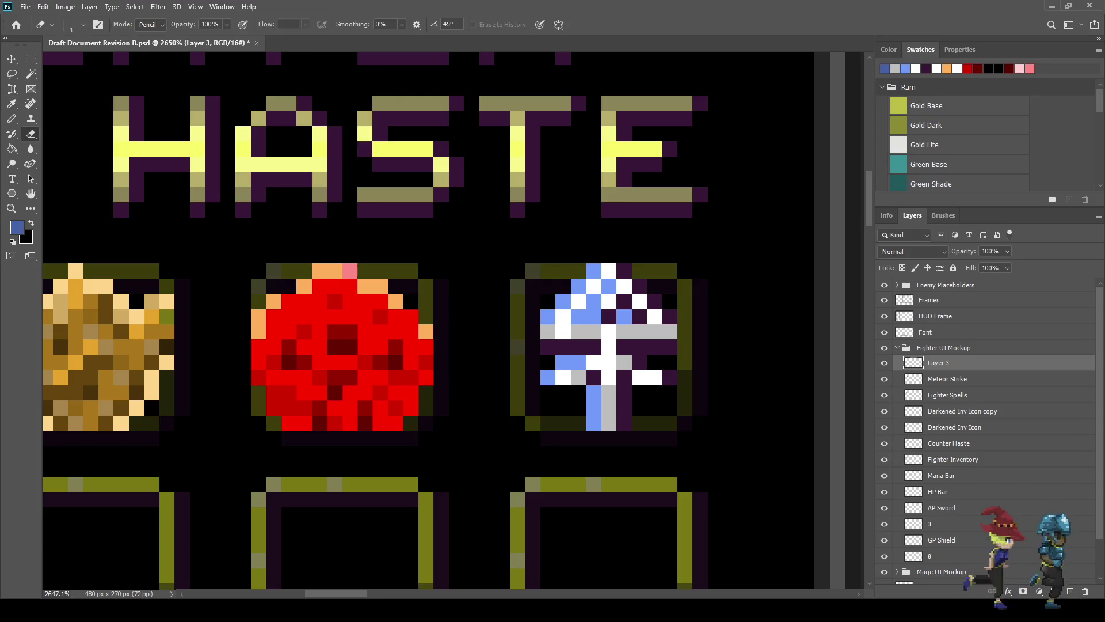
{"action": "key", "text": "g"}
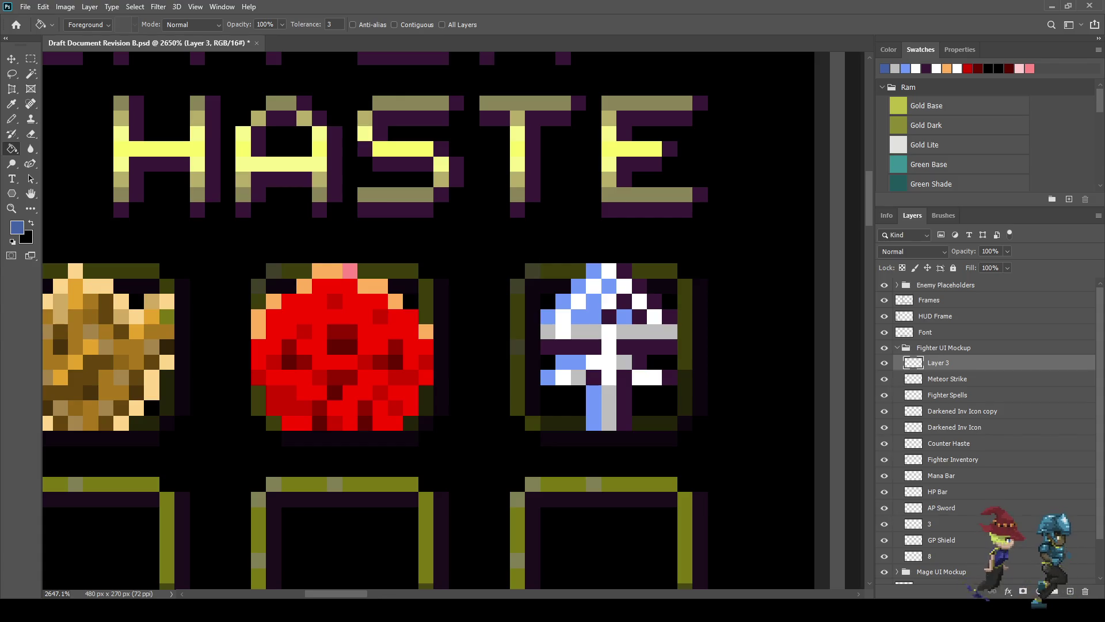
{"action": "scroll", "coordinate": [644, 400], "scroll_direction": "down", "scroll_amount": 5}
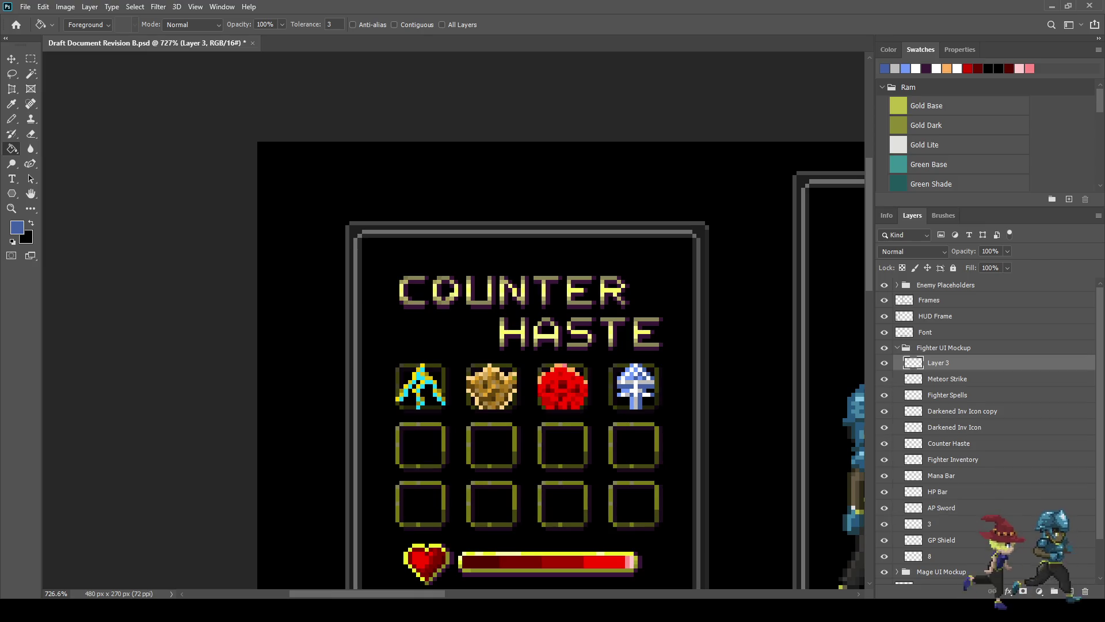
{"action": "scroll", "coordinate": [652, 385], "scroll_direction": "up", "scroll_amount": 5}
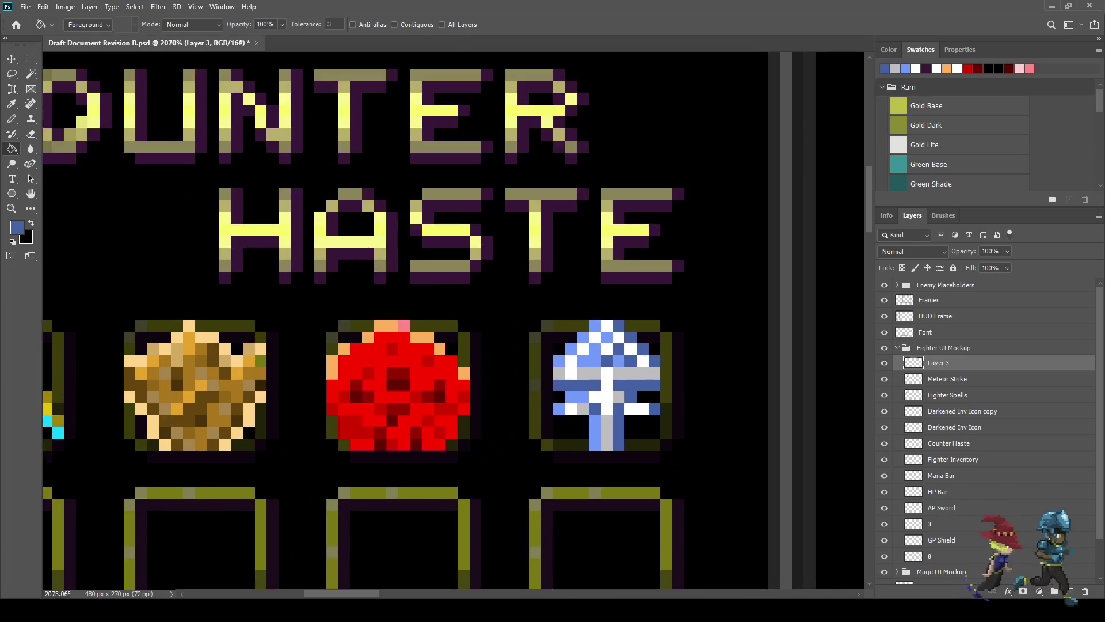
{"action": "key", "text": "ctrl+s"}
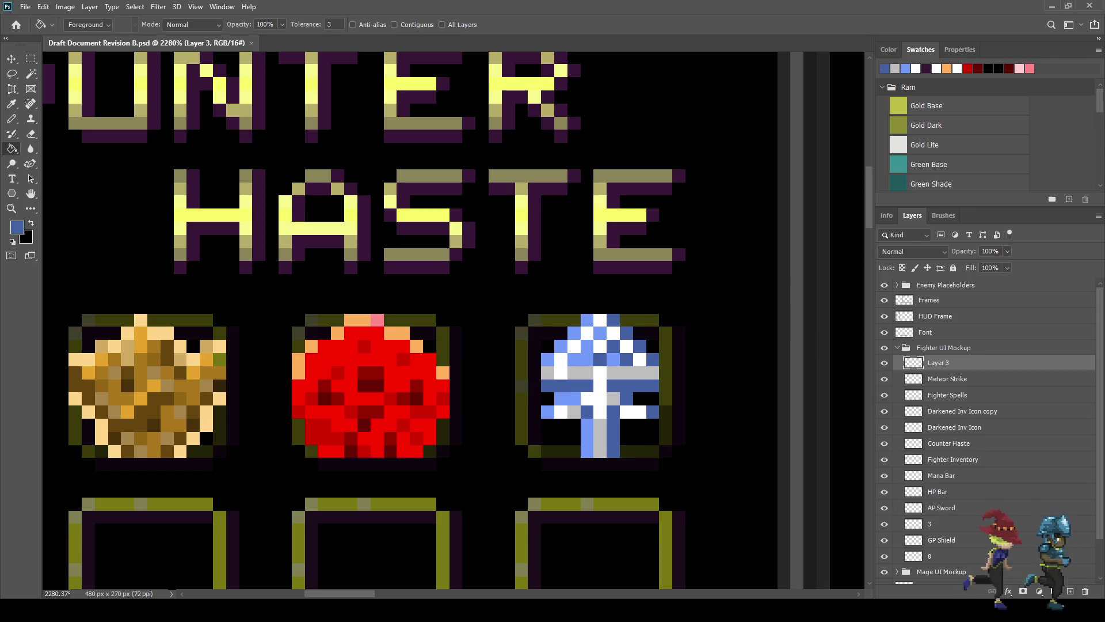
Step: Fill part of the spell icon with the sampled blue, save, and sample magenta
{"action": "scroll", "coordinate": [625, 410], "scroll_direction": "up", "scroll_amount": 3}
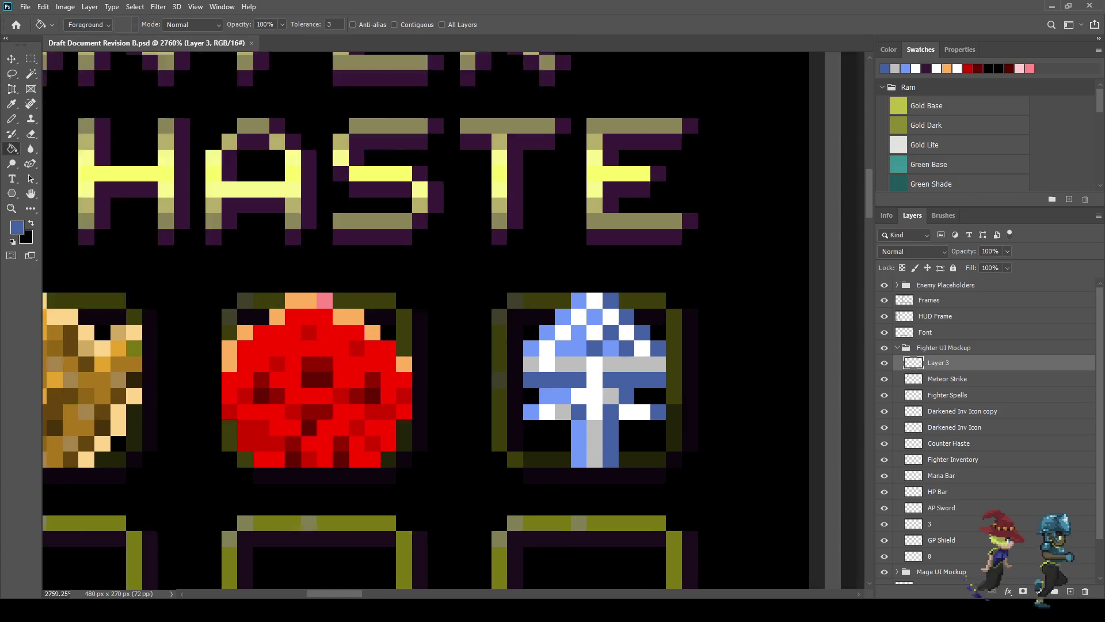
{"action": "scroll", "coordinate": [612, 407], "scroll_direction": "down", "scroll_amount": 2}
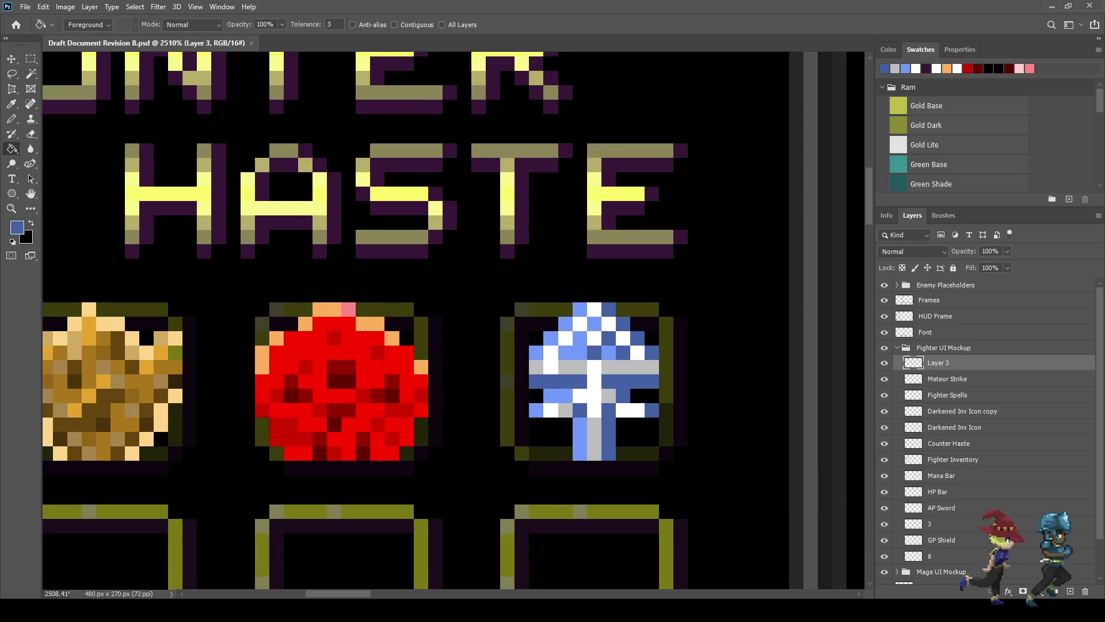
{"action": "scroll", "coordinate": [558, 436], "scroll_direction": "down", "scroll_amount": 5}
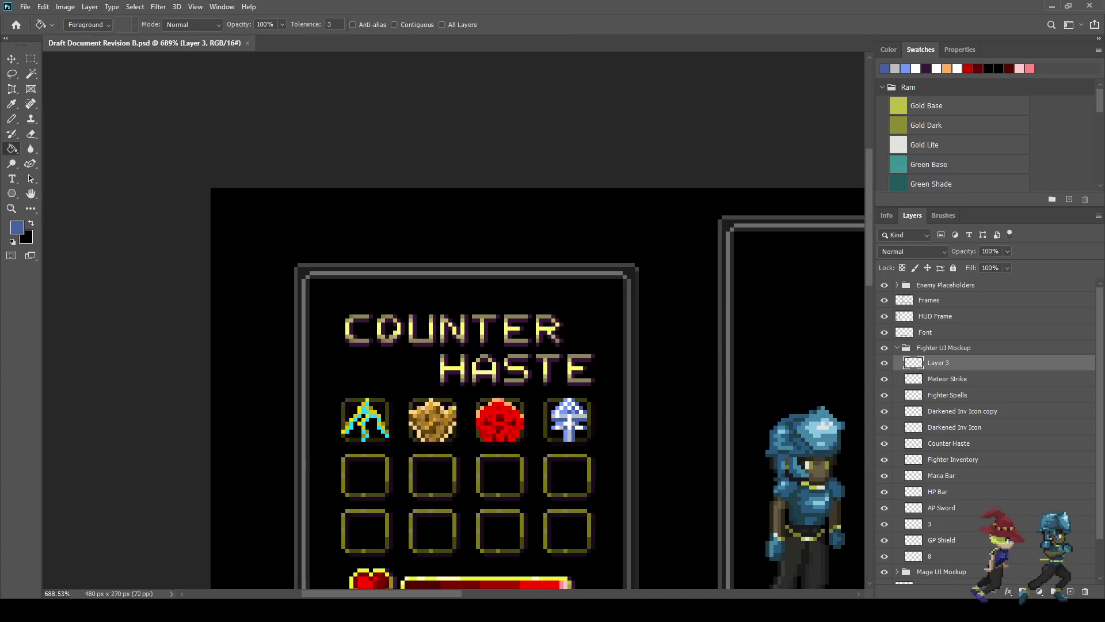
{"action": "scroll", "coordinate": [569, 434], "scroll_direction": "up", "scroll_amount": 5}
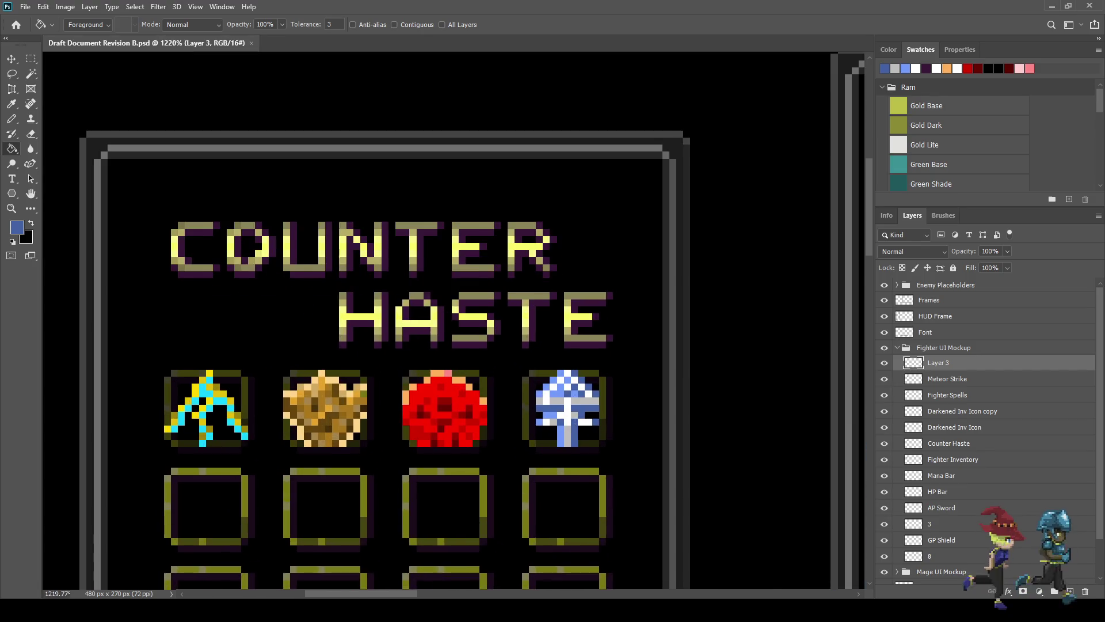
{"action": "scroll", "coordinate": [575, 435], "scroll_direction": "up", "scroll_amount": 2}
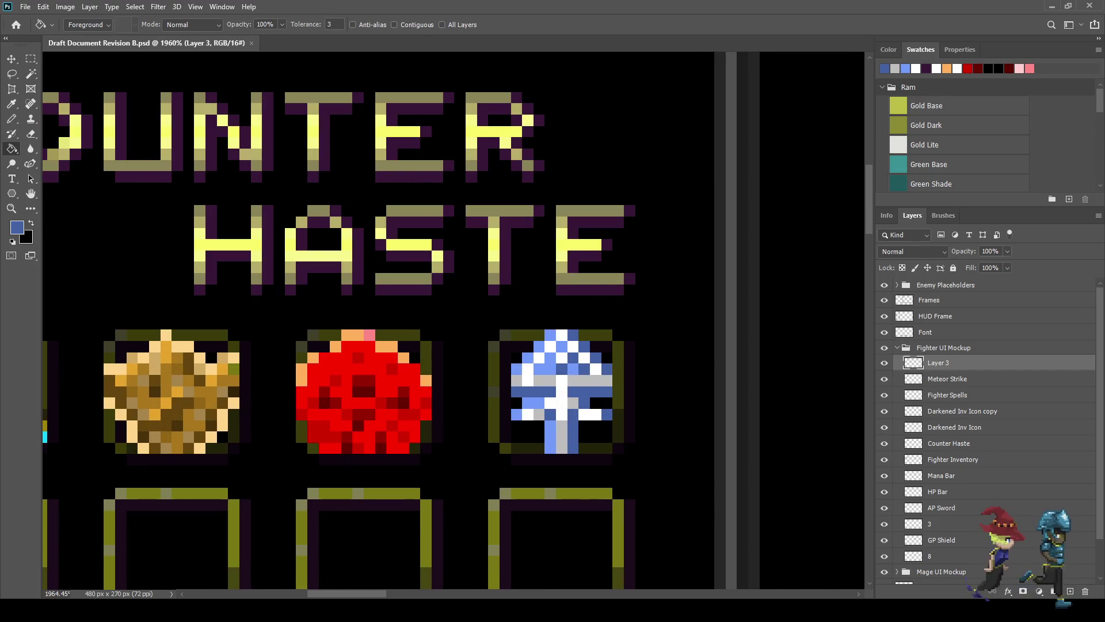
{"action": "left_click", "coordinate": [575, 434]}
{"action": "key", "text": "ctrl+s"}
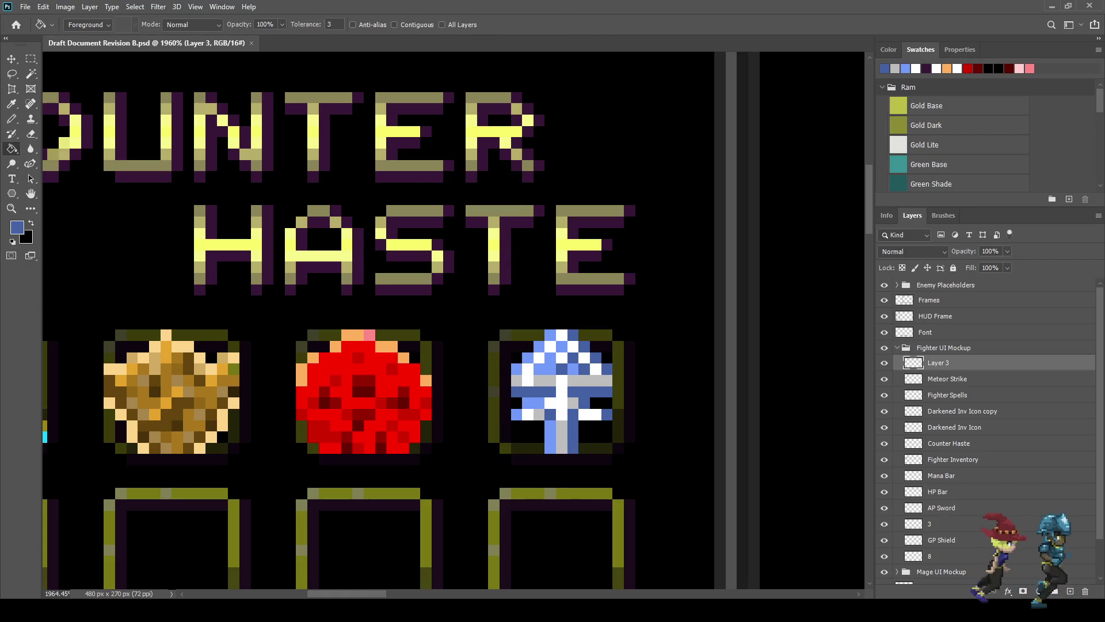
{"action": "key", "text": "i"}
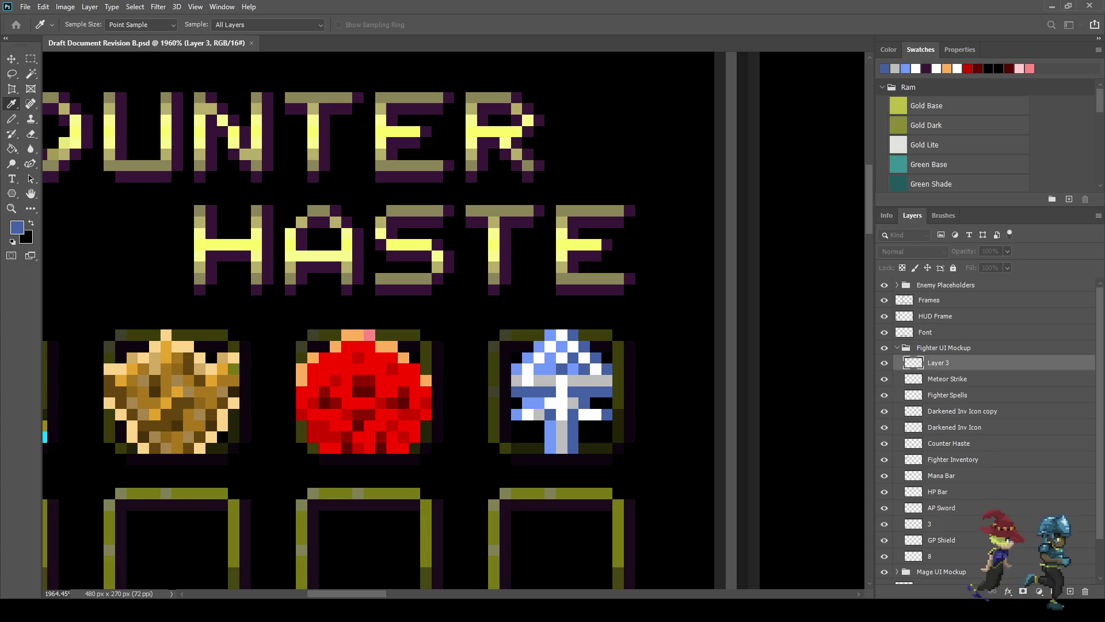
{"action": "key", "text": "Return"}
Step: Paint magenta accent pixels at the icon's lower right, lower left and both edges
{"action": "key", "text": "g"}
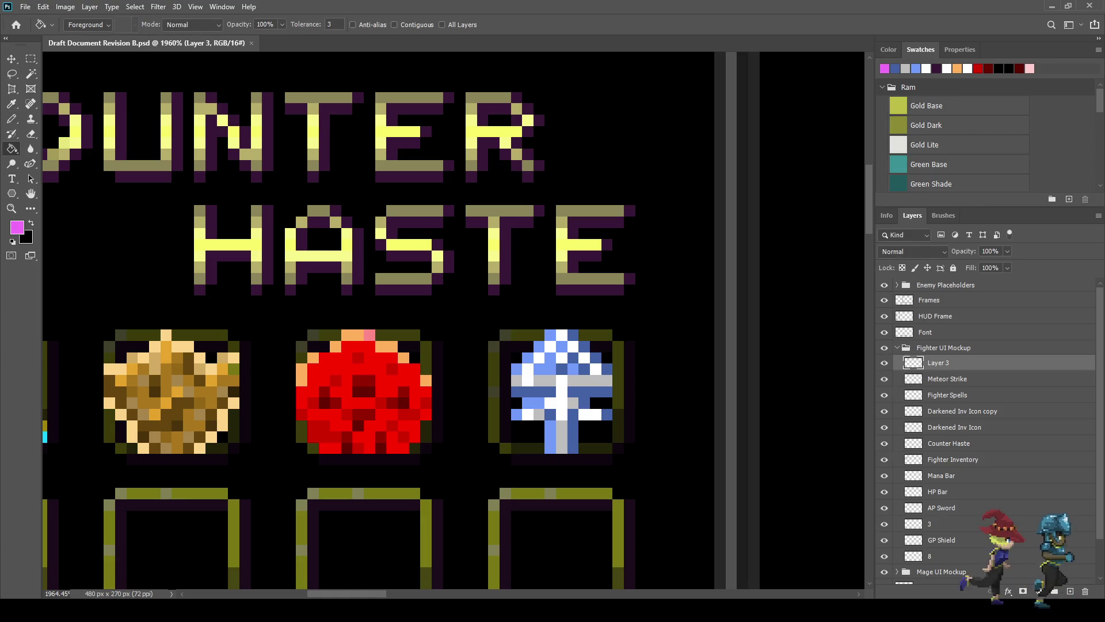
{"action": "key", "text": "b"}
{"action": "scroll", "coordinate": [596, 403], "scroll_direction": "up", "scroll_amount": 2}
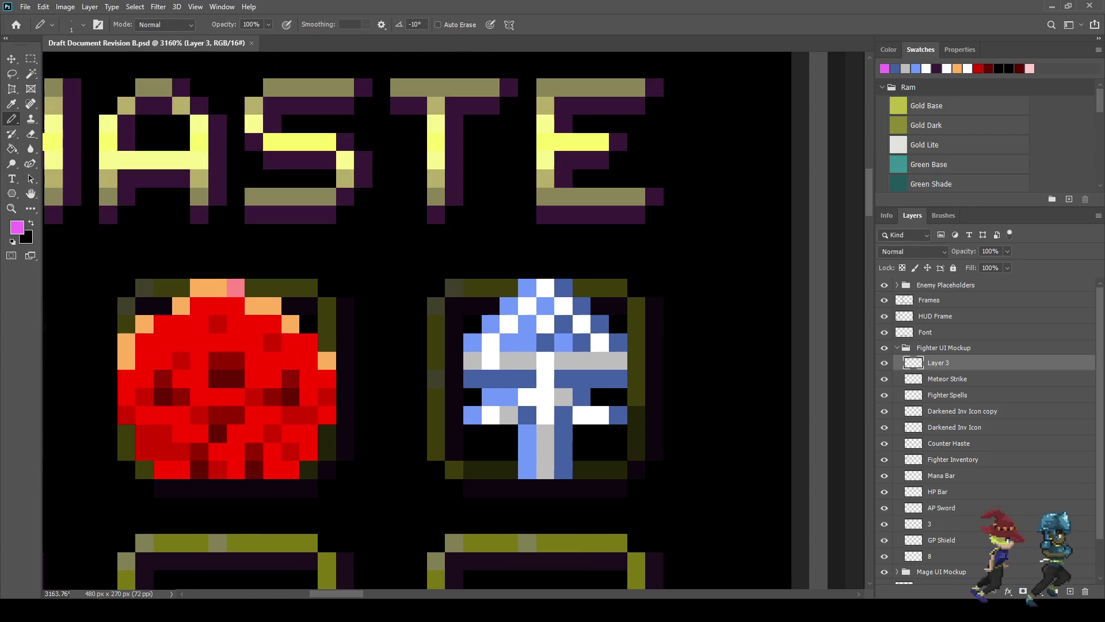
{"action": "scroll", "coordinate": [596, 403], "scroll_direction": "up", "scroll_amount": 2}
{"action": "left_click", "coordinate": [598, 396]}
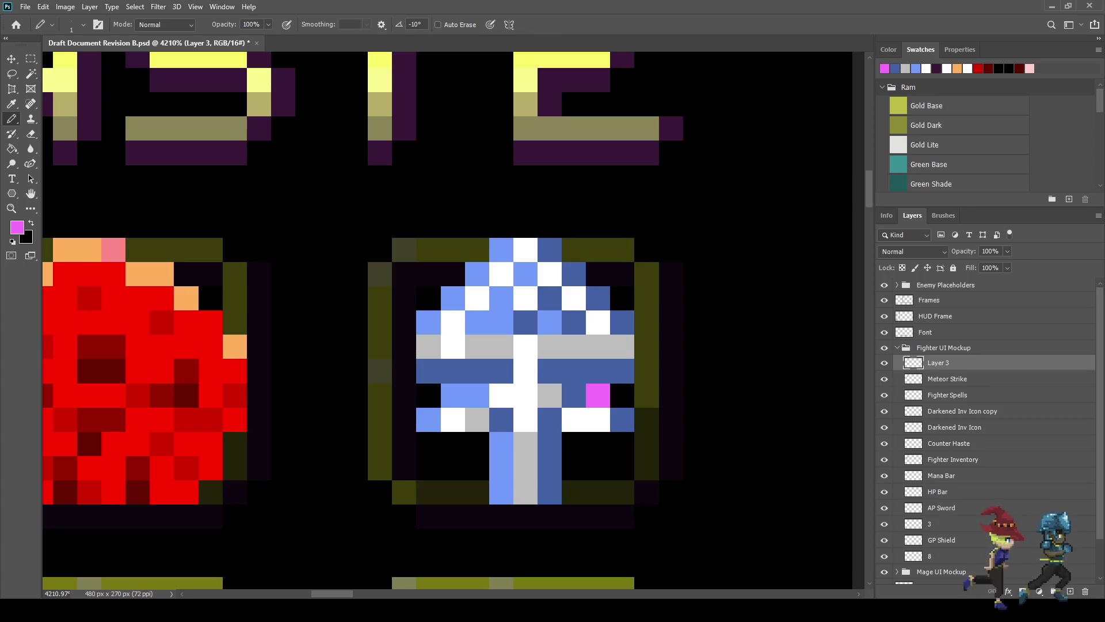
{"action": "left_click_drag", "start_coordinate": [574, 444], "coordinate": [574, 468]}
{"action": "left_click", "coordinate": [454, 444]}
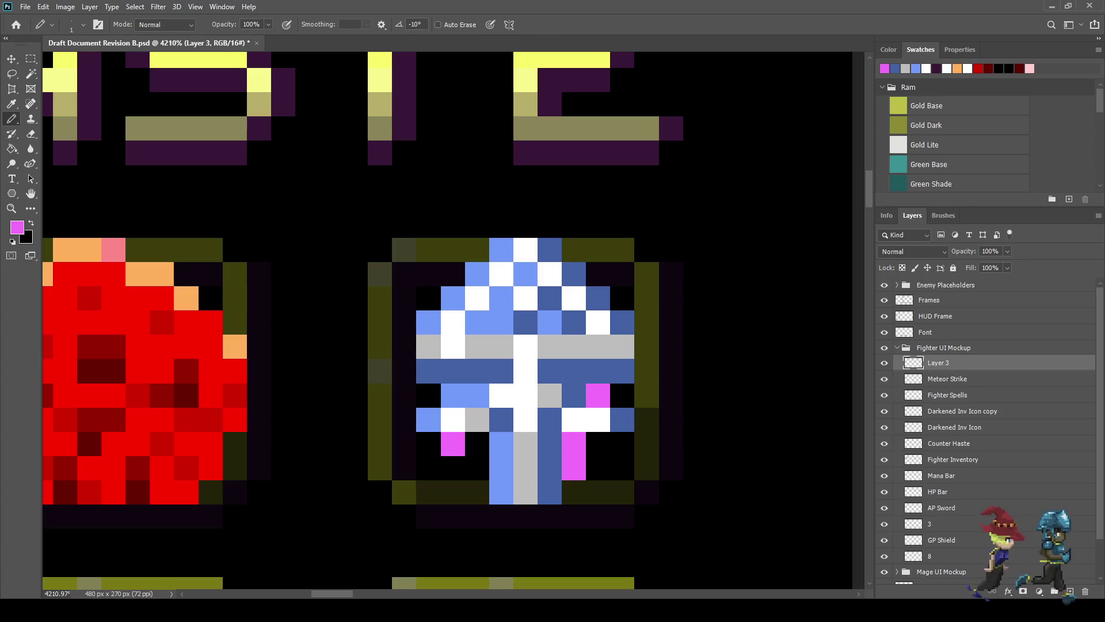
{"action": "left_click", "coordinate": [453, 492]}
{"action": "left_click", "coordinate": [405, 396]}
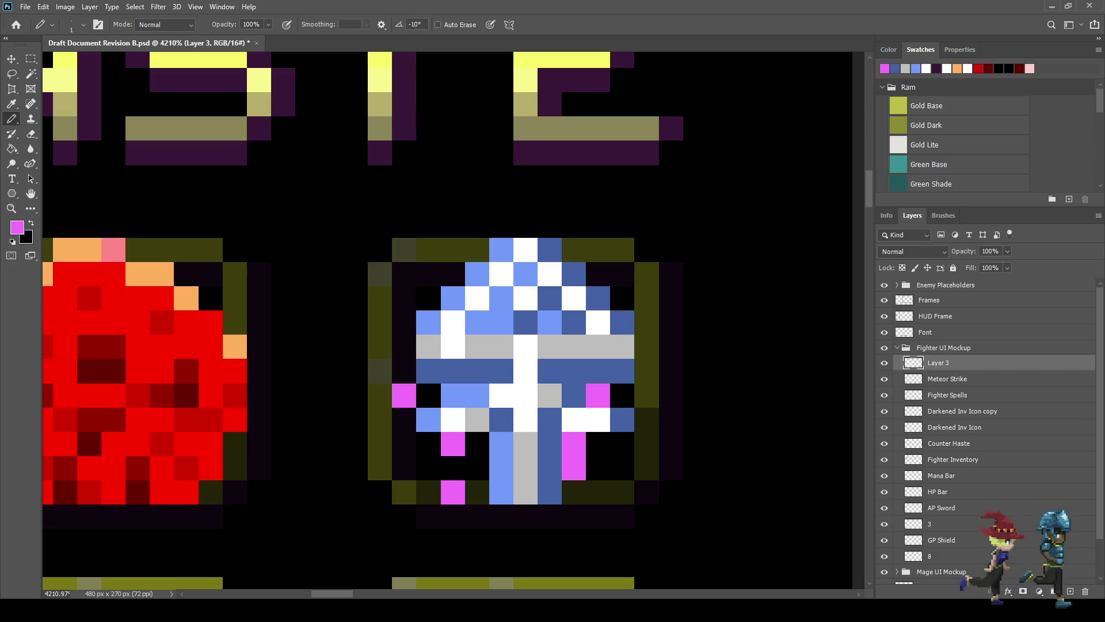
{"action": "left_click", "coordinate": [647, 371]}
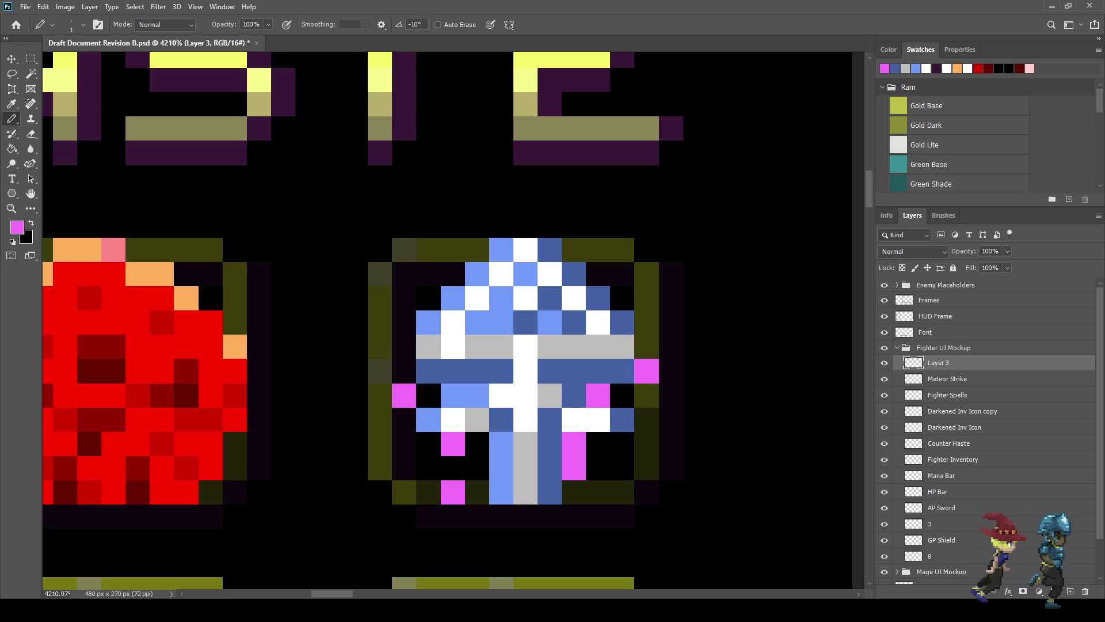
Step: Move a misplaced magenta pixel one step right and drop an extra one
{"action": "scroll", "coordinate": [481, 421], "scroll_direction": "down", "scroll_amount": 10}
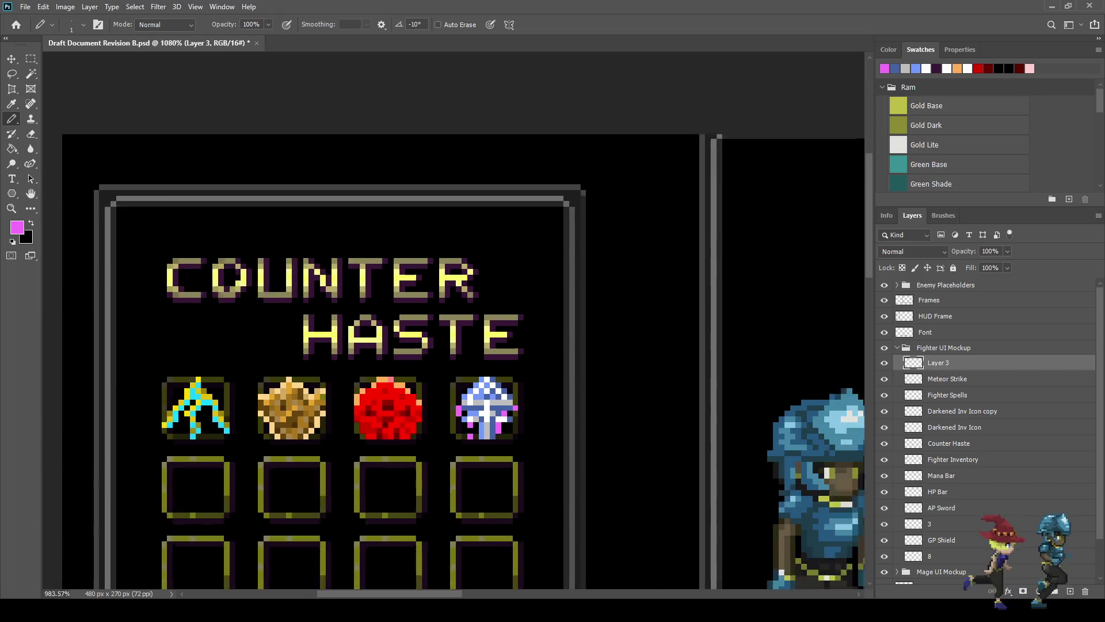
{"action": "scroll", "coordinate": [487, 402], "scroll_direction": "up", "scroll_amount": 6}
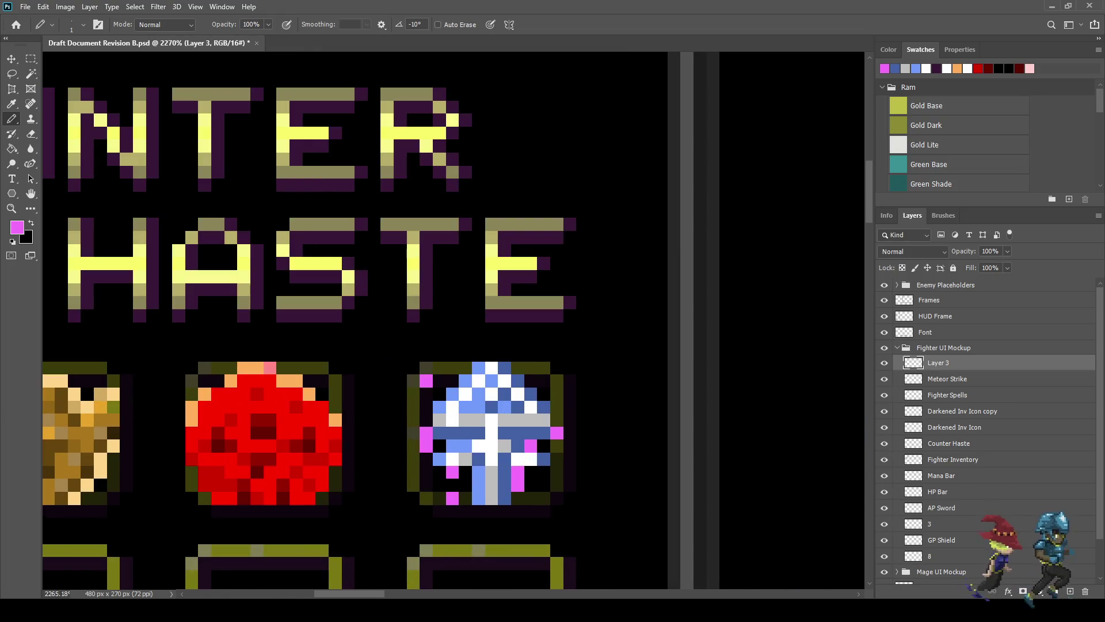
{"action": "scroll", "coordinate": [544, 381], "scroll_direction": "down", "scroll_amount": 10}
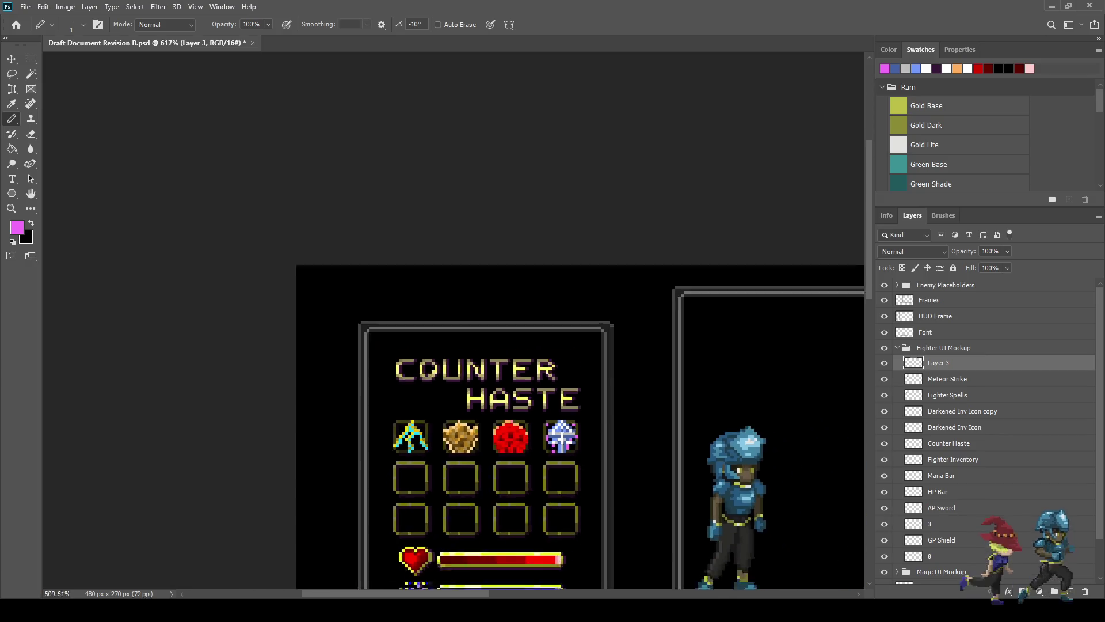
{"action": "scroll", "coordinate": [569, 447], "scroll_direction": "up", "scroll_amount": 8}
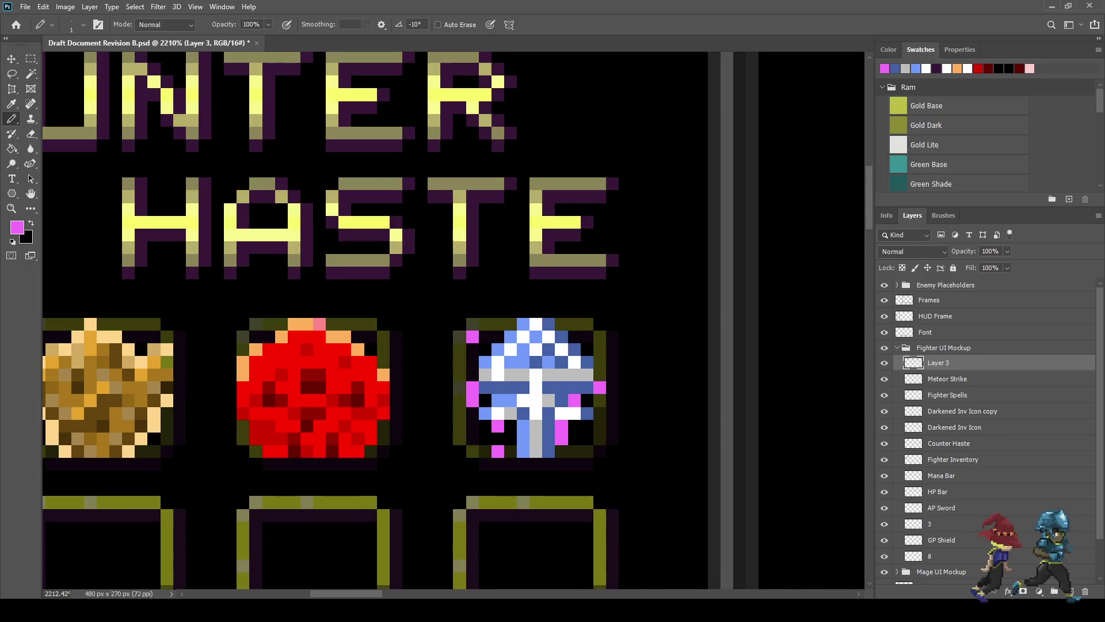
{"action": "key", "text": "ctrl+z"}
{"action": "left_click", "coordinate": [485, 400]}
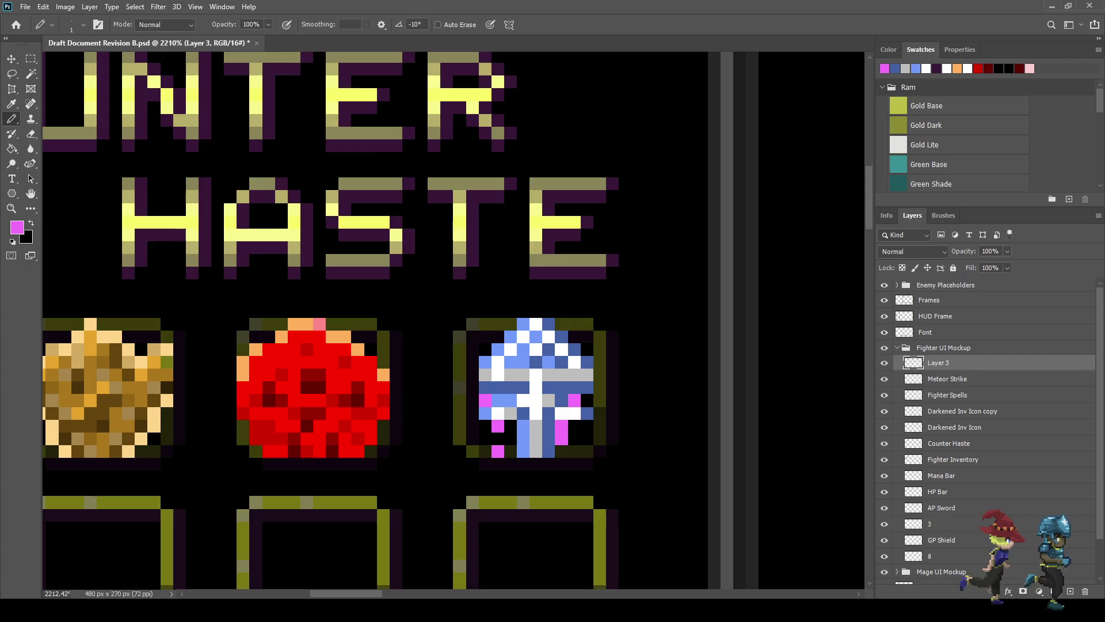
{"action": "scroll", "coordinate": [403, 288], "scroll_direction": "down", "scroll_amount": 5}
{"action": "scroll", "coordinate": [403, 287], "scroll_direction": "up", "scroll_amount": 6}
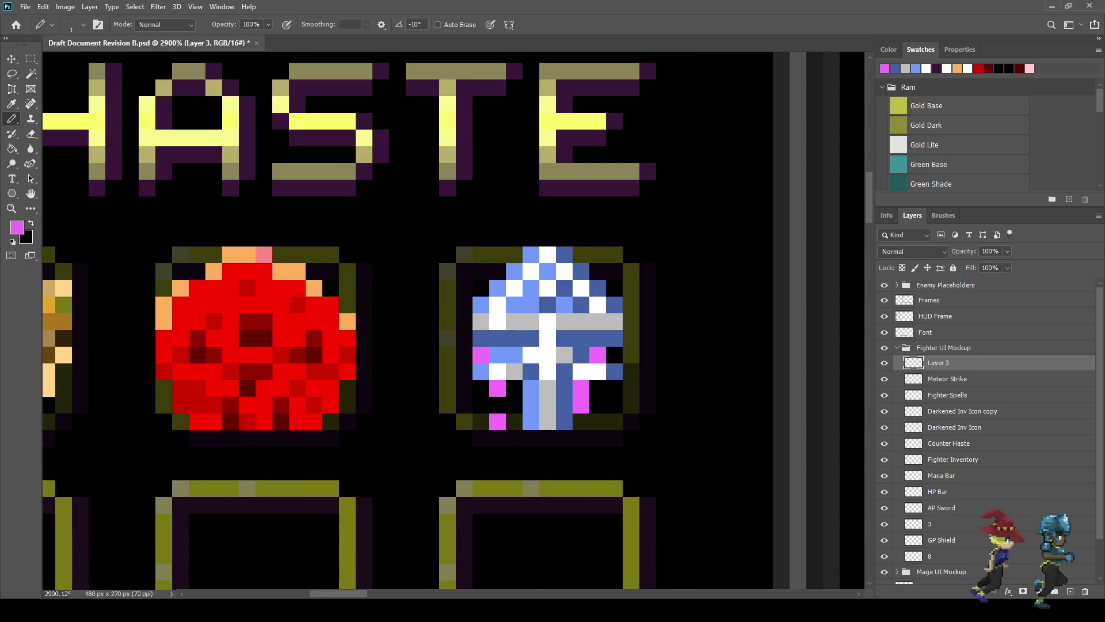
{"action": "left_click", "coordinate": [481, 389]}
{"action": "key", "text": "ctrl+z"}
{"action": "scroll", "coordinate": [510, 437], "scroll_direction": "down", "scroll_amount": 4}
{"action": "scroll", "coordinate": [510, 437], "scroll_direction": "up", "scroll_amount": 3}
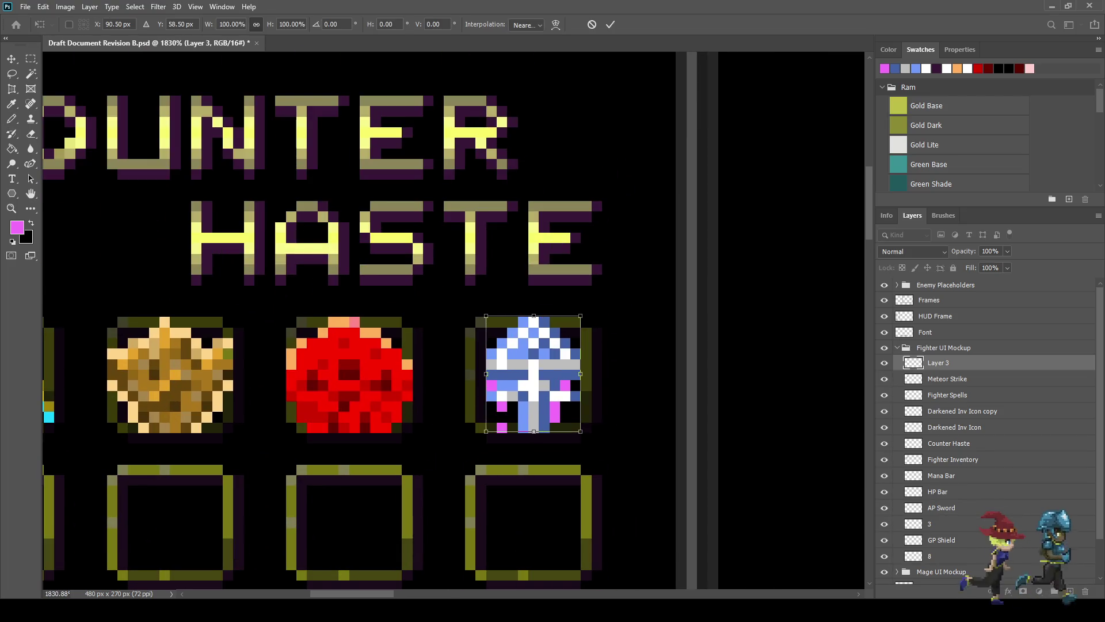
Step: Save the document and zoom to view the entire HUD mockup
{"action": "key", "text": "ctrl+s"}
{"action": "key", "text": "ctrl+1"}
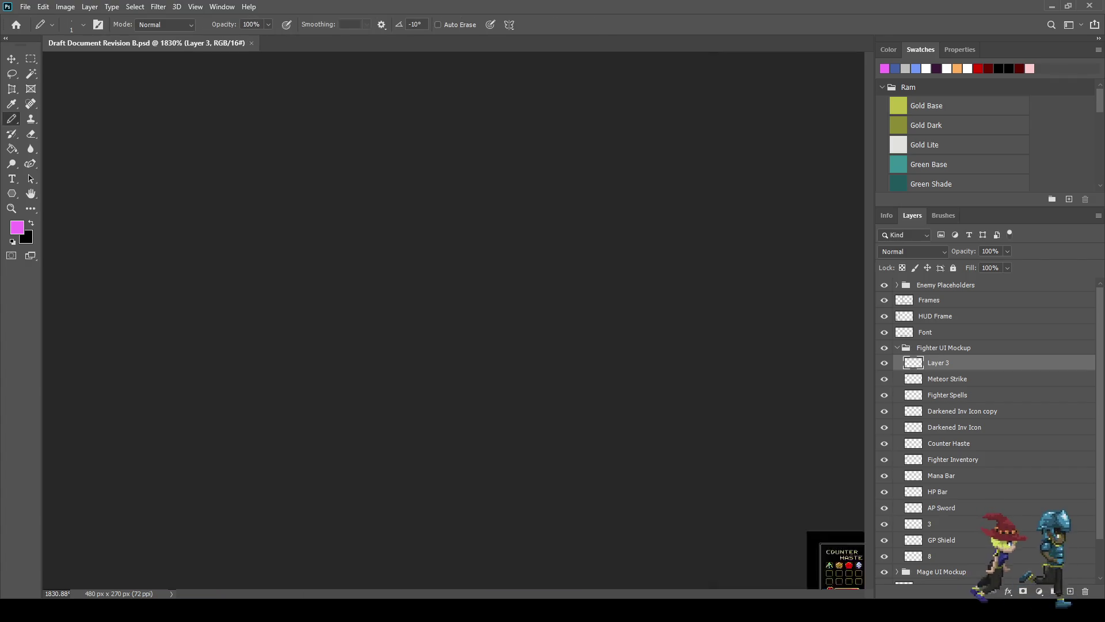
{"action": "key", "text": "ctrl+plus"}
{"action": "key", "text": "ctrl+plus"}
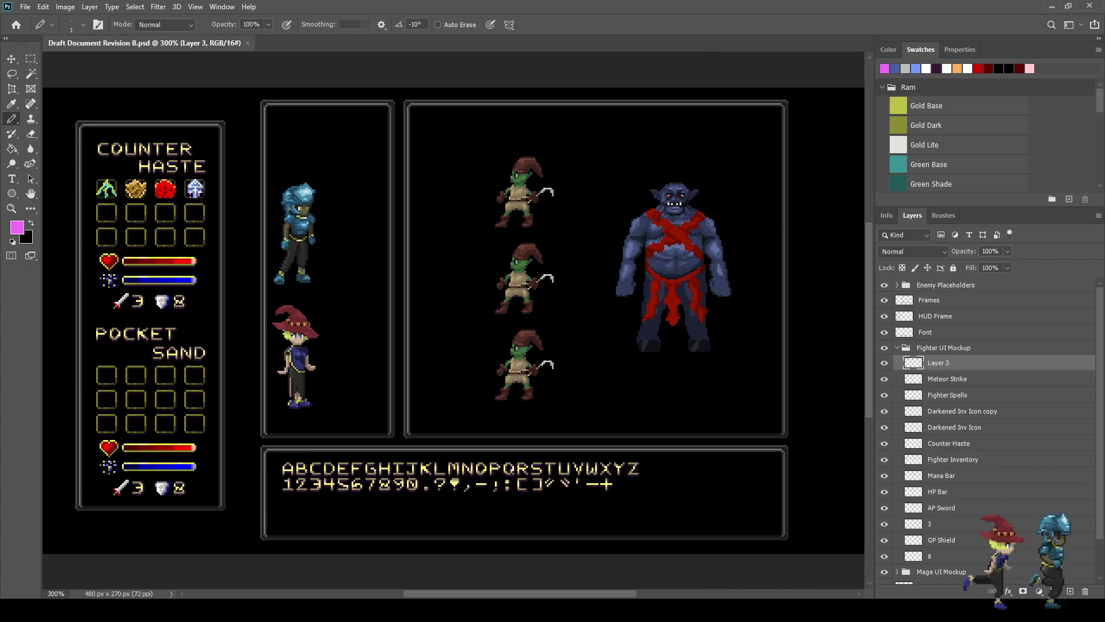
{"action": "scroll", "coordinate": [150, 259], "scroll_direction": "up", "scroll_amount": 5}
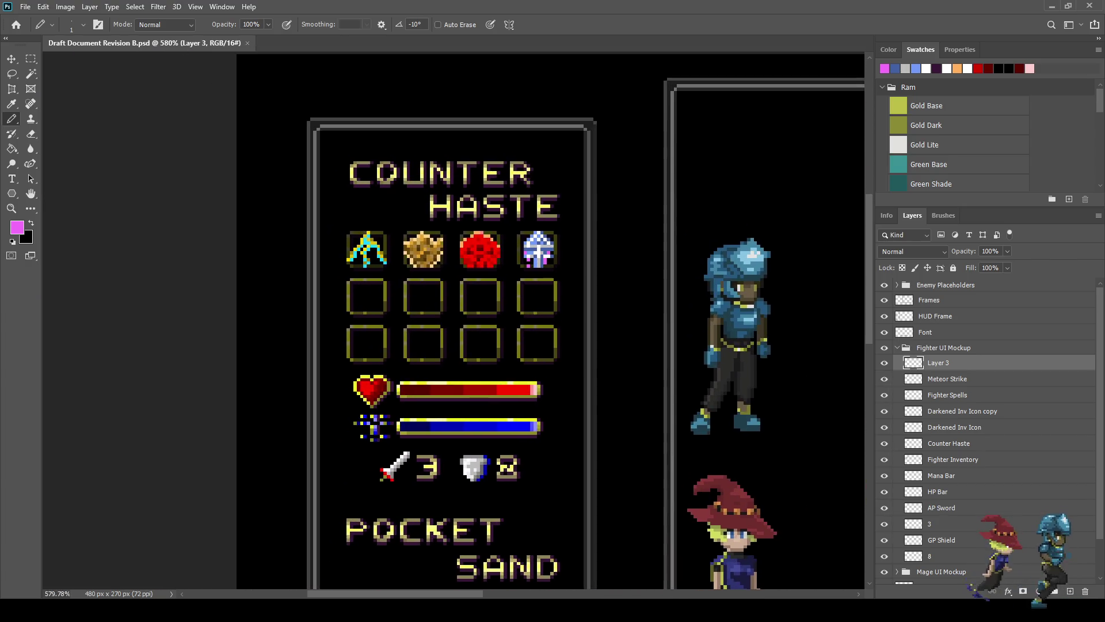
{"action": "scroll", "coordinate": [503, 279], "scroll_direction": "up", "scroll_amount": 3}
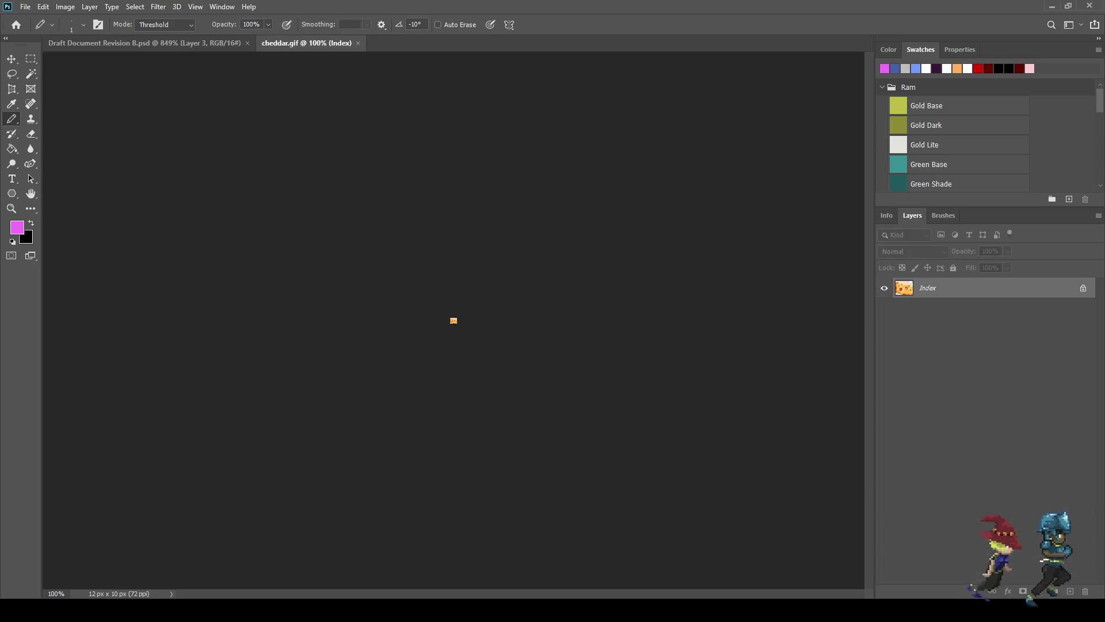
Step: Copy the entire cheese sprite from cheddar.gif and close that image
{"action": "scroll", "coordinate": [454, 320], "scroll_direction": "up", "scroll_amount": 10}
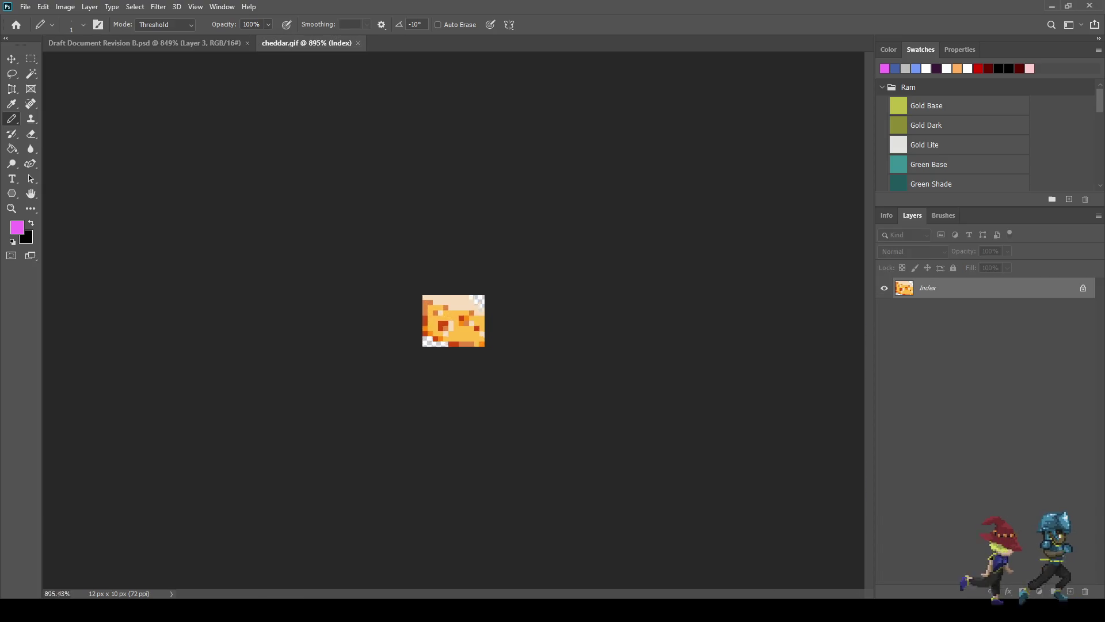
{"action": "scroll", "coordinate": [454, 321], "scroll_direction": "up", "scroll_amount": 3}
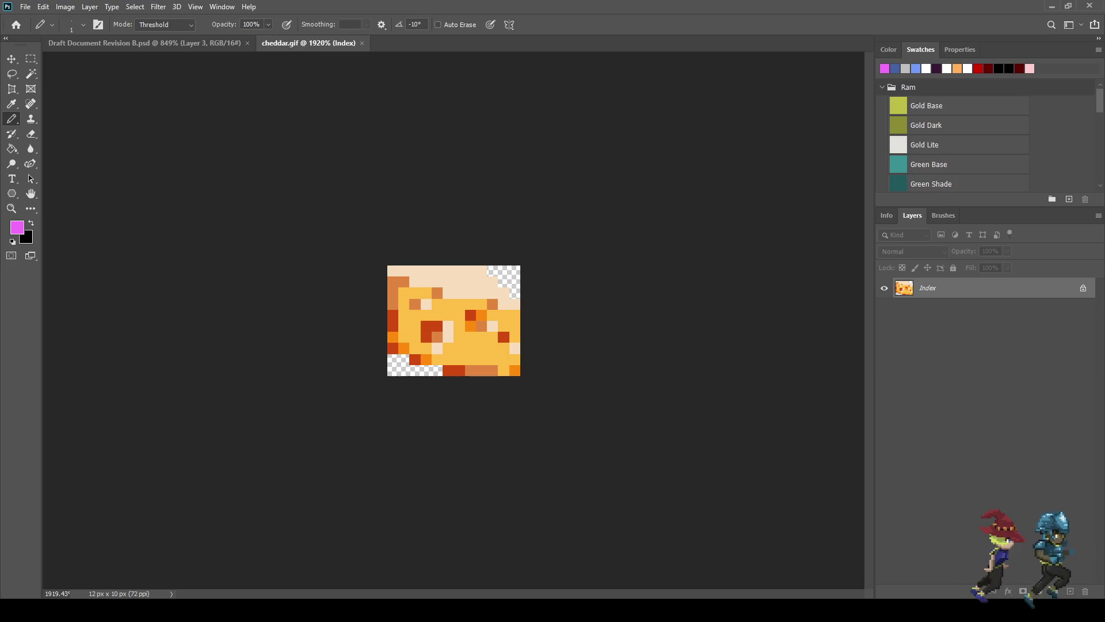
{"action": "scroll", "coordinate": [454, 320], "scroll_direction": "up", "scroll_amount": 2}
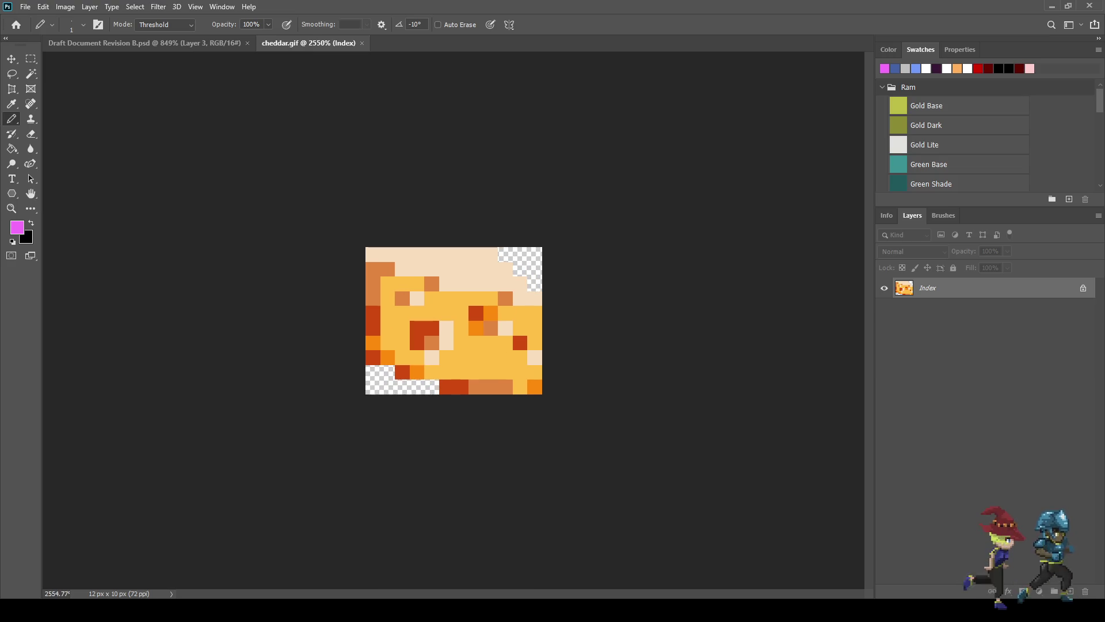
{"action": "scroll", "coordinate": [454, 321], "scroll_direction": "down", "scroll_amount": 2}
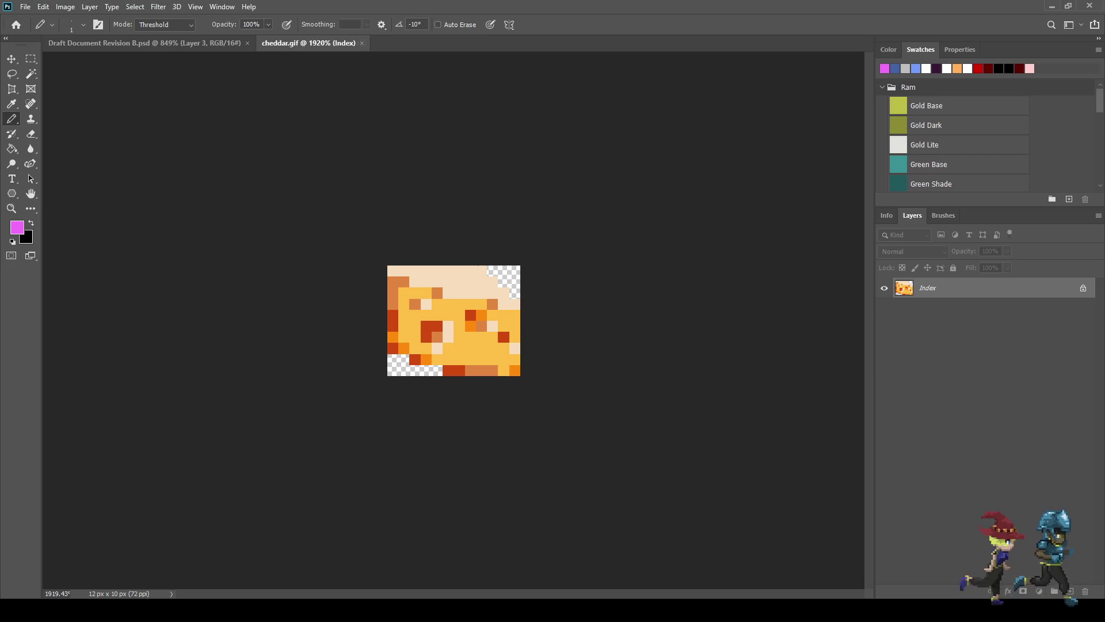
{"action": "left_click", "coordinate": [362, 43]}
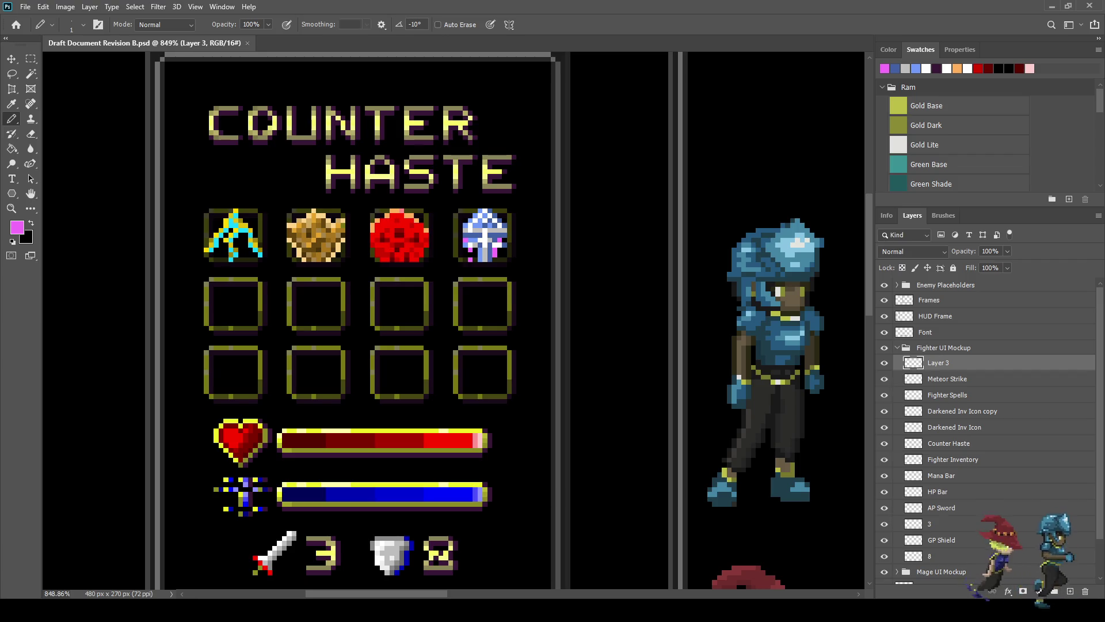
{"action": "scroll", "coordinate": [538, 272], "scroll_direction": "down", "scroll_amount": 3}
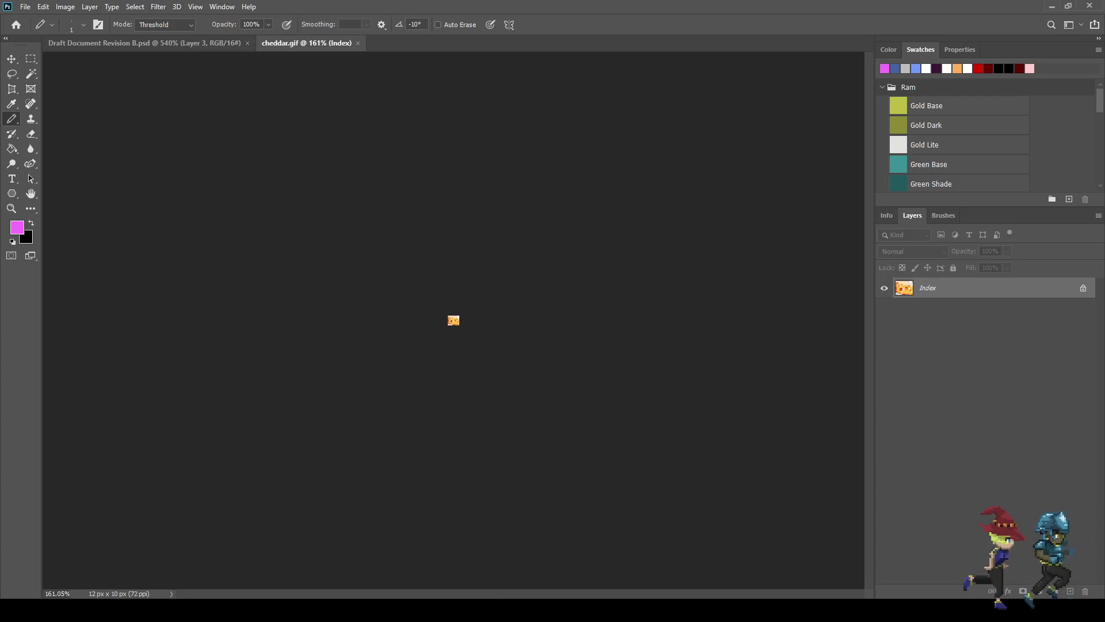
{"action": "key", "text": "ctrl+a"}
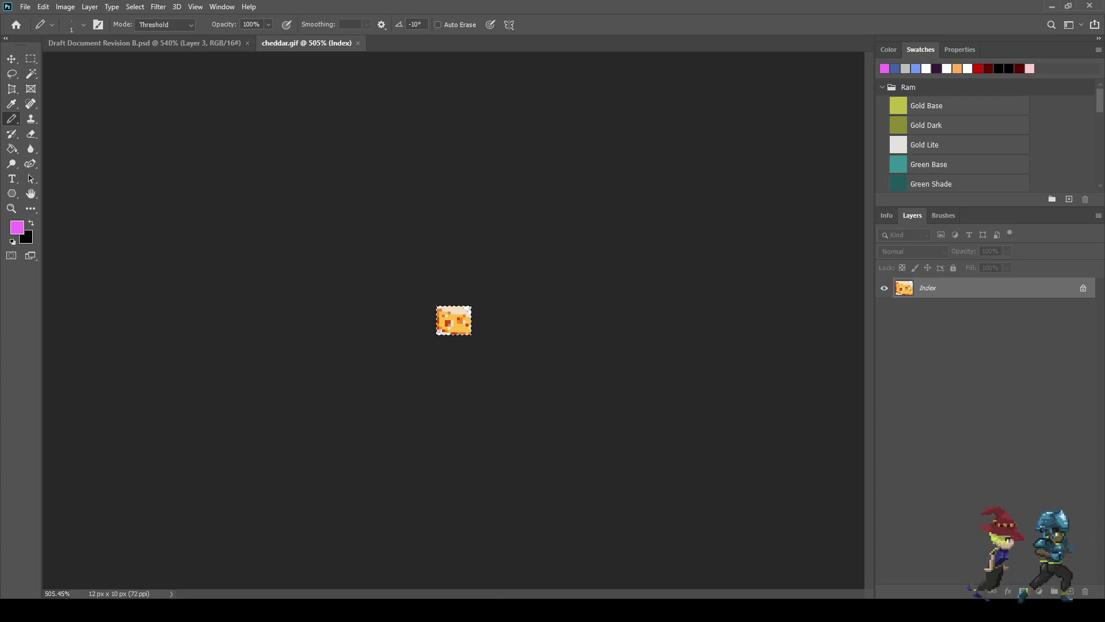
{"action": "key", "text": "ctrl+c"}
{"action": "key", "text": "ctrl+w"}
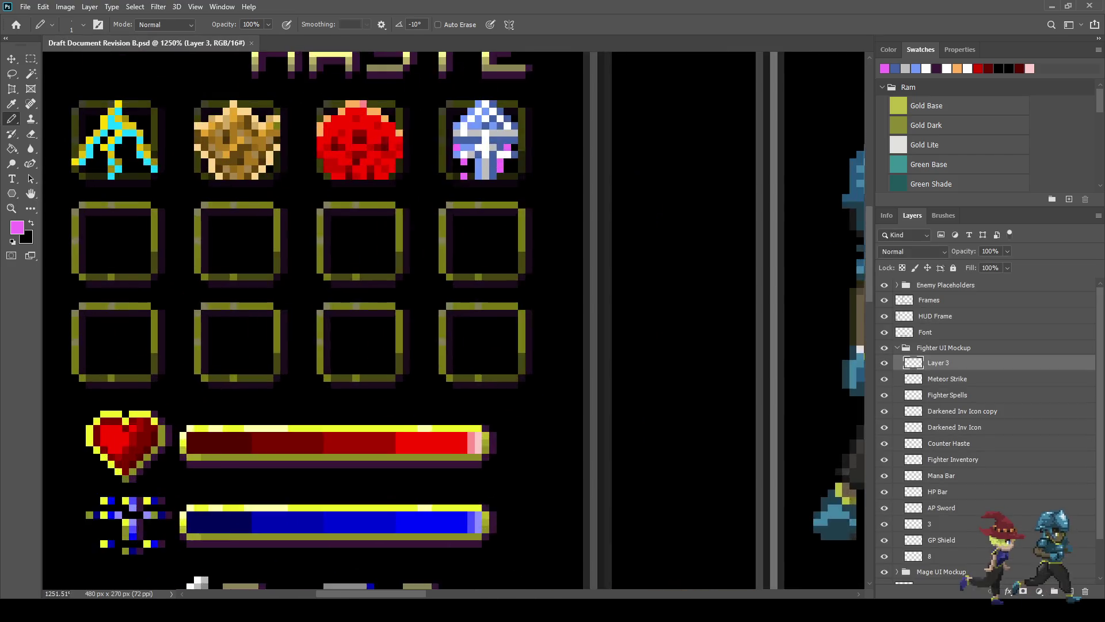
Step: Paste the cheese into a middle-row slot to test it, then delete it and save
{"action": "key", "text": "ctrl+v"}
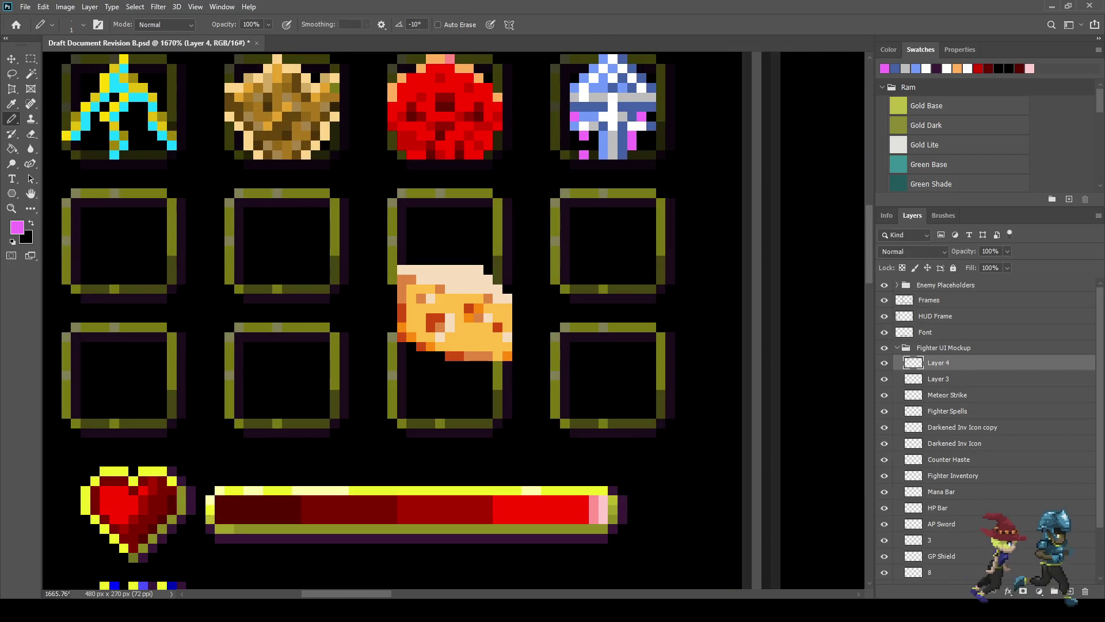
{"action": "key", "text": "ctrl+Up"}
{"action": "key", "text": "ctrl+Up"}
{"action": "key", "text": "ctrl+Up"}
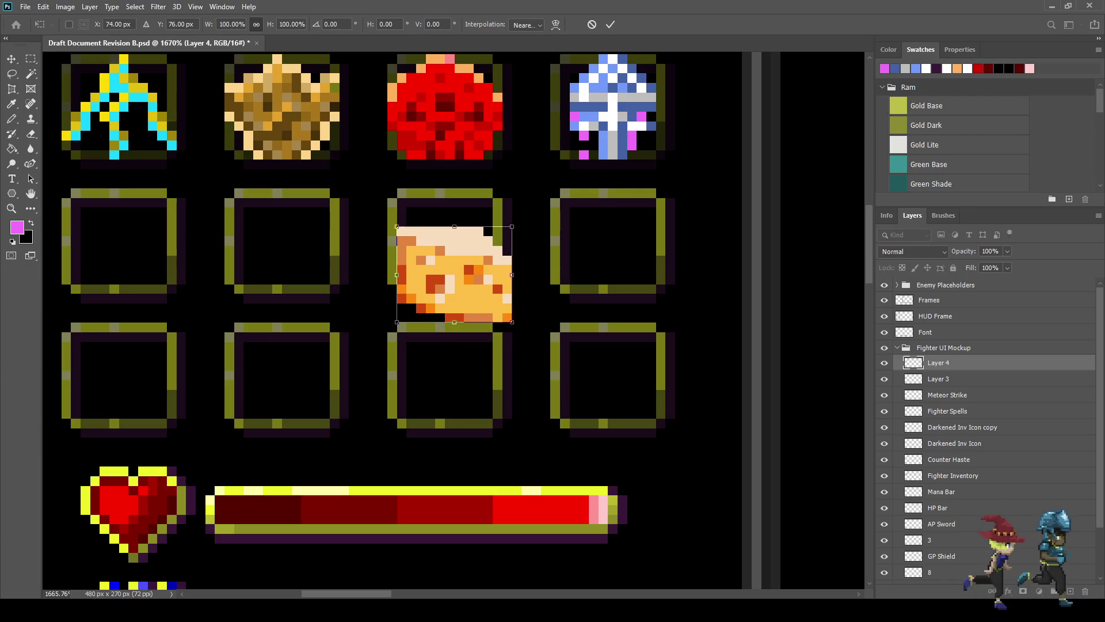
{"action": "scroll", "coordinate": [655, 293], "scroll_direction": "down", "scroll_amount": 5}
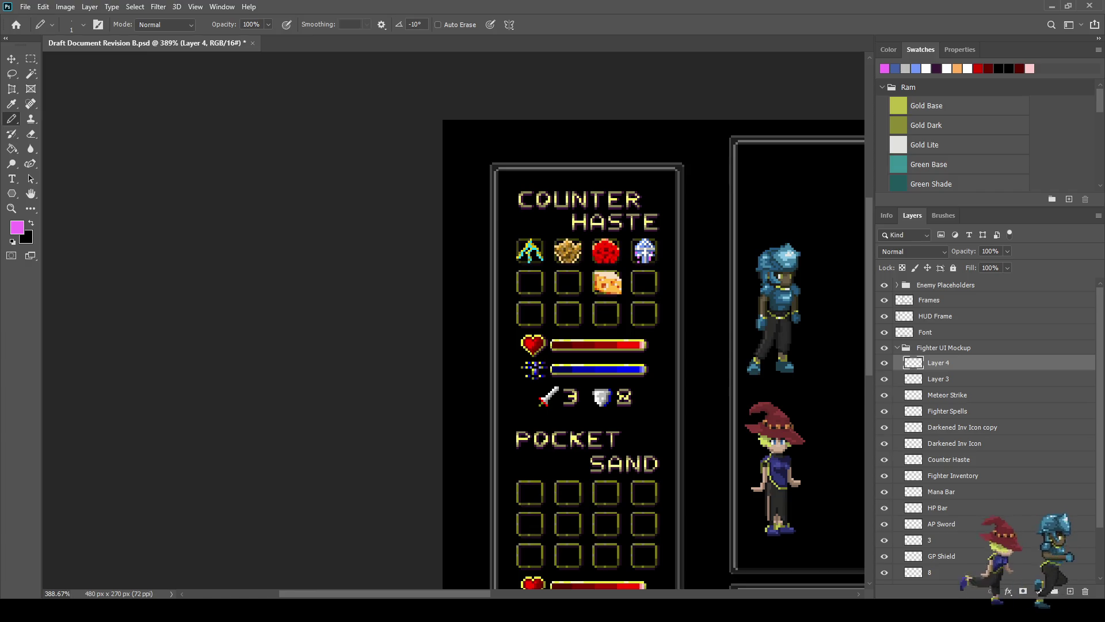
{"action": "scroll", "coordinate": [672, 274], "scroll_direction": "up", "scroll_amount": 5}
{"action": "key", "text": "ctrl+Down"}
{"action": "key", "text": "ctrl+Down"}
{"action": "key", "text": "ctrl+Down"}
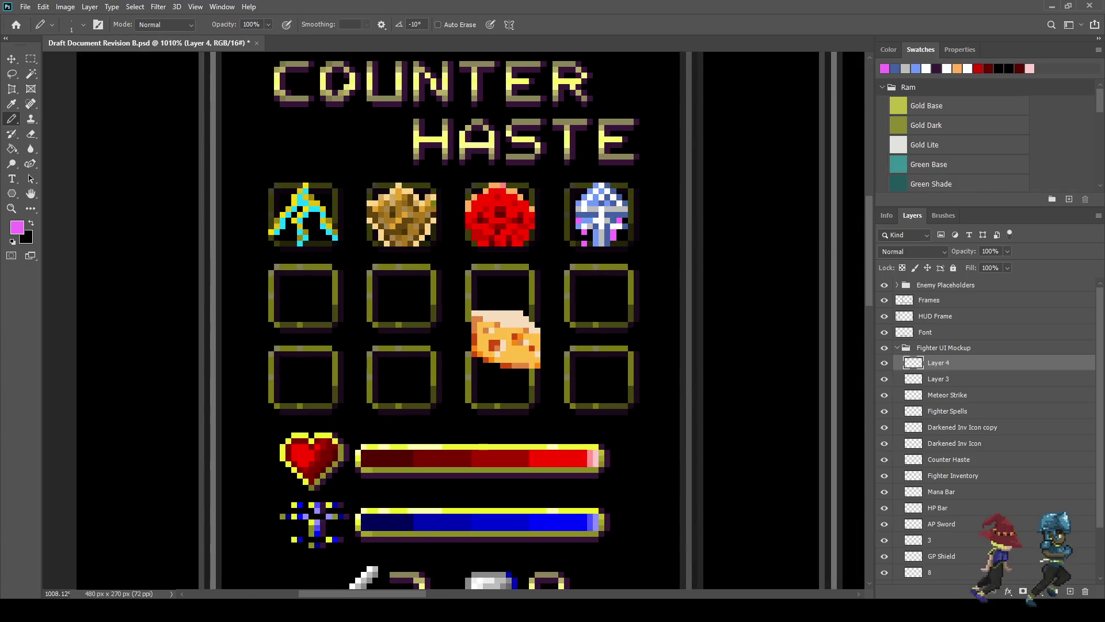
{"action": "key", "text": "Delete"}
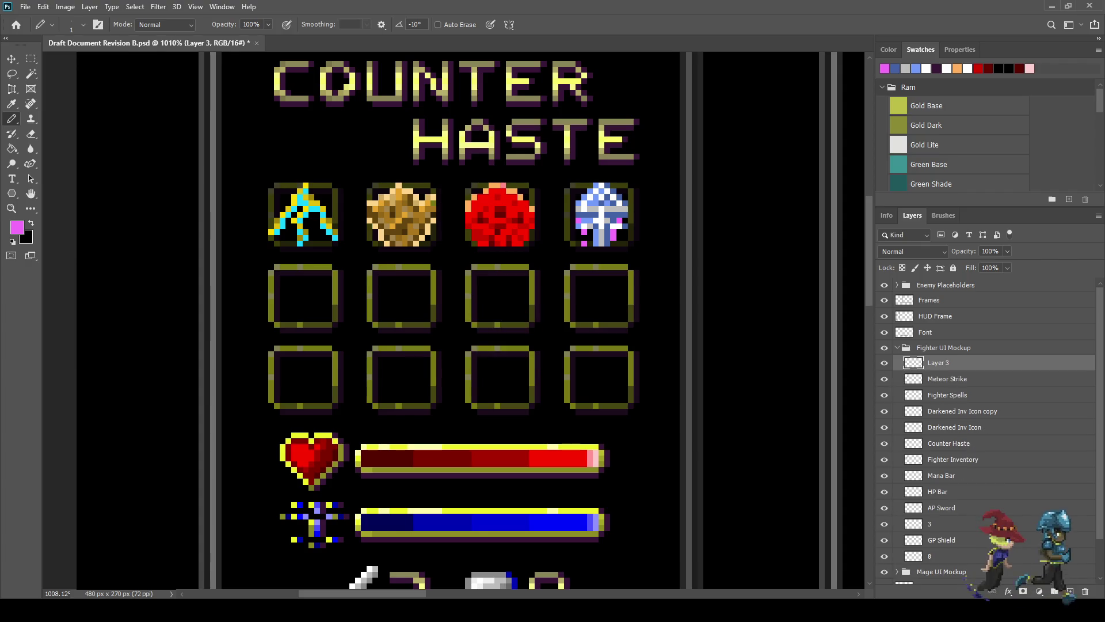
{"action": "key", "text": "ctrl+s"}
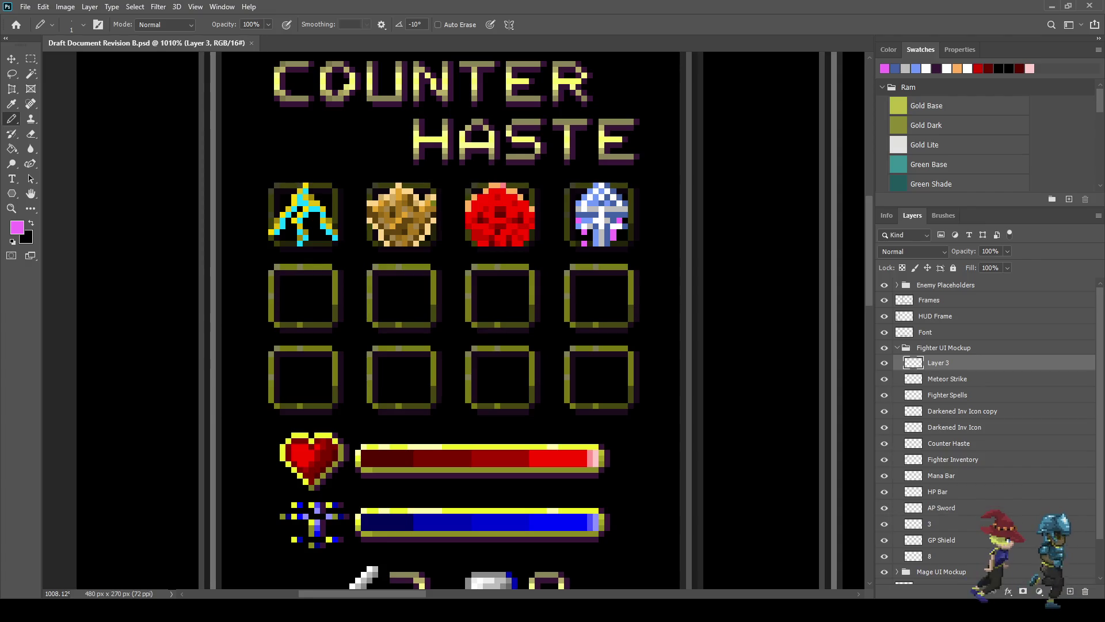
Step: Rename the white spell icon's Layer 3 to 'Purification' and save
{"action": "double_click", "coordinate": [939, 363]}
{"action": "type", "text": "Purif"}
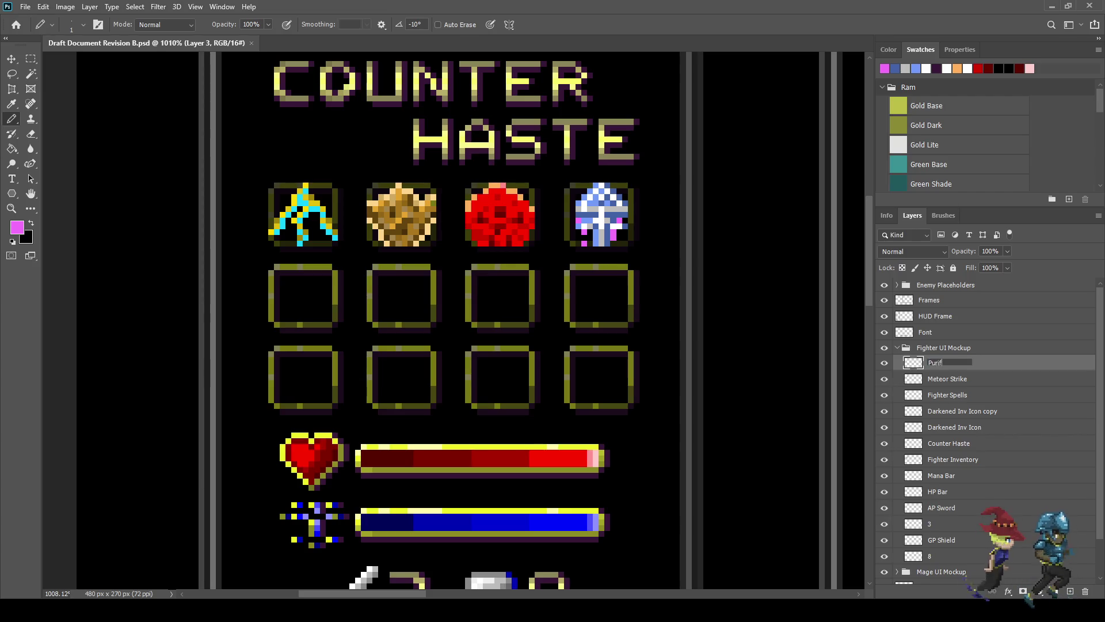
{"action": "type", "text": "ication"}
{"action": "key", "text": "Return"}
{"action": "key", "text": "ctrl+s"}
{"action": "scroll", "coordinate": [455, 320], "scroll_direction": "down", "scroll_amount": 5}
{"action": "scroll", "coordinate": [455, 320], "scroll_direction": "up", "scroll_amount": 4}
{"action": "scroll", "coordinate": [625, 253], "scroll_direction": "up", "scroll_amount": 1}
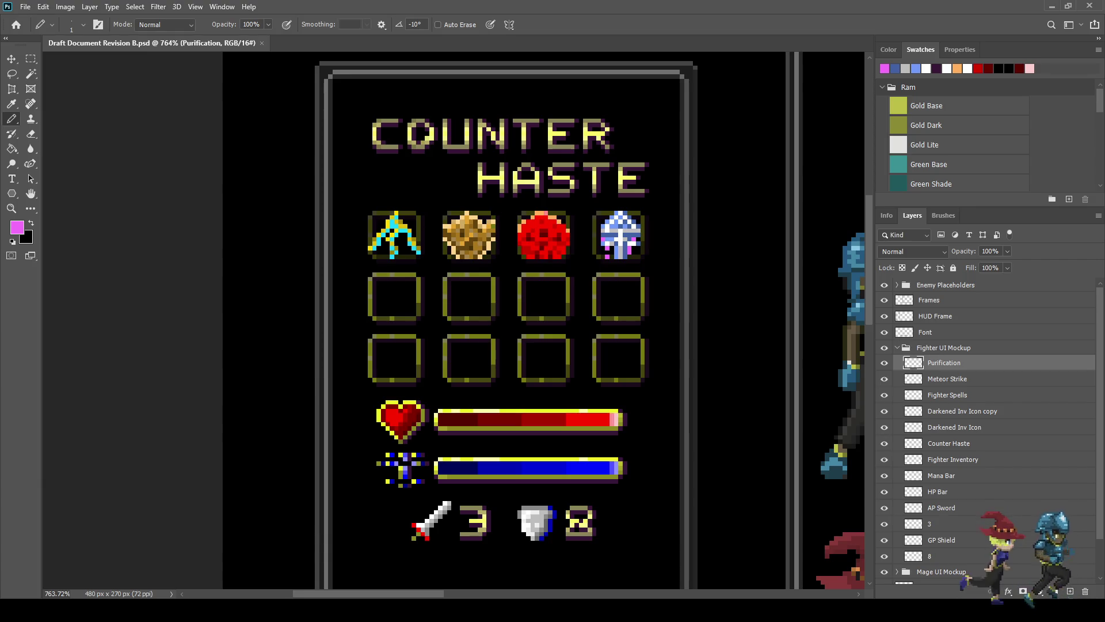
{"action": "scroll", "coordinate": [507, 159], "scroll_direction": "down", "scroll_amount": 5}
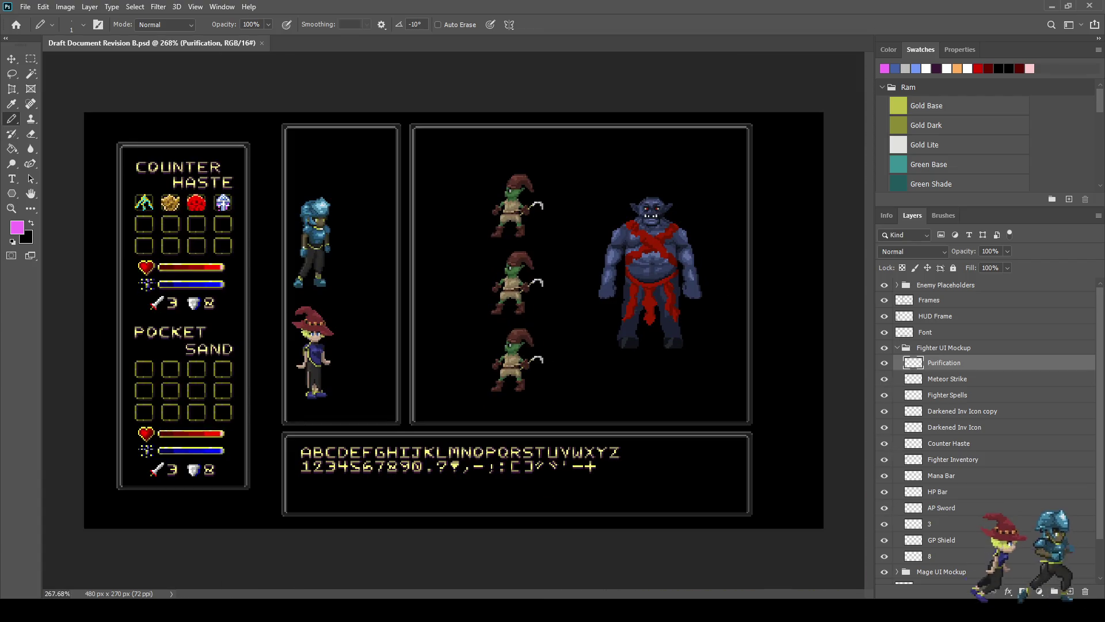
{"action": "scroll", "coordinate": [97, 211], "scroll_direction": "up", "scroll_amount": 5}
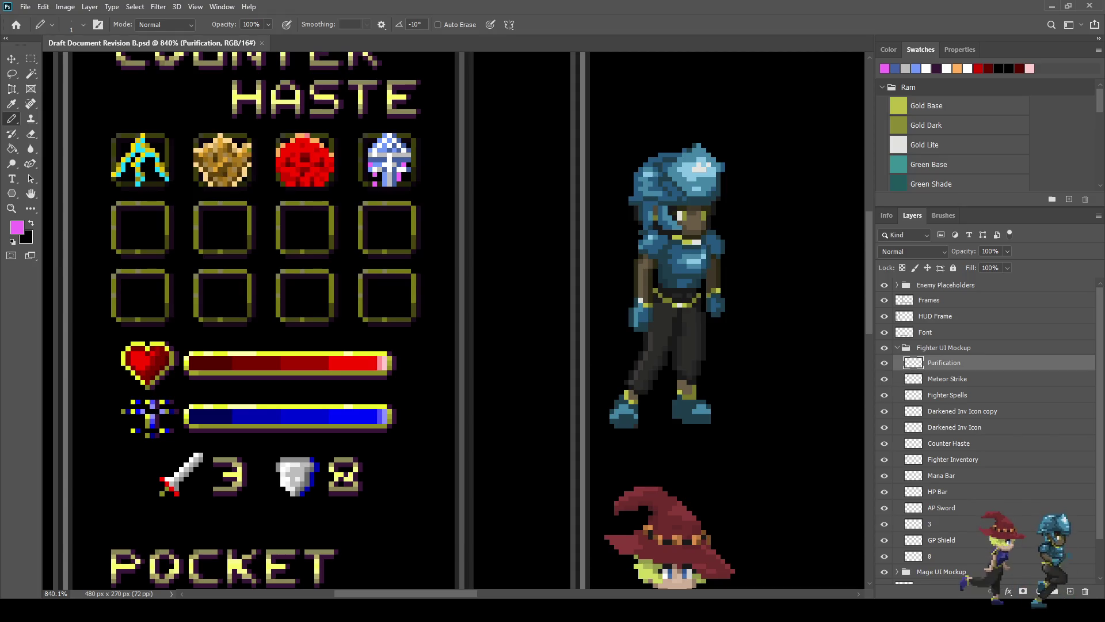
Step: Sample white from the canvas as the Pencil drawing colour
{"action": "scroll", "coordinate": [338, 168], "scroll_direction": "up", "scroll_amount": 5}
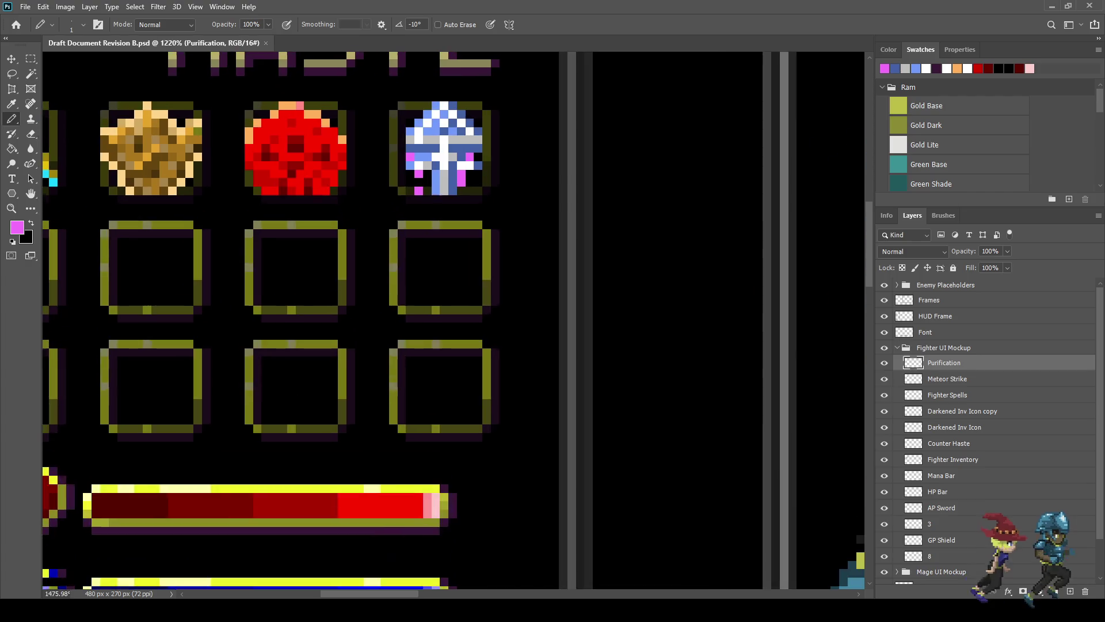
{"action": "key", "text": "i"}
{"action": "left_click", "coordinate": [390, 156]}
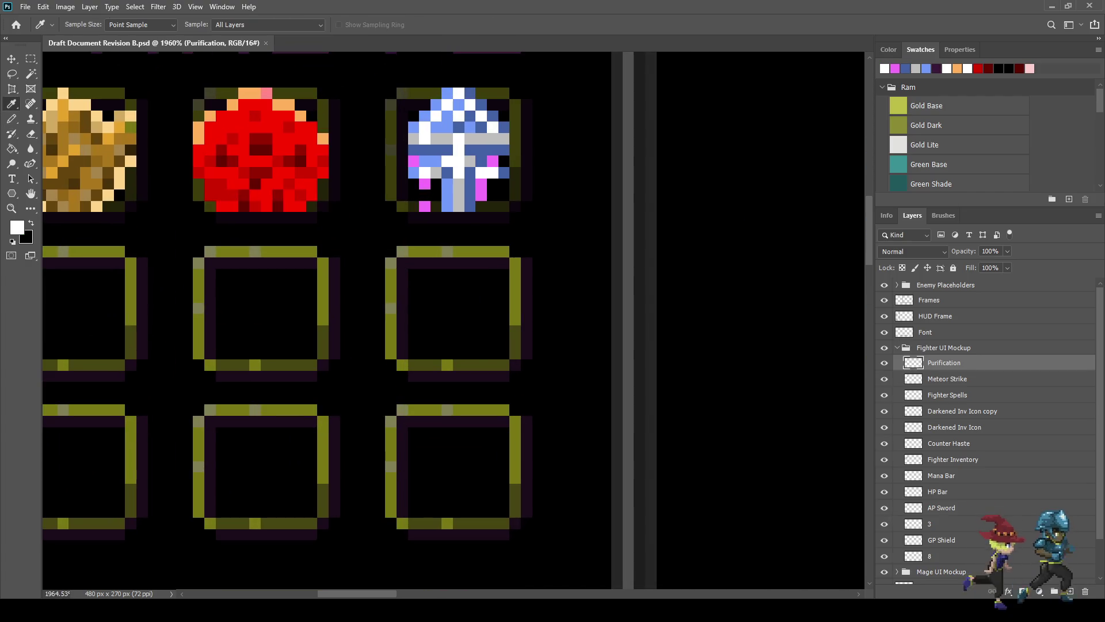
{"action": "key", "text": "b"}
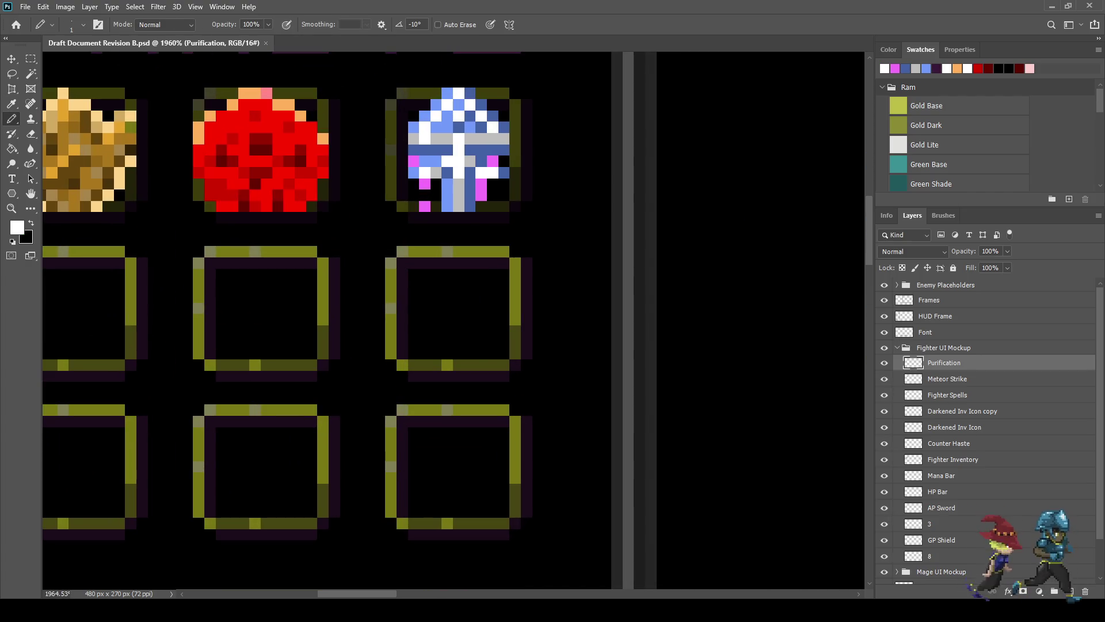
Step: Add a new layer named 'Sight' above Purification and save
{"action": "key", "text": "ctrl+shift+alt+n"}
{"action": "double_click", "coordinate": [938, 362]}
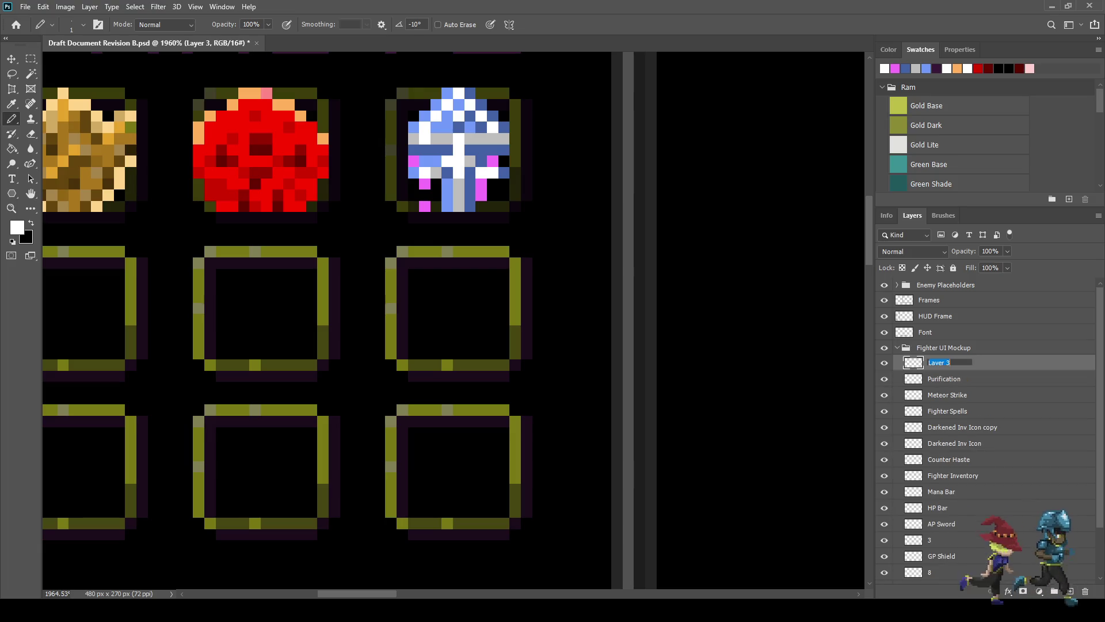
{"action": "type", "text": "Sight"}
{"action": "key", "text": "Return"}
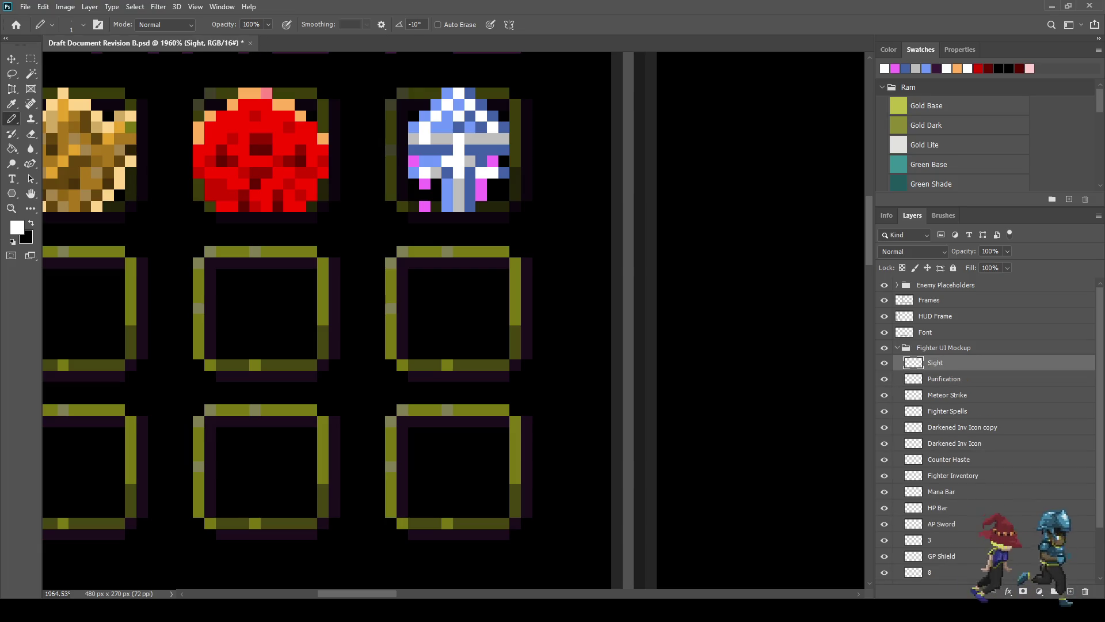
{"action": "key", "text": "ctrl+s"}
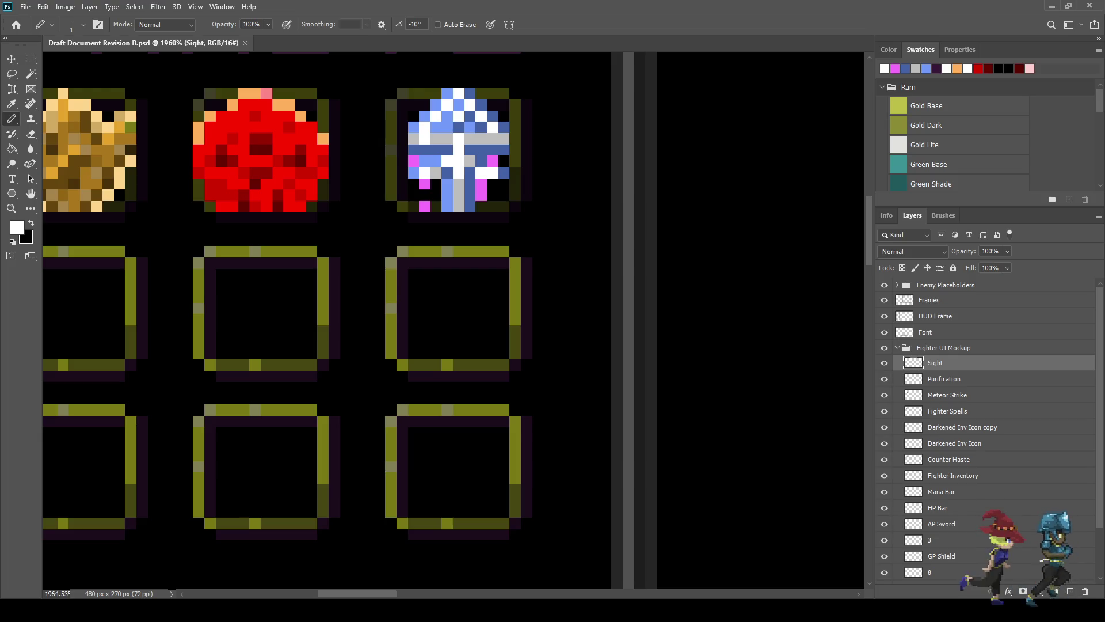
{"action": "scroll", "coordinate": [418, 333], "scroll_direction": "down", "scroll_amount": 5}
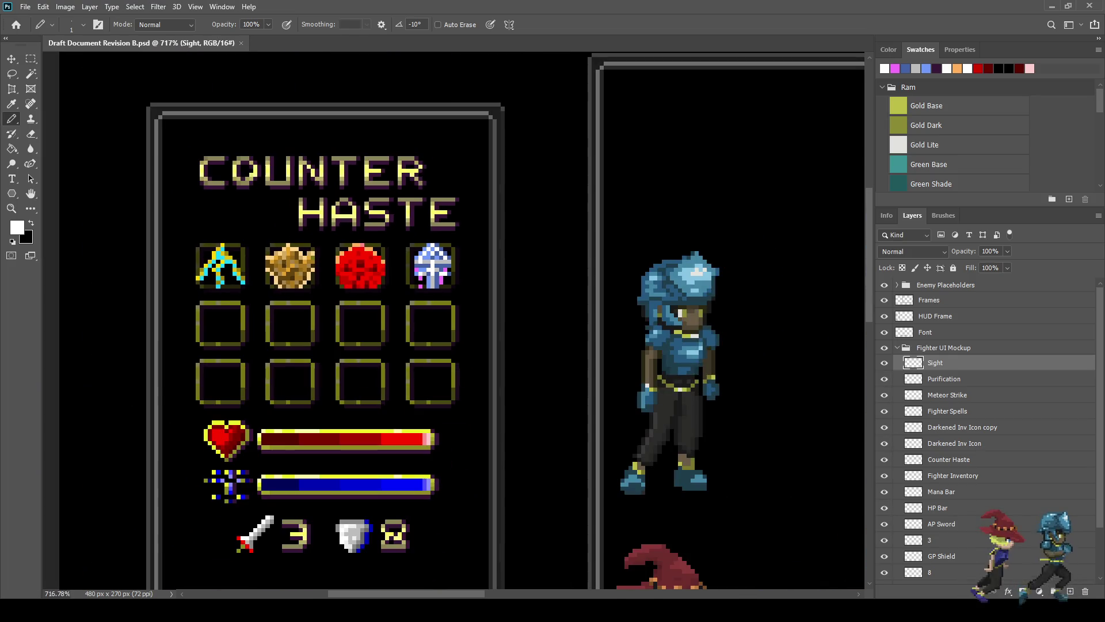
{"action": "scroll", "coordinate": [187, 334], "scroll_direction": "up", "scroll_amount": 3}
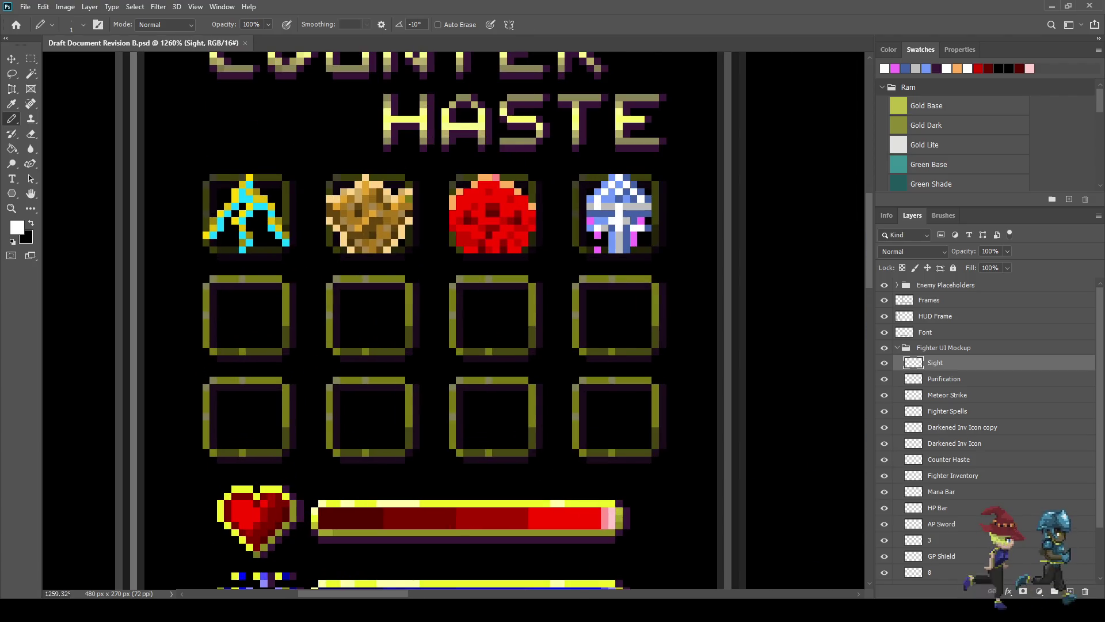
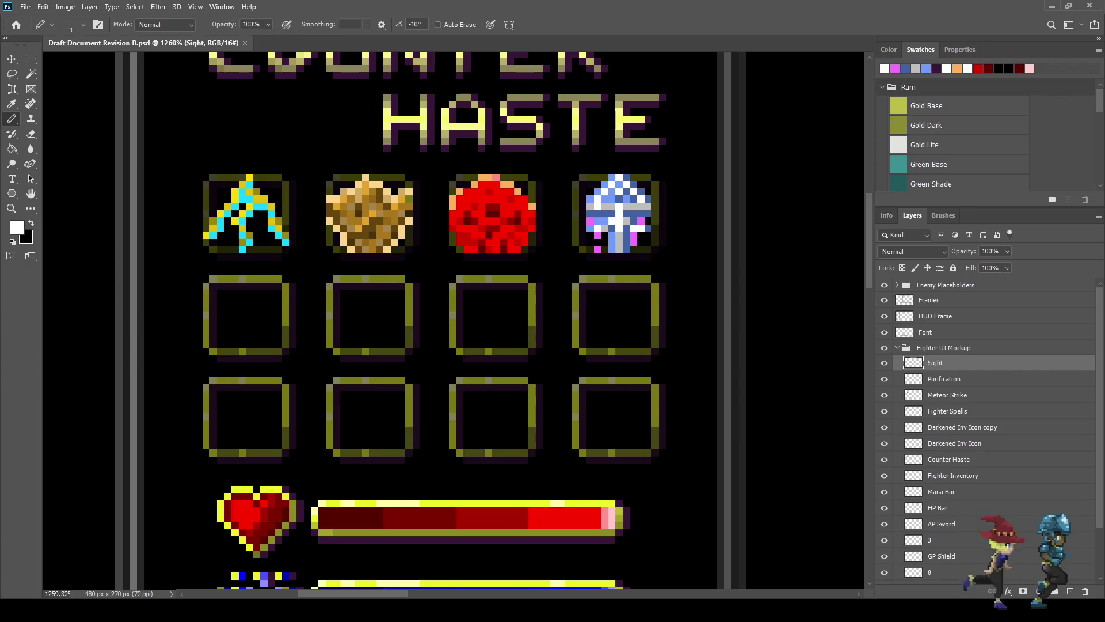
Step: Draw a white horizontal line across the empty slot and start the vertical bar crossing it
{"action": "key", "text": "ctrl+1"}
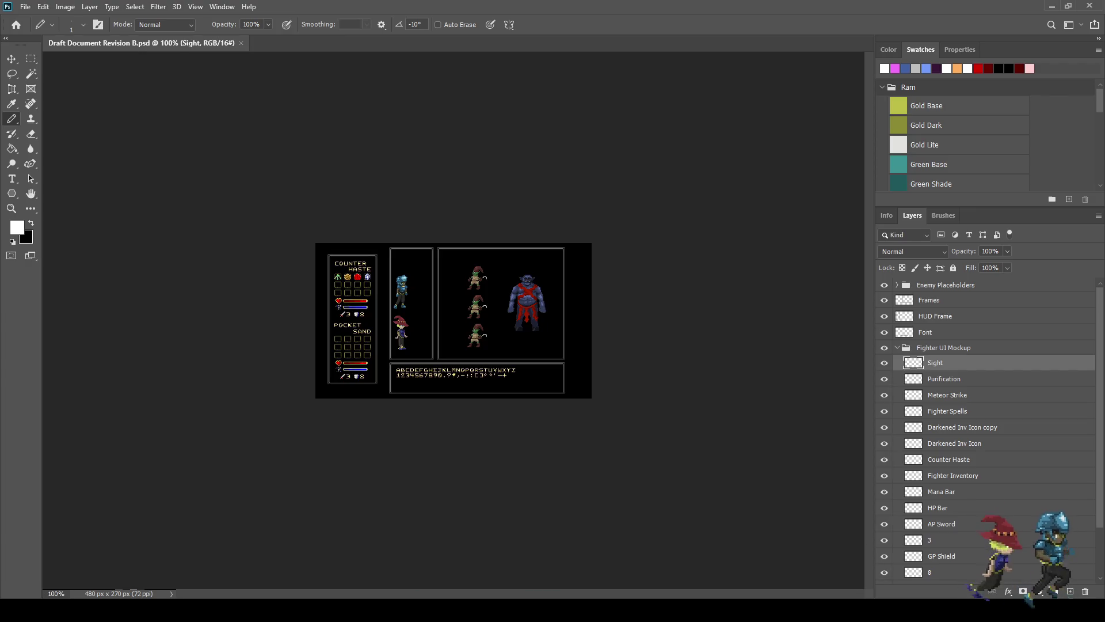
{"action": "scroll", "coordinate": [424, 311], "scroll_direction": "up", "scroll_amount": 6}
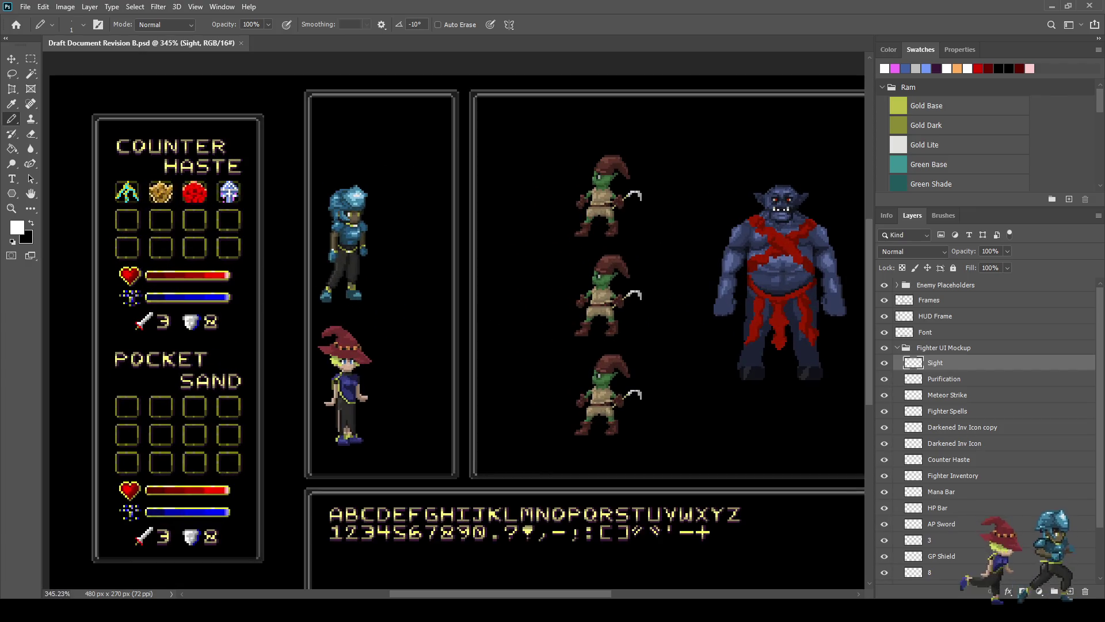
{"action": "scroll", "coordinate": [160, 203], "scroll_direction": "up", "scroll_amount": 8}
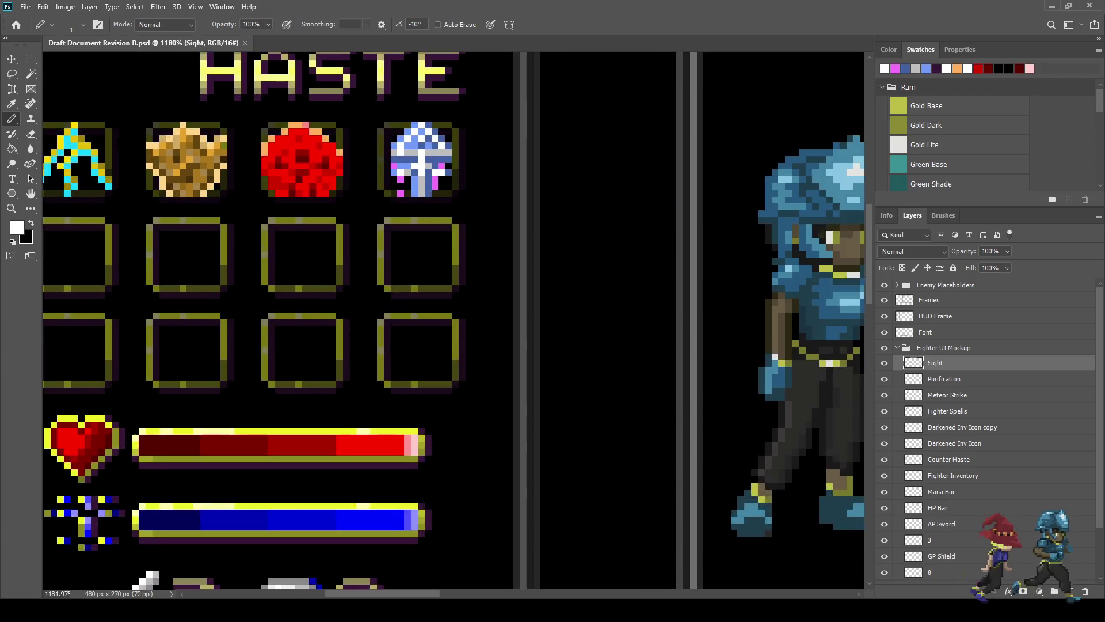
{"action": "scroll", "coordinate": [316, 190], "scroll_direction": "up", "scroll_amount": 2}
{"action": "key", "text": "i"}
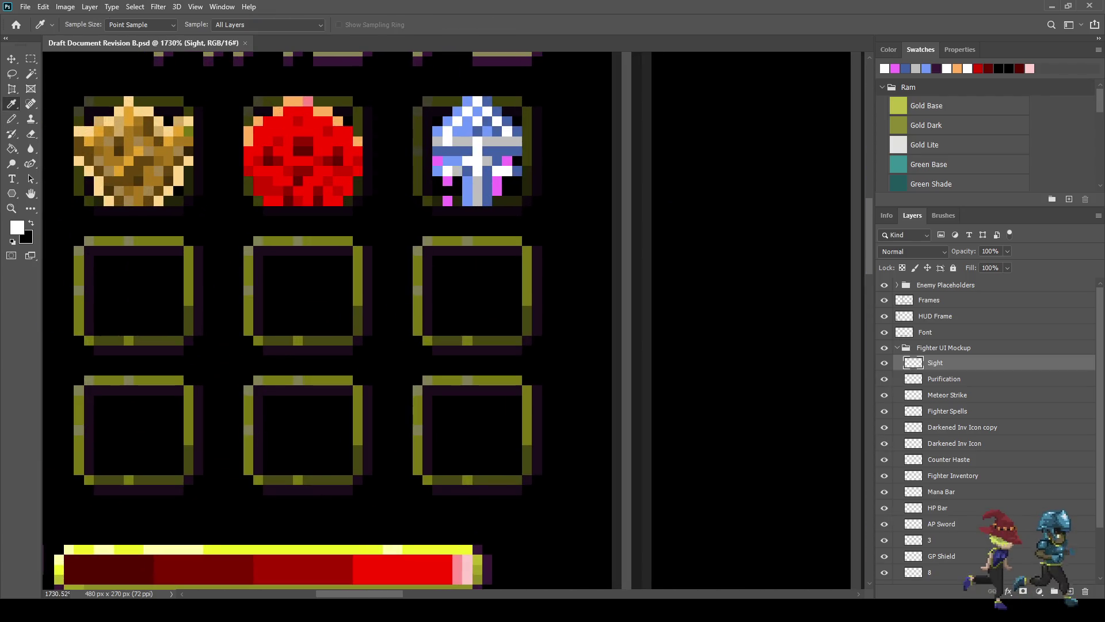
{"action": "key", "text": "b"}
{"action": "scroll", "coordinate": [444, 272], "scroll_direction": "up", "scroll_amount": 3}
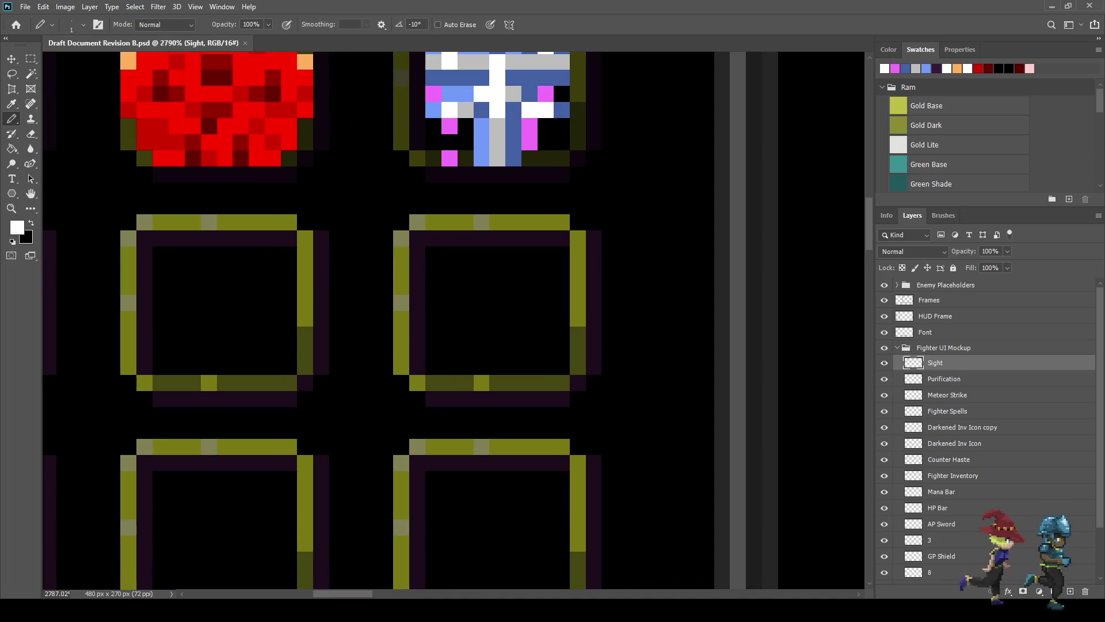
{"action": "left_click_drag", "start_coordinate": [432, 303], "coordinate": [562, 302]}
{"action": "left_click", "coordinate": [418, 303]}
{"action": "left_click", "coordinate": [498, 254]}
{"action": "left_click", "coordinate": [481, 254]}
{"action": "mouse_move", "coordinate": [482, 270]}
{"action": "left_mouse_down"}
{"action": "mouse_move", "coordinate": [498, 285]}
{"action": "mouse_move", "coordinate": [498, 317]}
{"action": "left_mouse_up"}
{"action": "left_click", "coordinate": [497, 269]}
Step: Extend the white vertical bar downward and thicken the centre into a plus
{"action": "left_click", "coordinate": [498, 335]}
{"action": "left_click", "coordinate": [482, 334]}
{"action": "left_click", "coordinate": [498, 350]}
{"action": "left_click", "coordinate": [481, 351]}
{"action": "left_click", "coordinate": [497, 366]}
{"action": "left_click", "coordinate": [482, 367]}
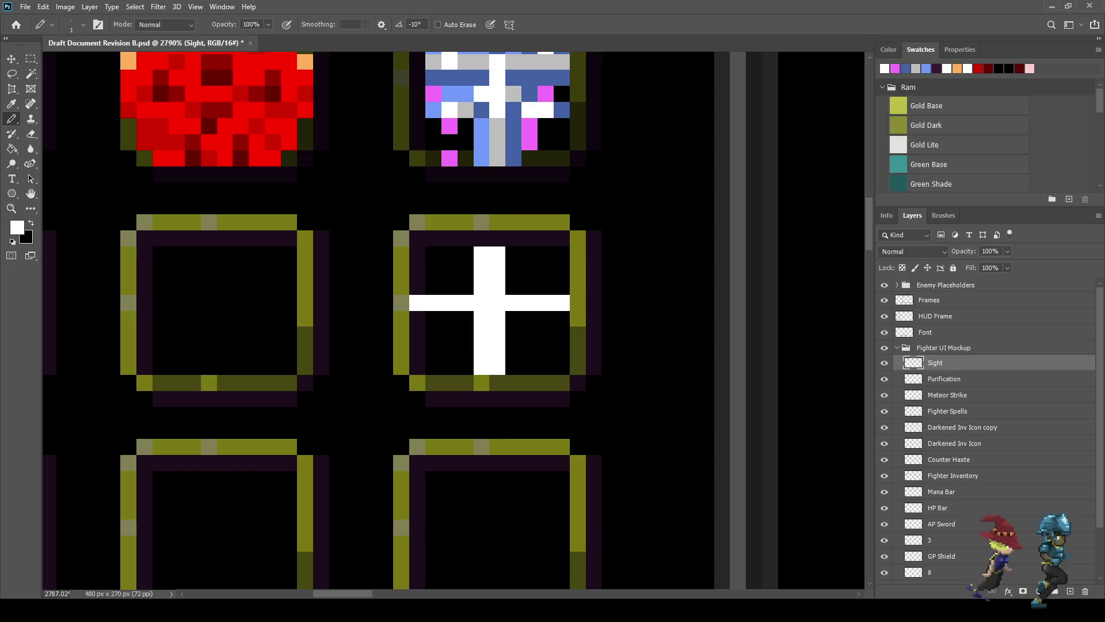
{"action": "left_click", "coordinate": [466, 319]}
{"action": "left_click", "coordinate": [513, 318]}
{"action": "left_click", "coordinate": [513, 287]}
{"action": "left_click", "coordinate": [466, 286]}
Step: Add four white sparkle dots diagonally around the cross
{"action": "left_click", "coordinate": [433, 272]}
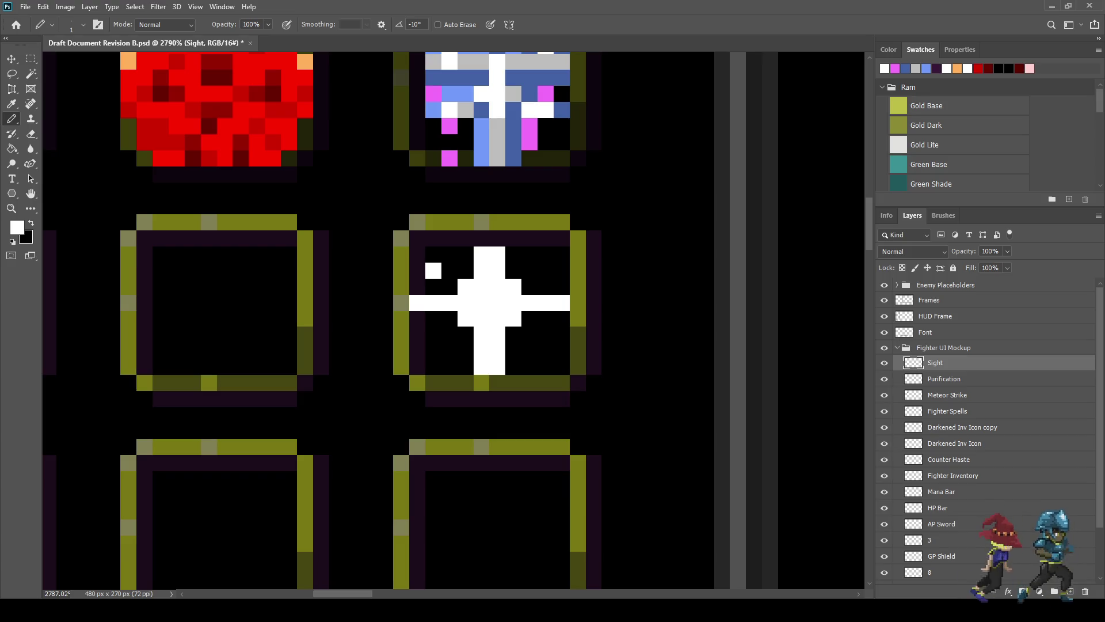
{"action": "left_click", "coordinate": [546, 271]}
{"action": "left_click", "coordinate": [529, 351]}
{"action": "left_click", "coordinate": [449, 351]}
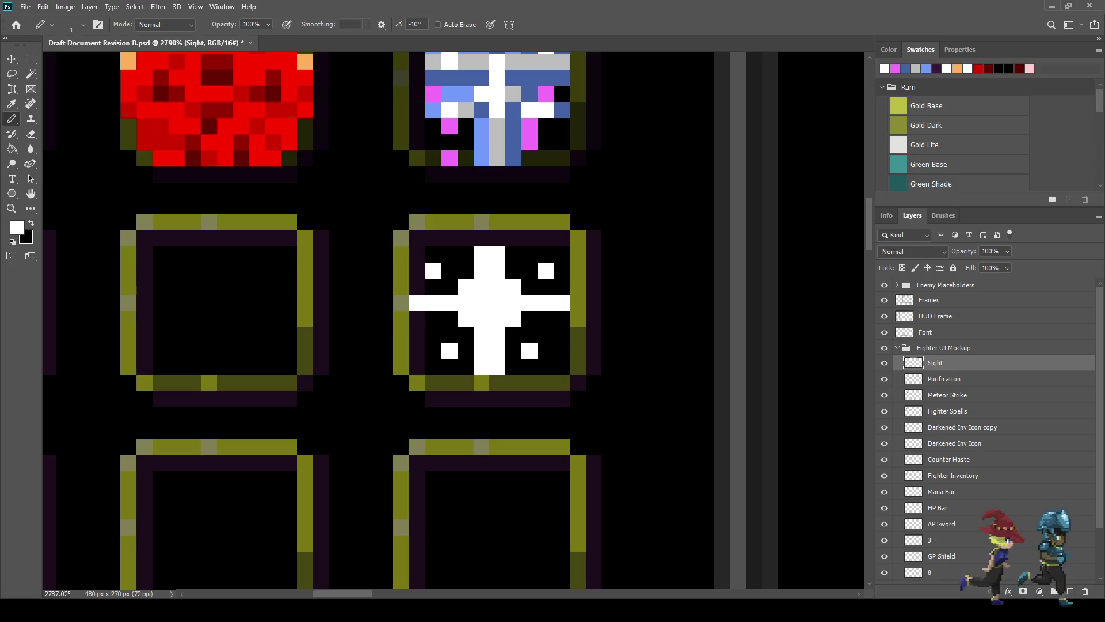
Step: Sample light blue from the striped icon and paint two centre pixels of the cross
{"action": "key", "text": "x"}
{"action": "key", "text": "x"}
{"action": "key", "text": "i"}
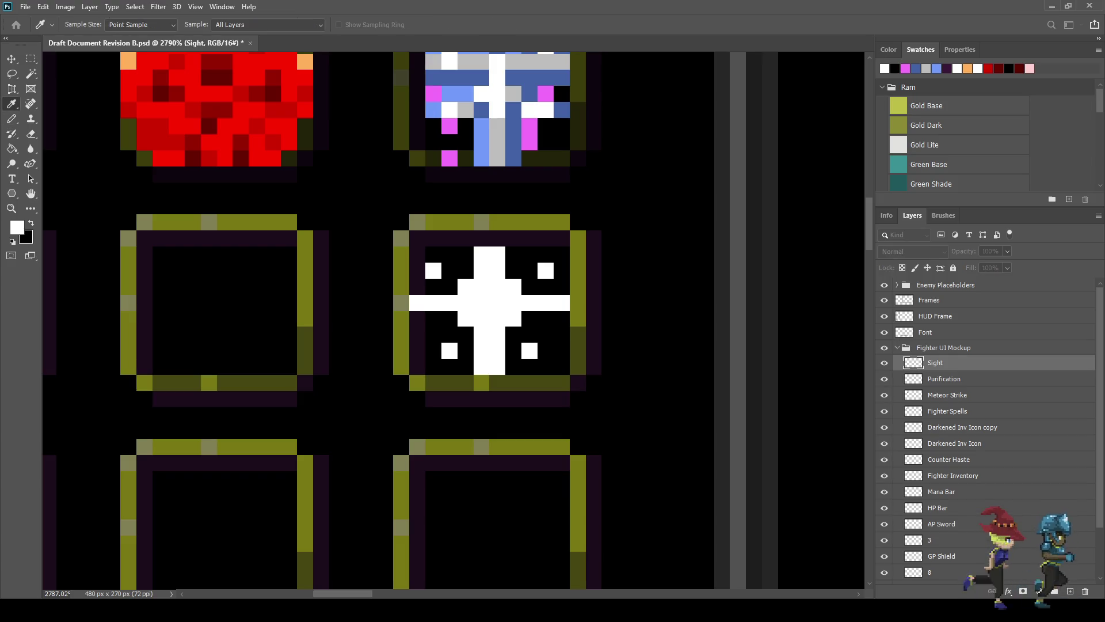
{"action": "left_click", "coordinate": [465, 93]}
{"action": "key", "text": "b"}
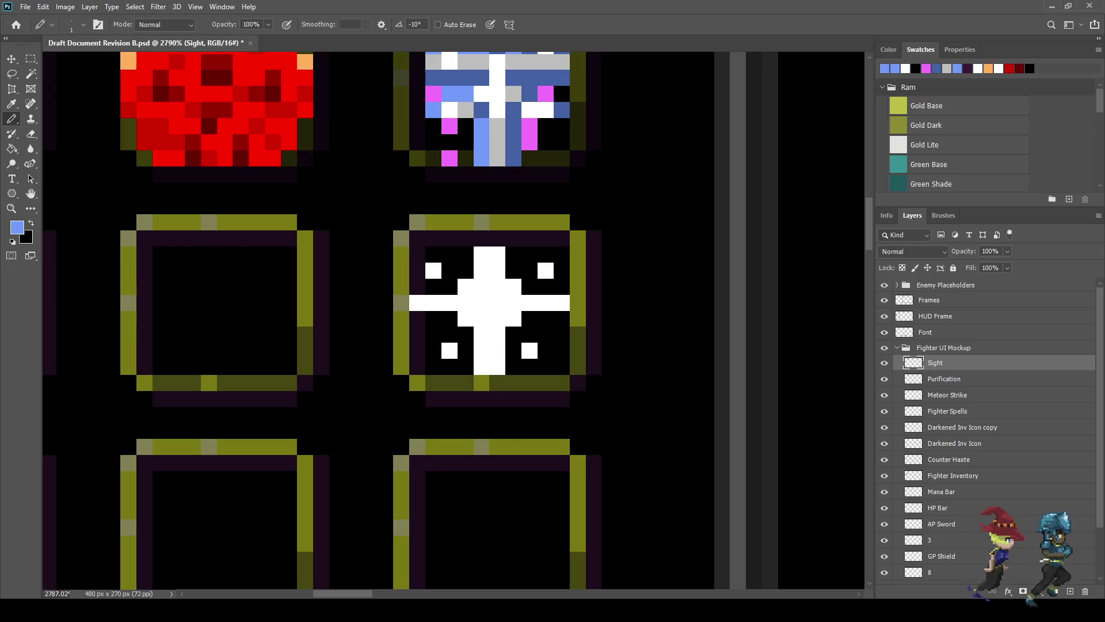
{"action": "left_click", "coordinate": [482, 303]}
{"action": "left_click", "coordinate": [498, 302]}
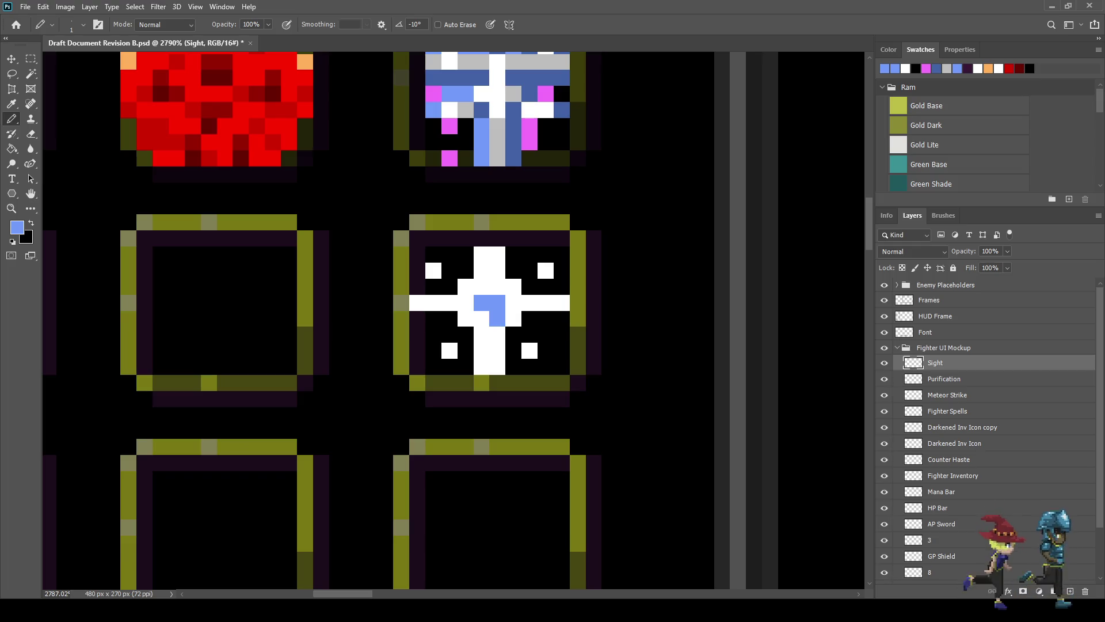
Step: Zoom on the new icon and sample dark purple from the artwork for the Pencil
{"action": "scroll", "coordinate": [497, 310], "scroll_direction": "down", "scroll_amount": 8}
{"action": "scroll", "coordinate": [497, 317], "scroll_direction": "up", "scroll_amount": 6}
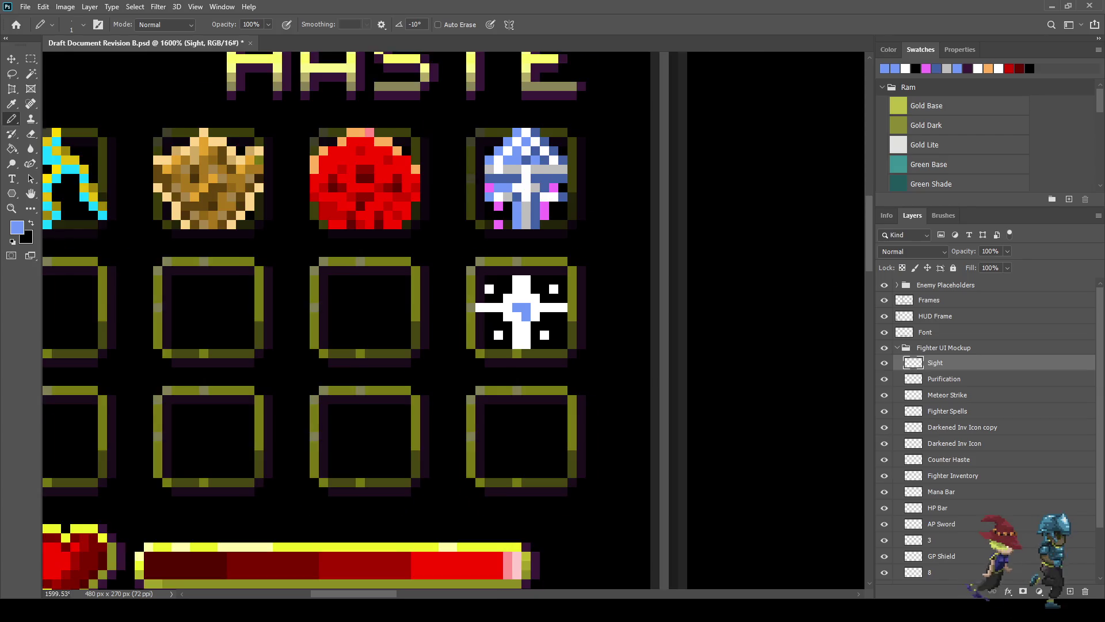
{"action": "key", "text": "i"}
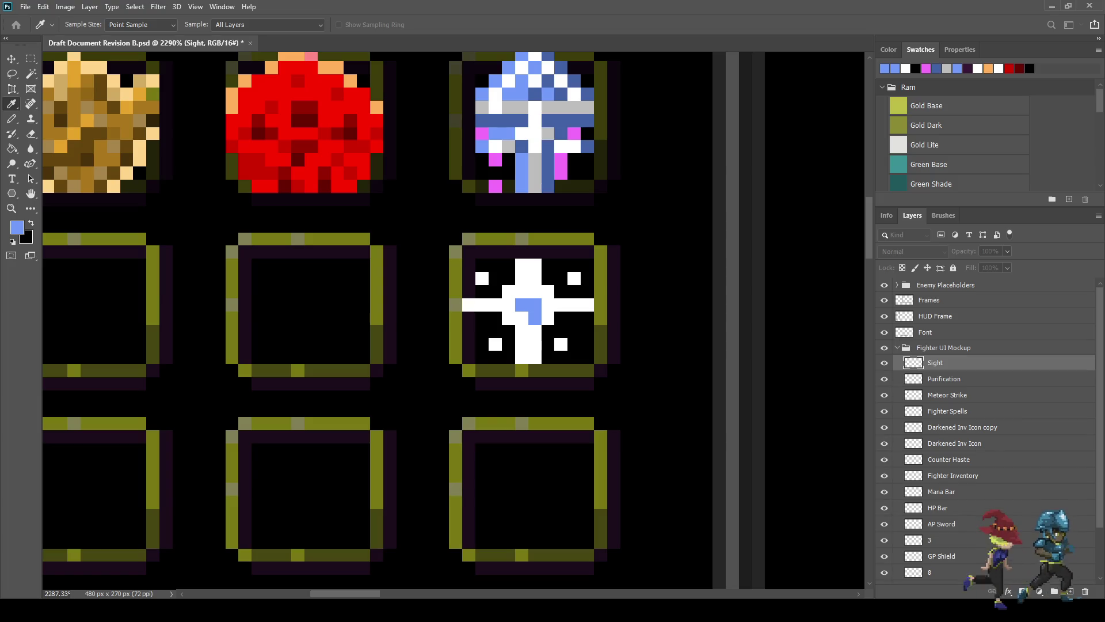
{"action": "left_click", "coordinate": [585, 468]}
{"action": "key", "text": "b"}
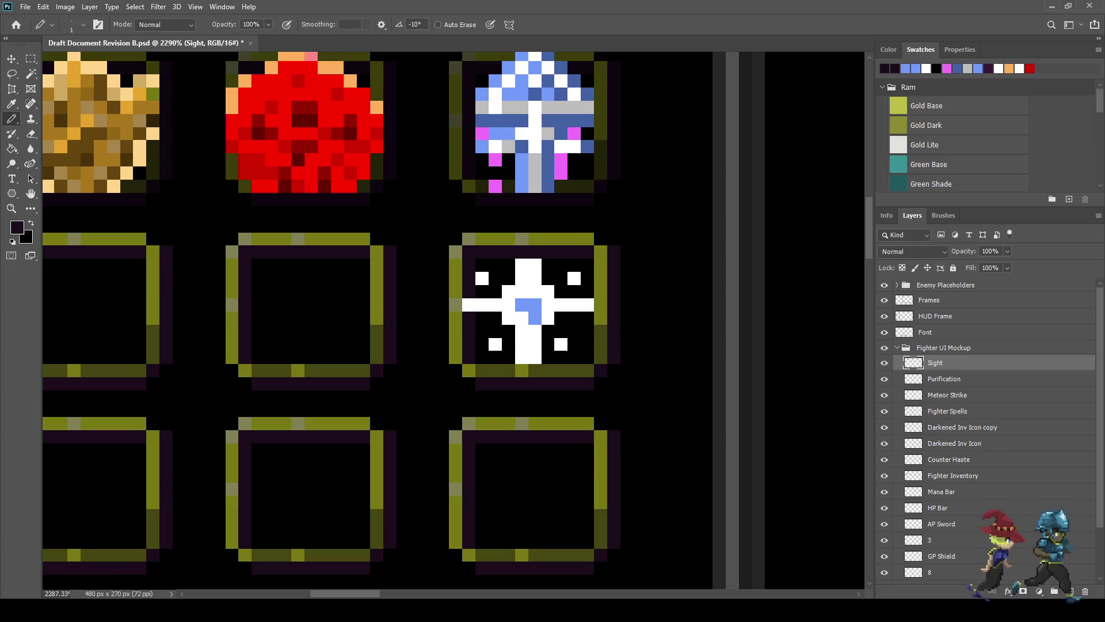
{"action": "scroll", "coordinate": [585, 468], "scroll_direction": "down", "scroll_amount": 5}
{"action": "scroll", "coordinate": [596, 237], "scroll_direction": "up", "scroll_amount": 5}
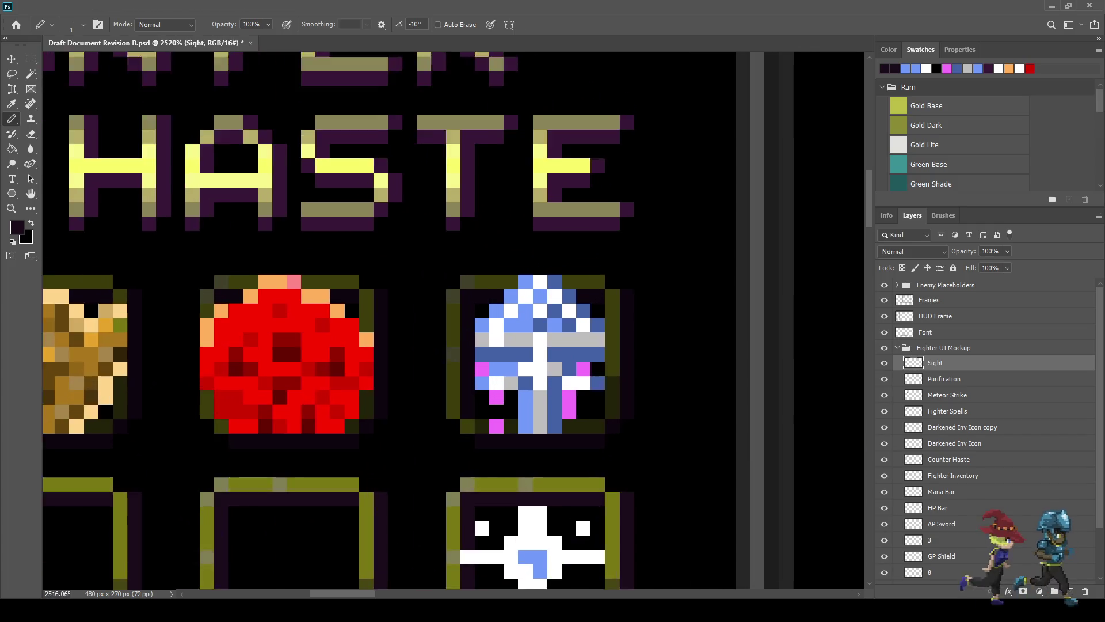
{"action": "key", "text": "i"}
{"action": "key", "text": "b"}
{"action": "scroll", "coordinate": [536, 202], "scroll_direction": "down", "scroll_amount": 4}
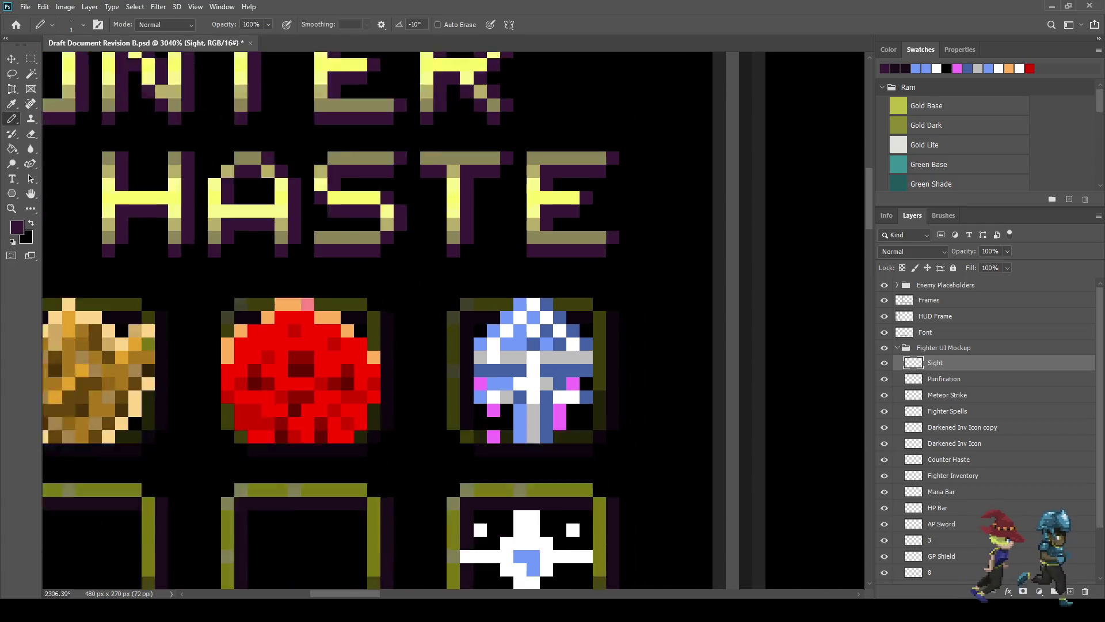
{"action": "scroll", "coordinate": [536, 202], "scroll_direction": "up", "scroll_amount": 3}
{"action": "scroll", "coordinate": [536, 479], "scroll_direction": "up", "scroll_amount": 4}
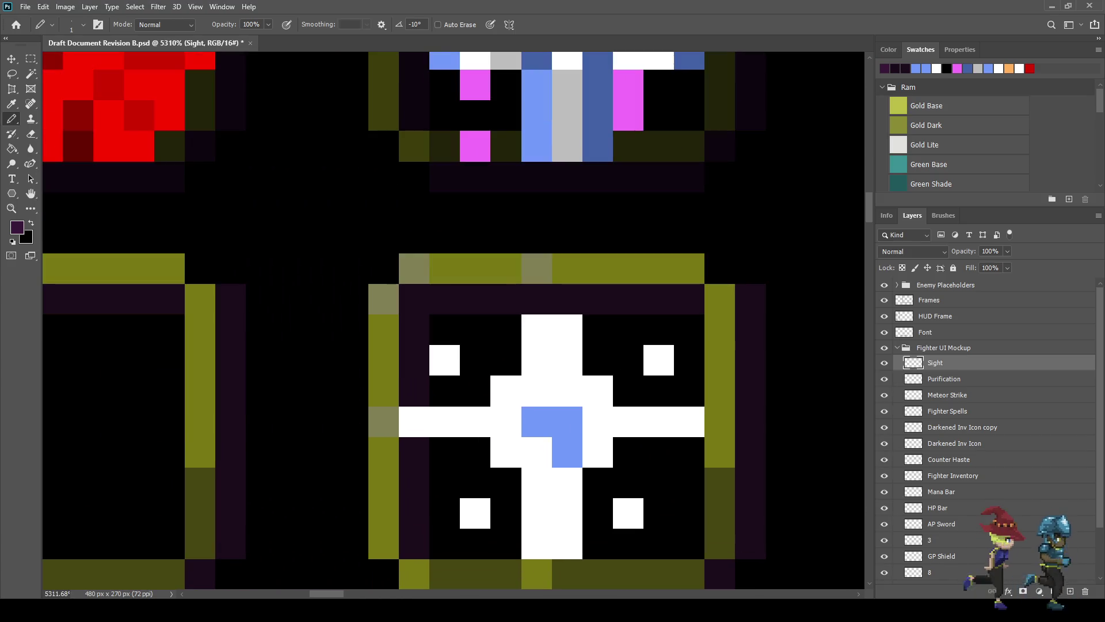
Step: Paint dark purple pixels around the top and lower sides of the blue centre
{"action": "left_click", "coordinate": [538, 391]}
{"action": "left_click", "coordinate": [567, 390]}
{"action": "left_click", "coordinate": [598, 422]}
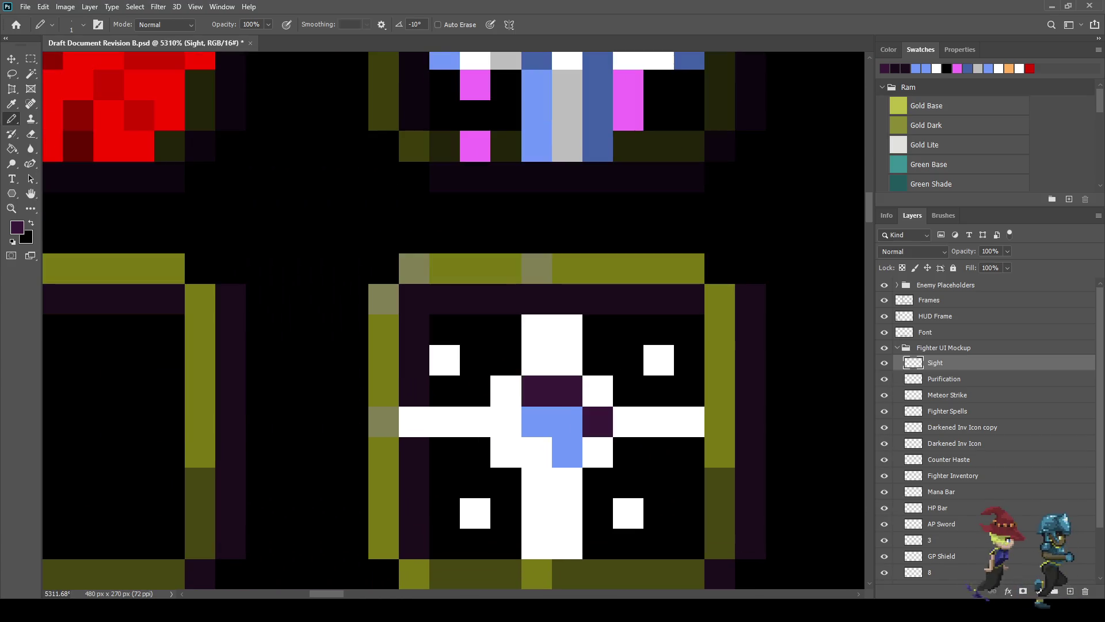
{"action": "left_click", "coordinate": [506, 422]}
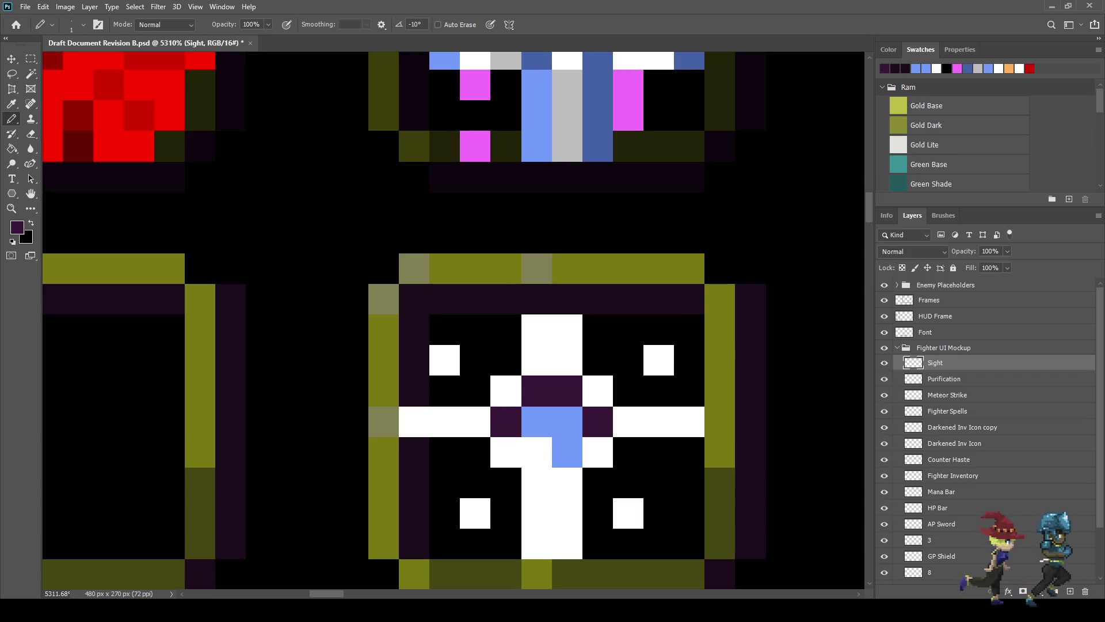
{"action": "left_click", "coordinate": [537, 483]}
{"action": "left_click", "coordinate": [567, 482]}
{"action": "left_click", "coordinate": [597, 452]}
{"action": "left_click", "coordinate": [506, 452]}
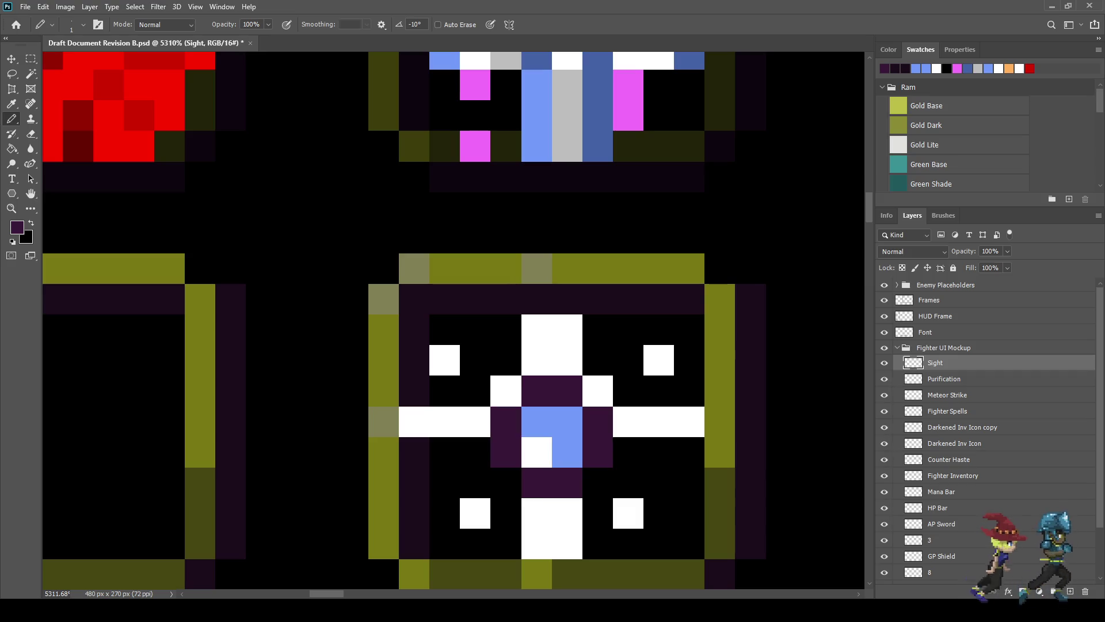
{"action": "scroll", "coordinate": [570, 345], "scroll_direction": "down", "scroll_amount": 8}
{"action": "scroll", "coordinate": [570, 345], "scroll_direction": "up", "scroll_amount": 2}
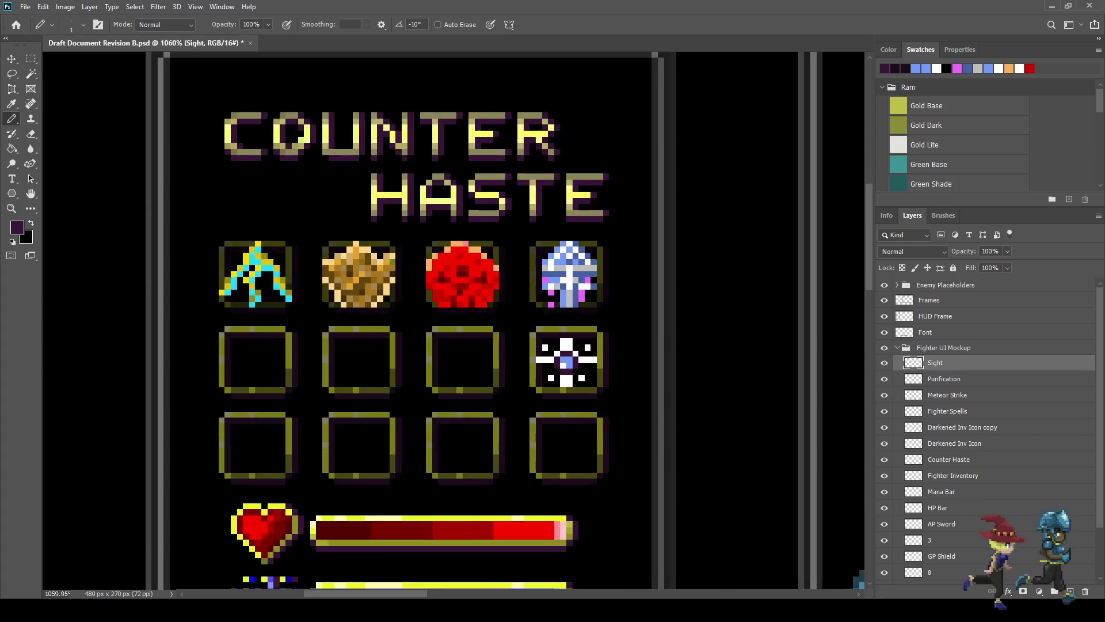
{"action": "scroll", "coordinate": [574, 373], "scroll_direction": "up", "scroll_amount": 6}
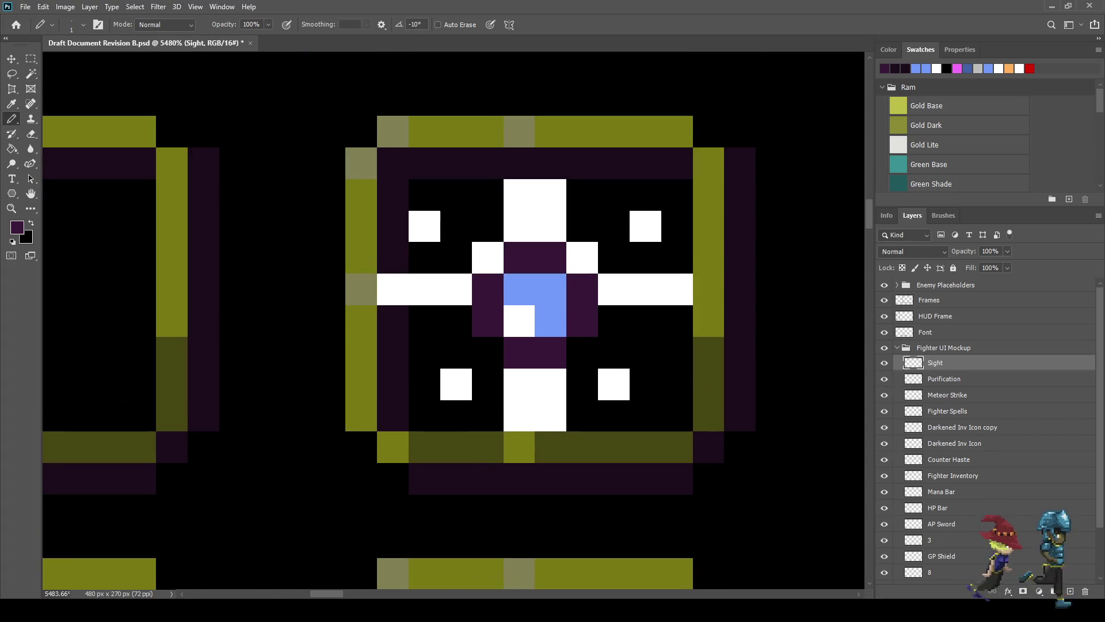
{"action": "scroll", "coordinate": [600, 320], "scroll_direction": "down", "scroll_amount": 6}
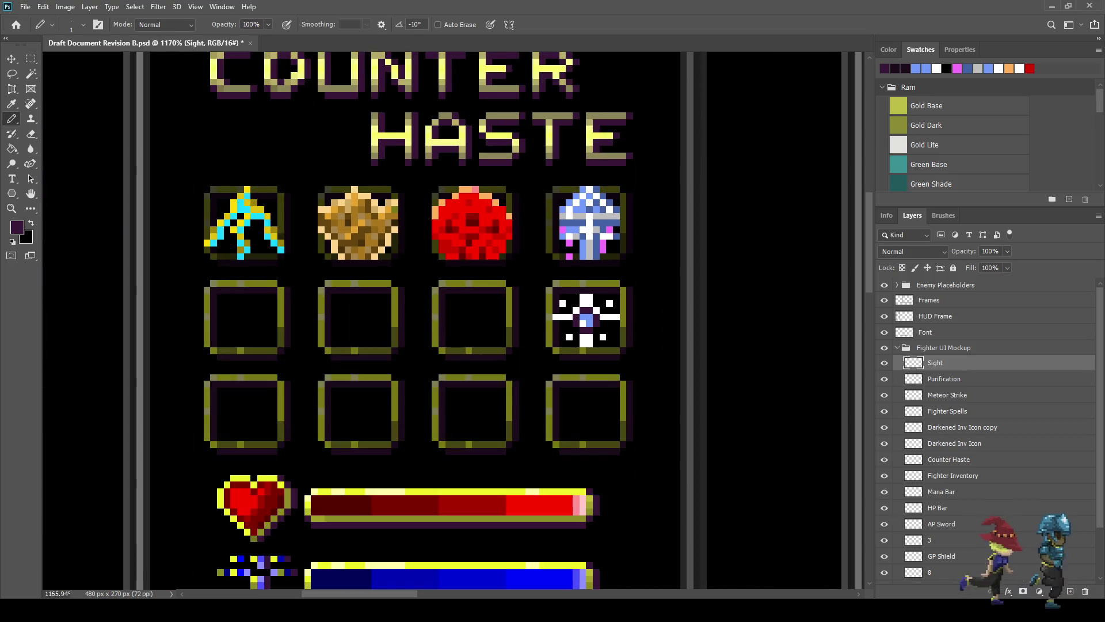
{"action": "scroll", "coordinate": [600, 311], "scroll_direction": "up", "scroll_amount": 4}
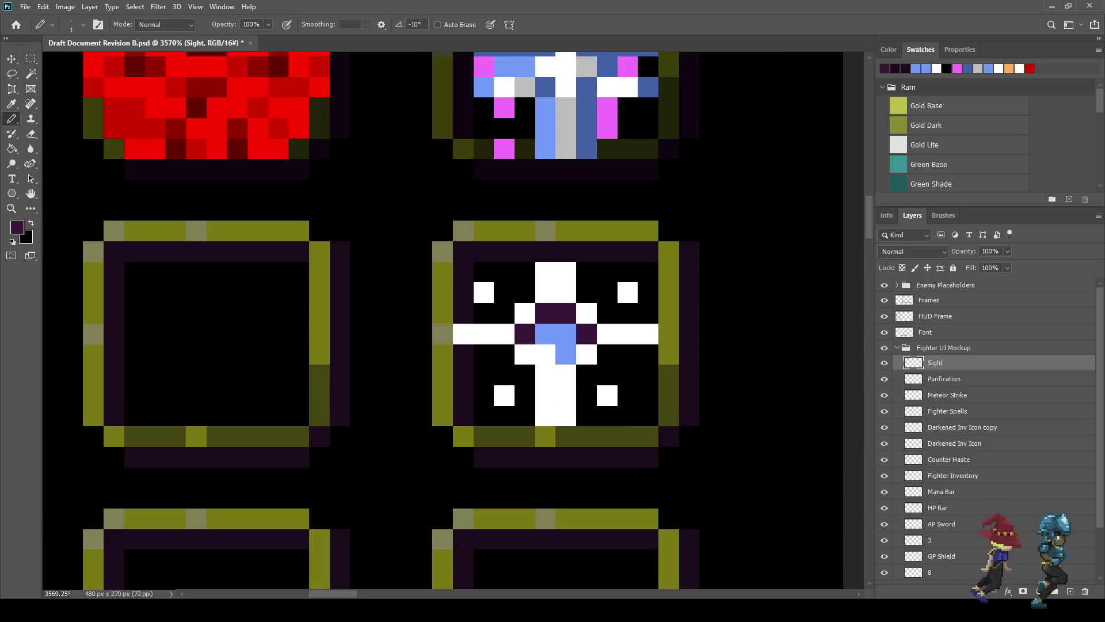
Step: Move the dark pixel to the right of centre and repaint the left centre pixel white
{"action": "key", "text": "ctrl+z"}
{"action": "left_click", "coordinate": [586, 354]}
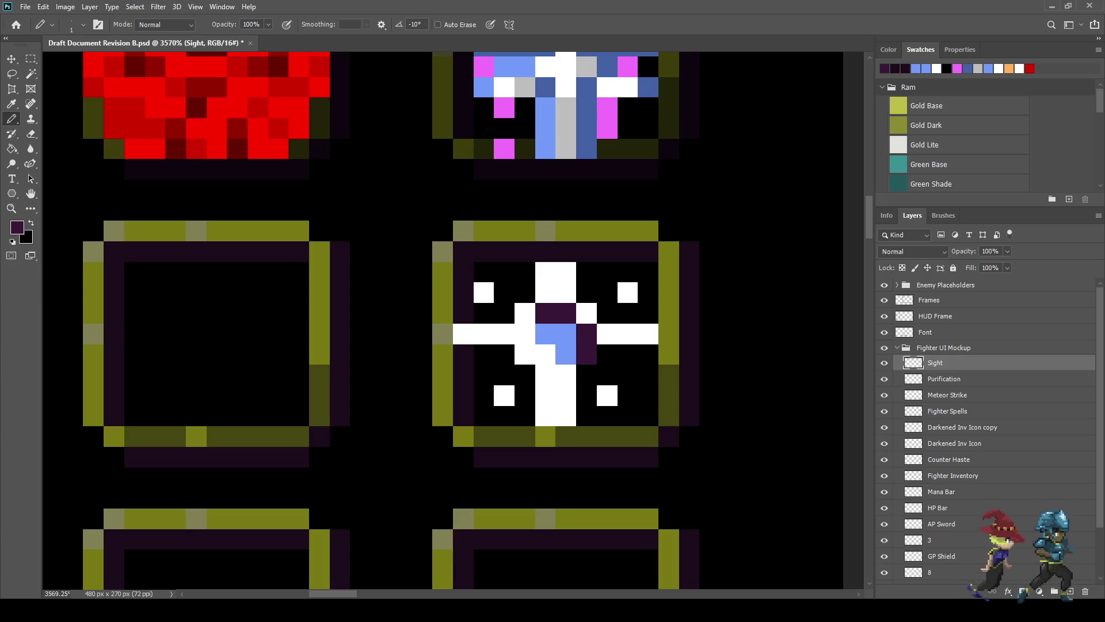
{"action": "scroll", "coordinate": [567, 376], "scroll_direction": "down", "scroll_amount": 6}
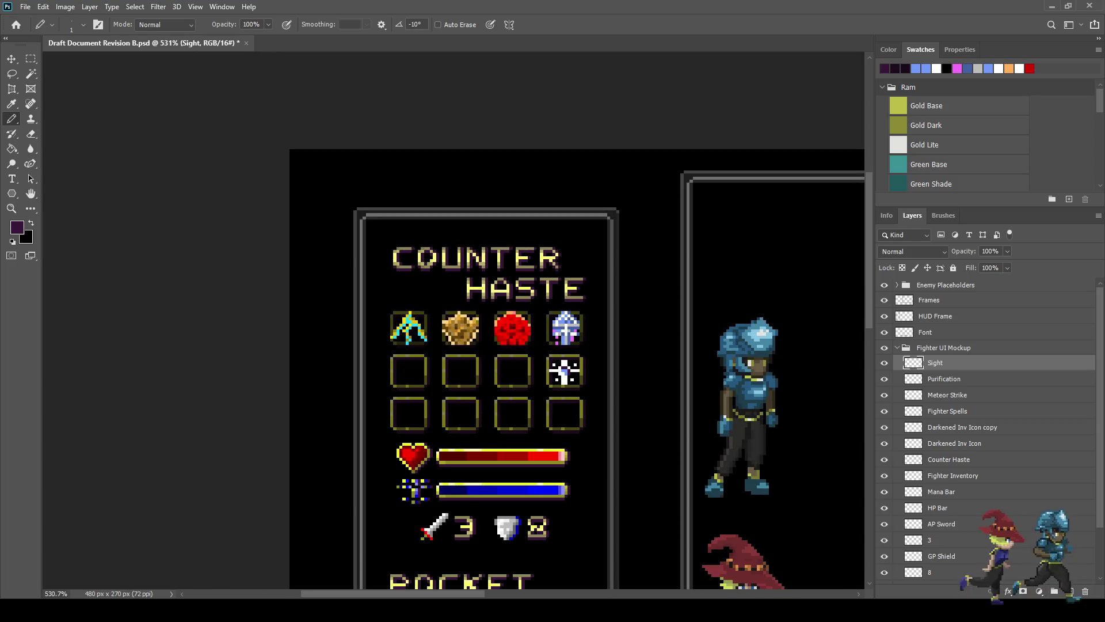
{"action": "scroll", "coordinate": [565, 371], "scroll_direction": "up", "scroll_amount": 8}
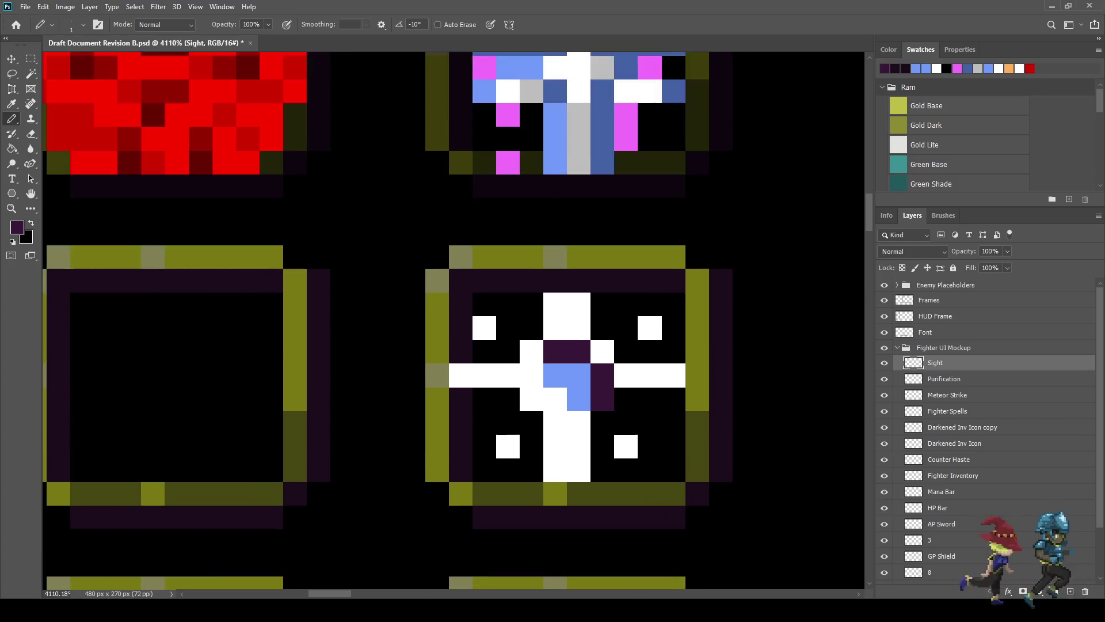
{"action": "scroll", "coordinate": [558, 401], "scroll_direction": "up", "scroll_amount": 1}
{"action": "left_click", "coordinate": [556, 399], "text": "alt"}
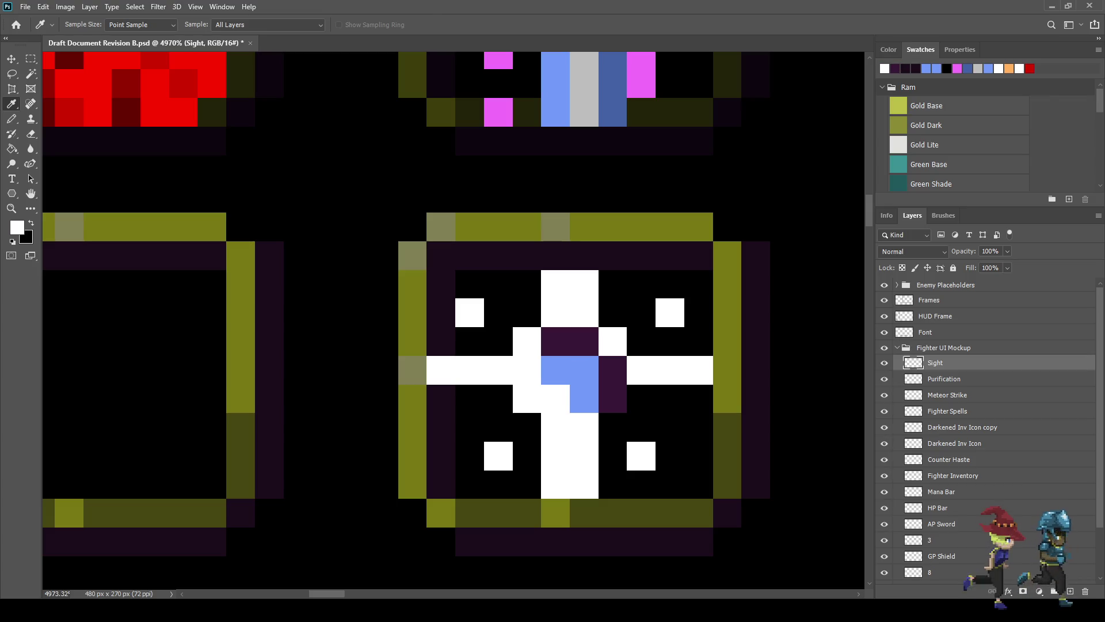
{"action": "left_click", "coordinate": [555, 370]}
Step: Add more dark purple pixels beside the blue centre to complete the ring
{"action": "key", "text": "i"}
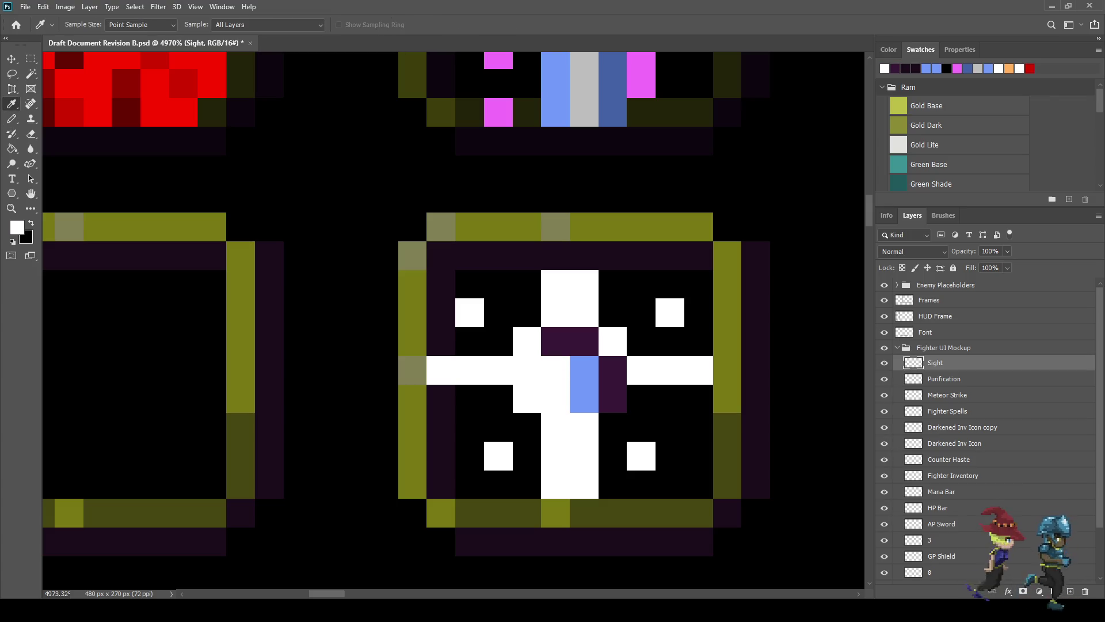
{"action": "left_click", "coordinate": [570, 341]}
{"action": "key", "text": "b"}
{"action": "left_click", "coordinate": [584, 427]}
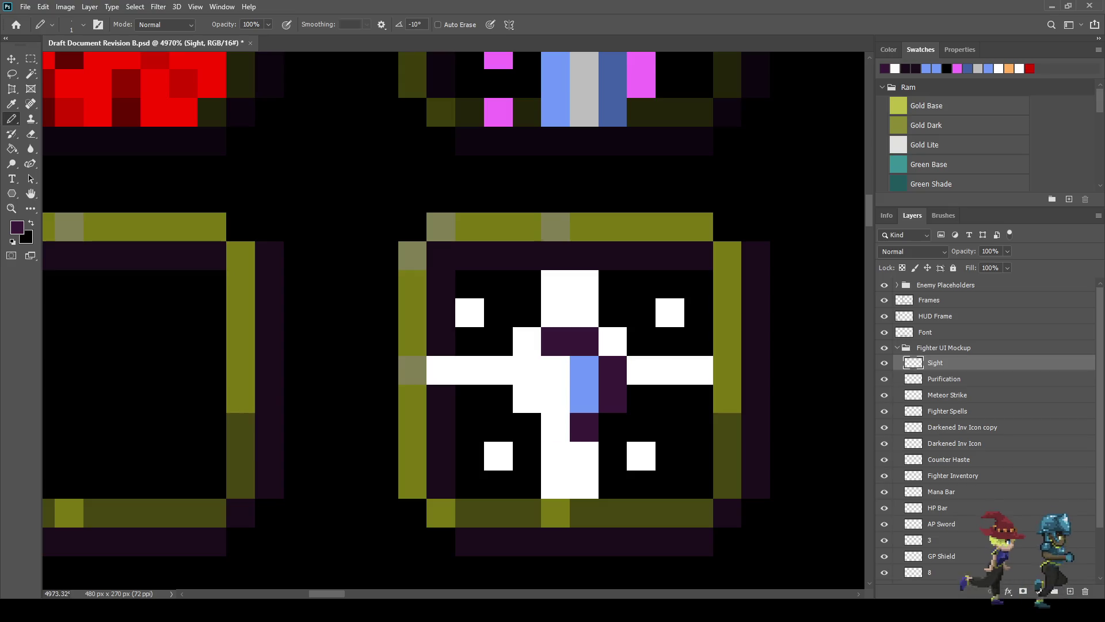
{"action": "left_click", "coordinate": [556, 428]}
{"action": "left_click_drag", "start_coordinate": [556, 398], "coordinate": [526, 370]}
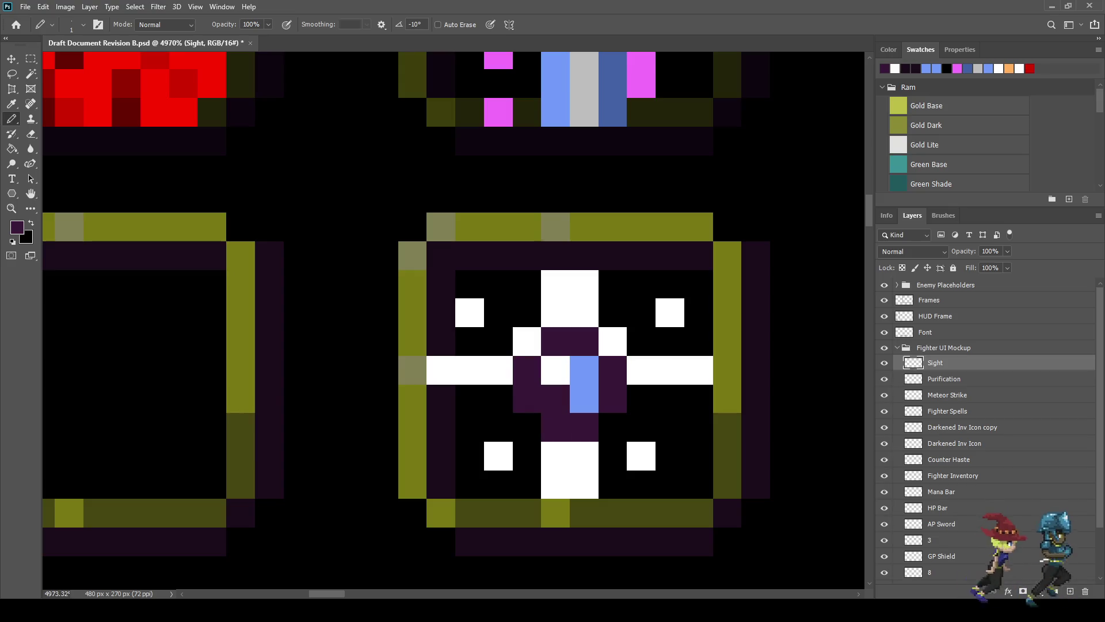
{"action": "key", "text": "ctrl+z"}
{"action": "left_click", "coordinate": [528, 370]}
{"action": "left_click", "coordinate": [528, 398]}
{"action": "scroll", "coordinate": [553, 398], "scroll_direction": "down", "scroll_amount": 8}
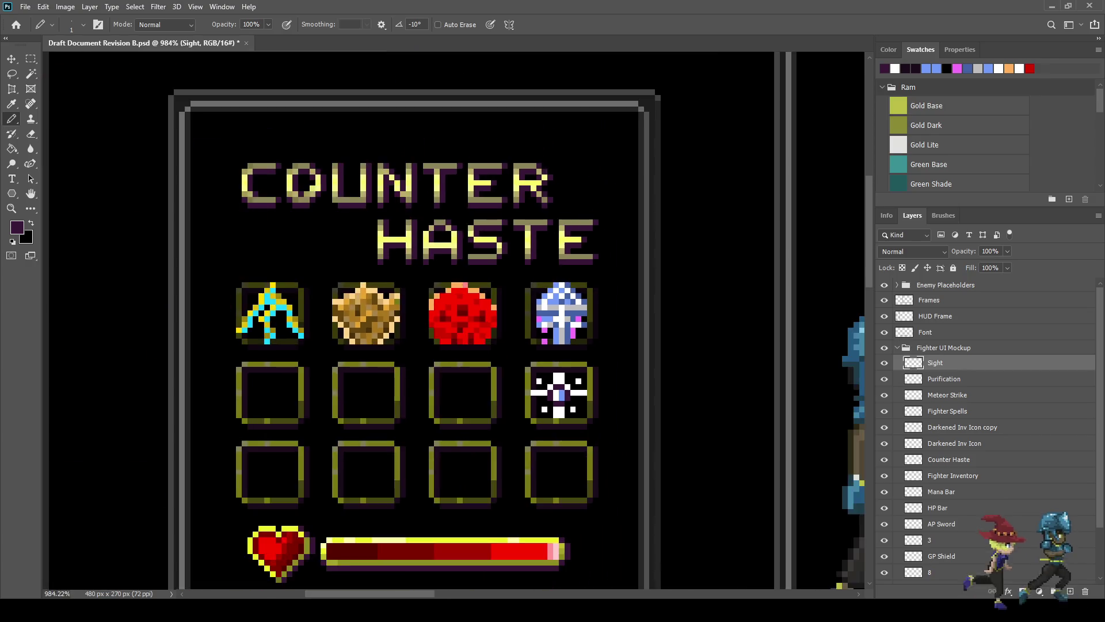
{"action": "scroll", "coordinate": [564, 326], "scroll_direction": "down", "scroll_amount": 4}
{"action": "scroll", "coordinate": [567, 363], "scroll_direction": "up", "scroll_amount": 6}
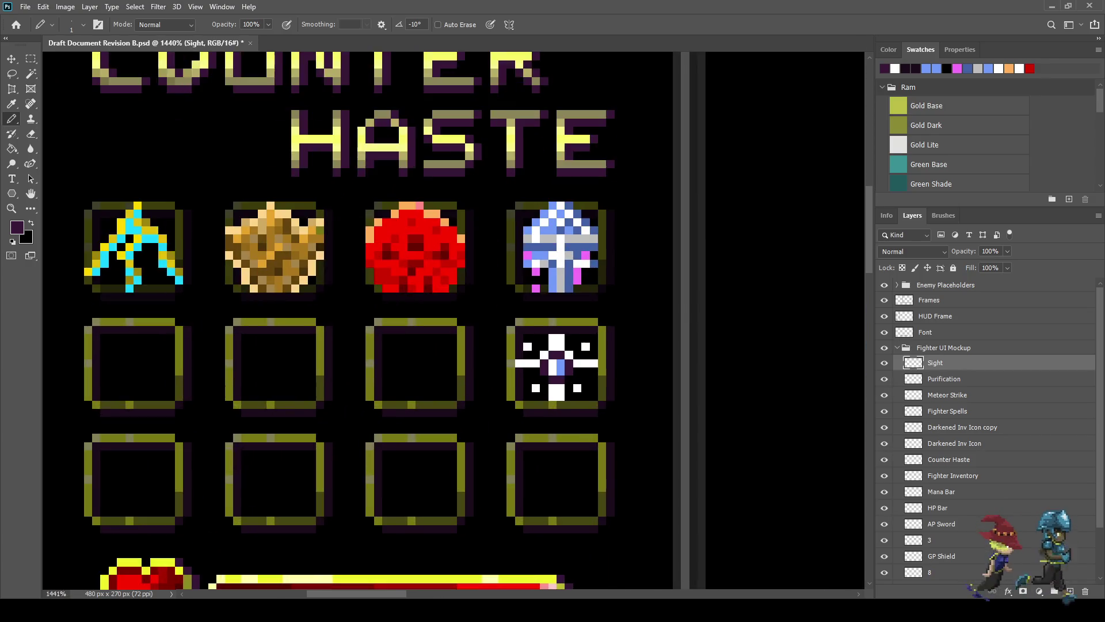
{"action": "scroll", "coordinate": [565, 369], "scroll_direction": "up", "scroll_amount": 6}
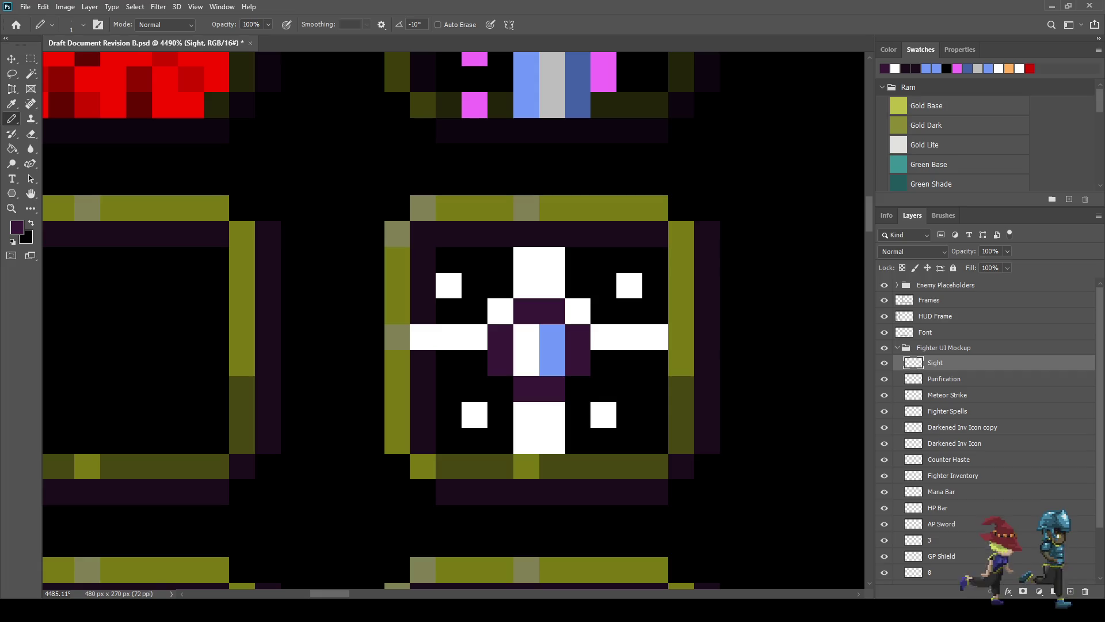
Step: Sample light grey and tint the top ray tip of the sparkle
{"action": "key", "text": "i"}
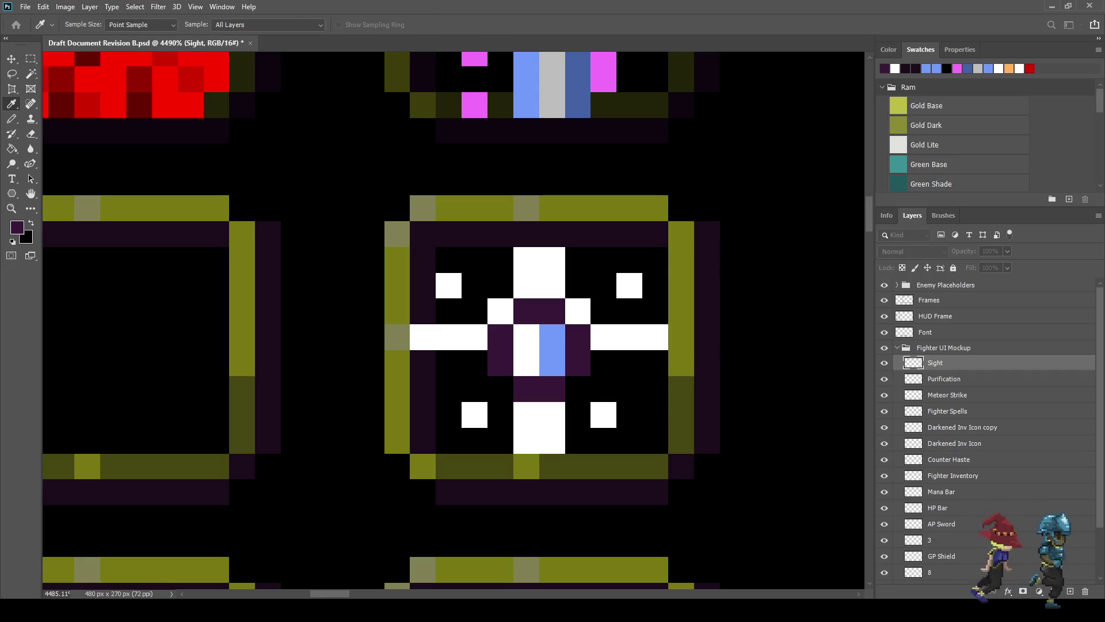
{"action": "left_click", "coordinate": [553, 86]}
{"action": "key", "text": "b"}
{"action": "left_click_drag", "start_coordinate": [553, 260], "coordinate": [527, 259]}
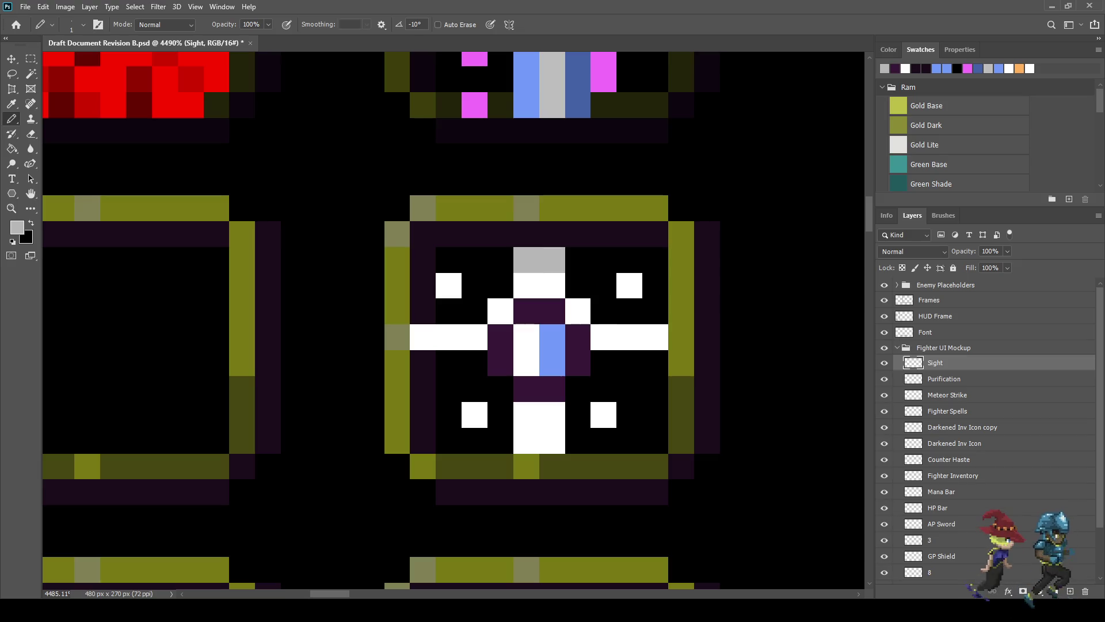
{"action": "left_click", "coordinate": [448, 285]}
{"action": "key", "text": "ctrl+z"}
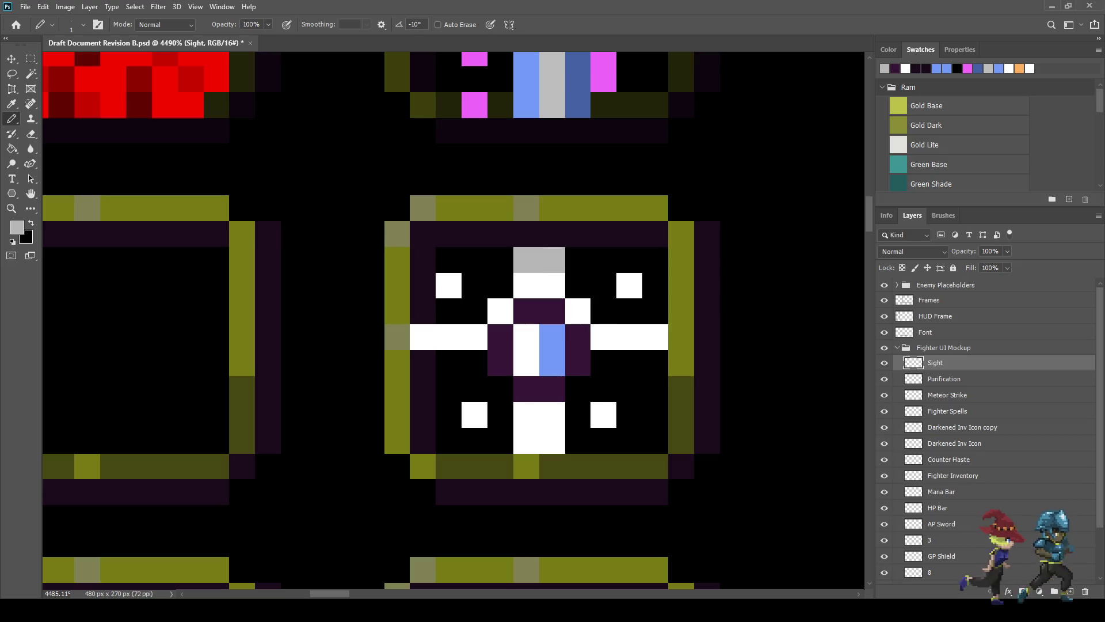
Step: Tint the left, right and bottom ray tips and the lower-right dot light grey
{"action": "left_click_drag", "start_coordinate": [449, 337], "coordinate": [423, 337]}
{"action": "left_click_drag", "start_coordinate": [630, 337], "coordinate": [655, 337]}
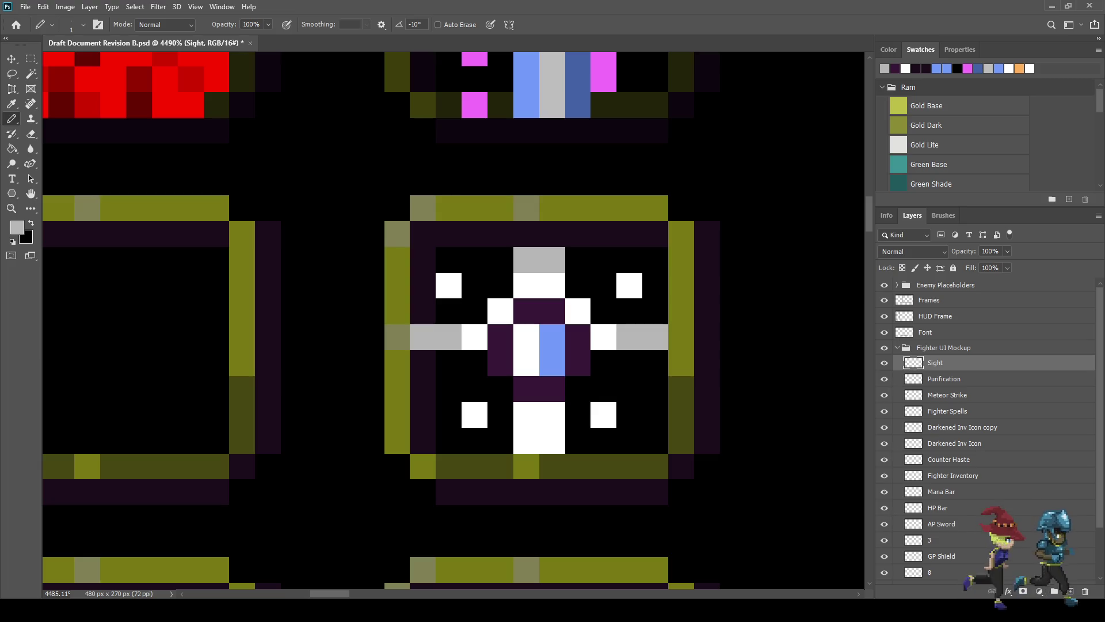
{"action": "left_click", "coordinate": [540, 440]}
{"action": "left_click", "coordinate": [603, 415]}
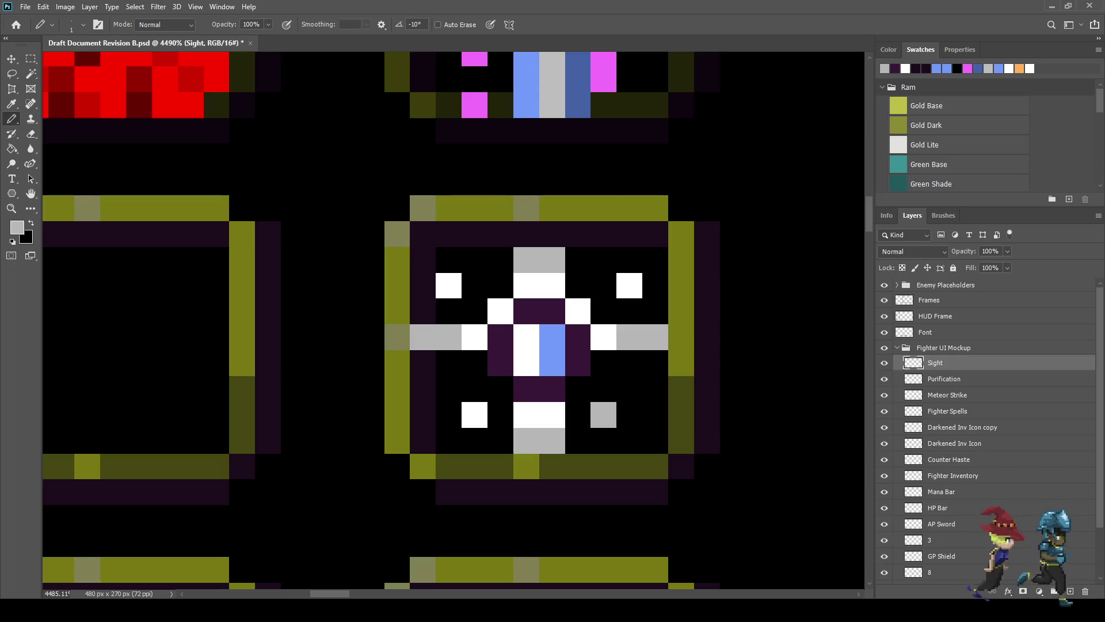
{"action": "scroll", "coordinate": [638, 316], "scroll_direction": "down", "scroll_amount": 10}
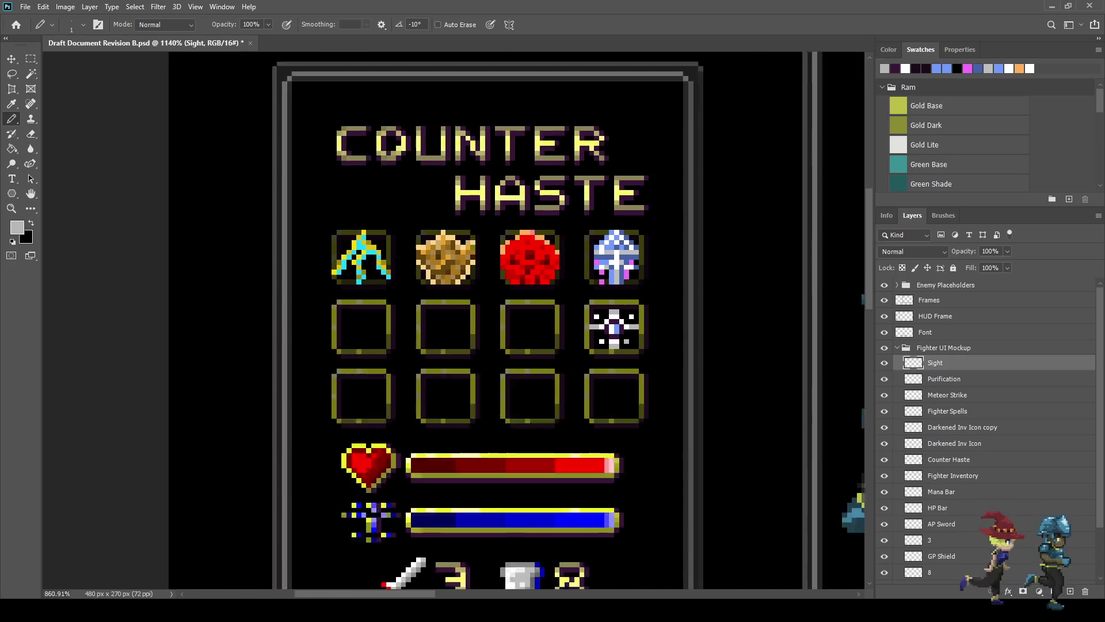
{"action": "scroll", "coordinate": [634, 317], "scroll_direction": "up", "scroll_amount": 10}
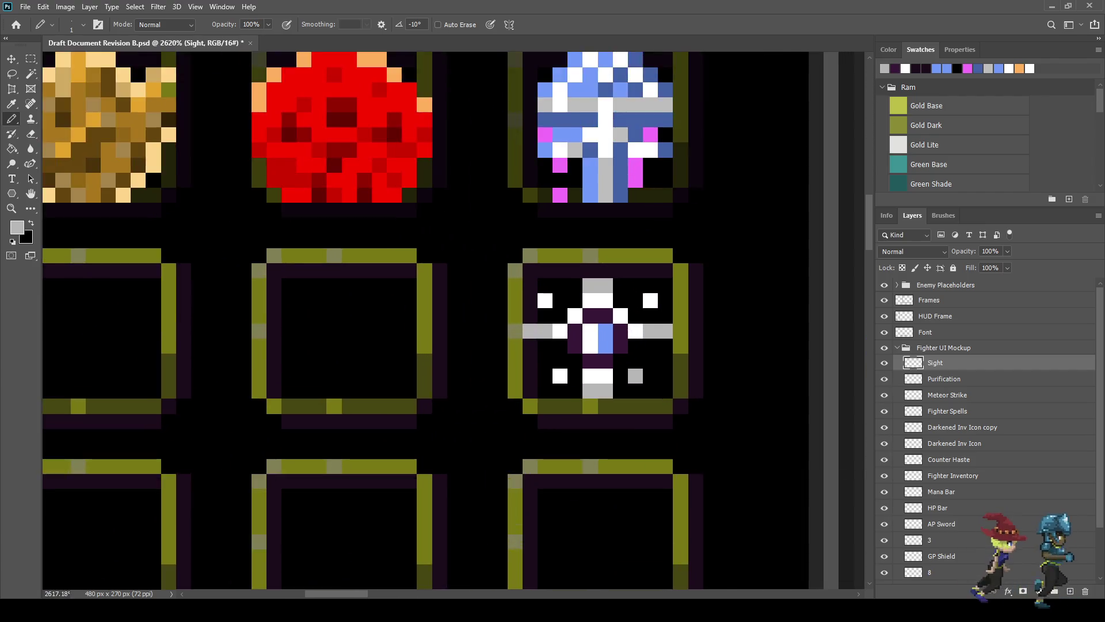
{"action": "scroll", "coordinate": [628, 324], "scroll_direction": "down", "scroll_amount": 2}
Step: Sample the medium blue and paint over the dark ring around the centre
{"action": "key", "text": "i"}
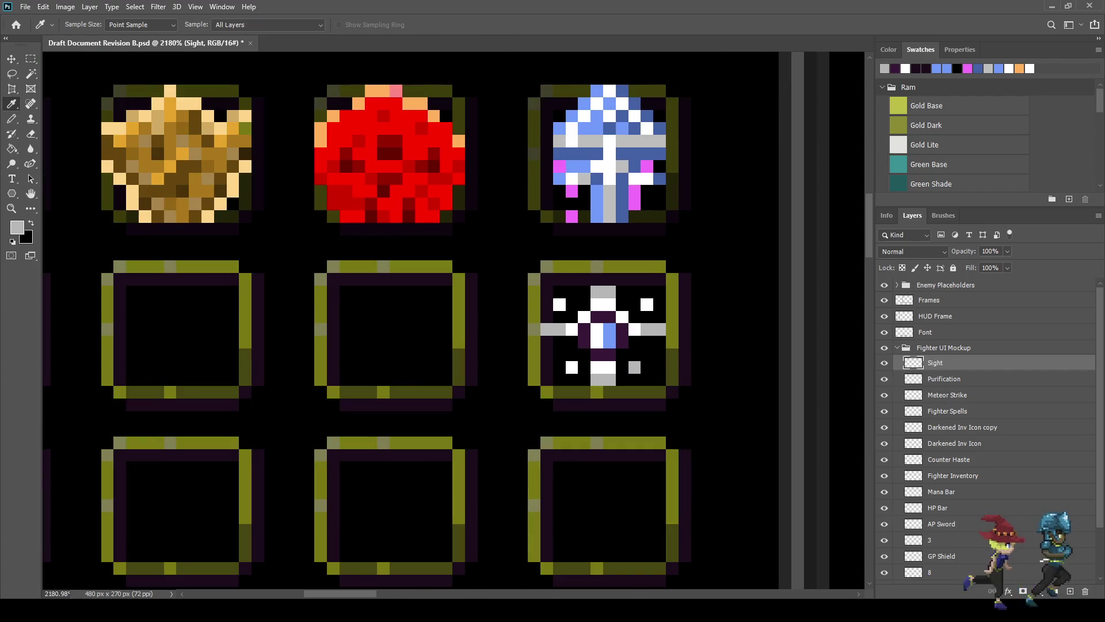
{"action": "left_click", "coordinate": [611, 339]}
{"action": "scroll", "coordinate": [613, 343], "scroll_direction": "up", "scroll_amount": 3}
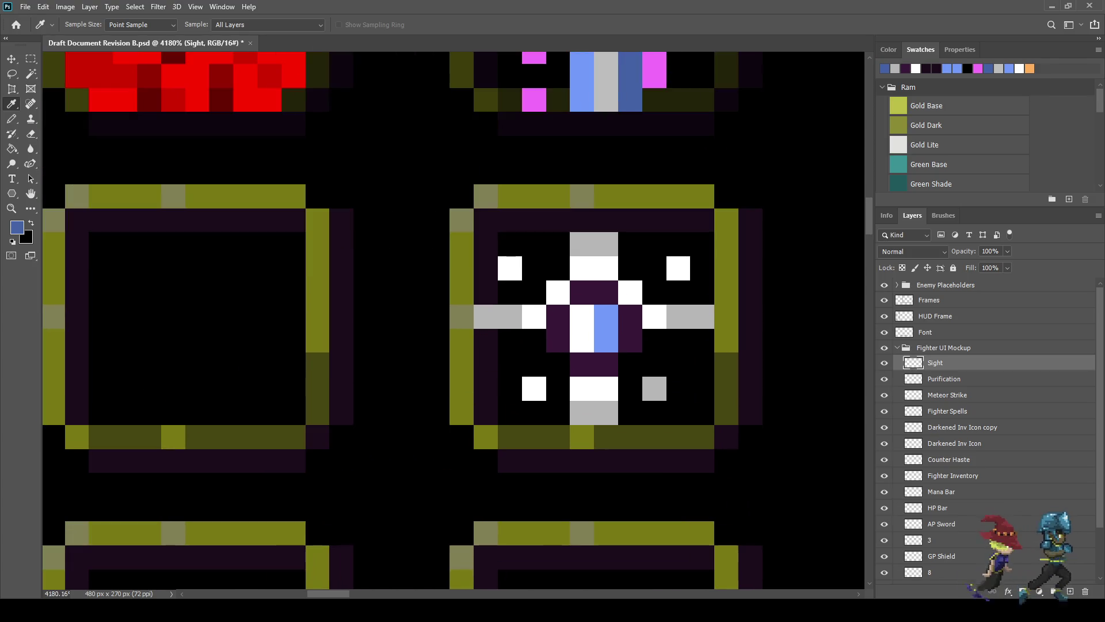
{"action": "key", "text": "b"}
{"action": "mouse_move", "coordinate": [630, 340]}
{"action": "left_mouse_down"}
{"action": "mouse_move", "coordinate": [630, 316]}
{"action": "mouse_move", "coordinate": [606, 292]}
{"action": "mouse_move", "coordinate": [583, 291]}
{"action": "mouse_move", "coordinate": [558, 341]}
{"action": "mouse_move", "coordinate": [607, 364]}
{"action": "left_mouse_up"}
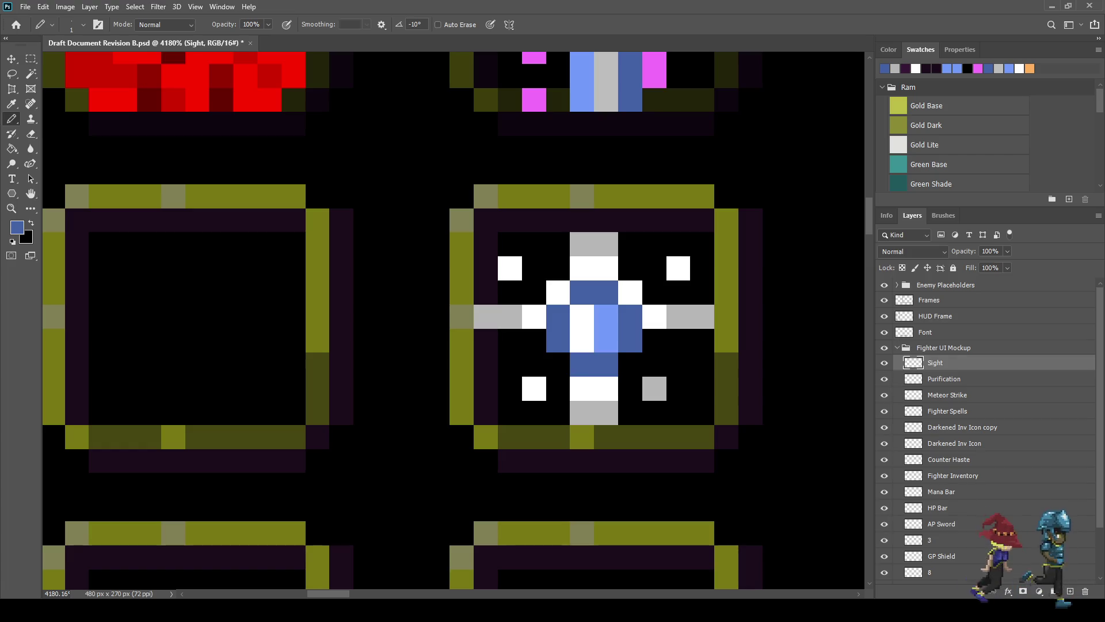
{"action": "scroll", "coordinate": [662, 345], "scroll_direction": "down", "scroll_amount": 5}
{"action": "scroll", "coordinate": [690, 327], "scroll_direction": "down", "scroll_amount": 5}
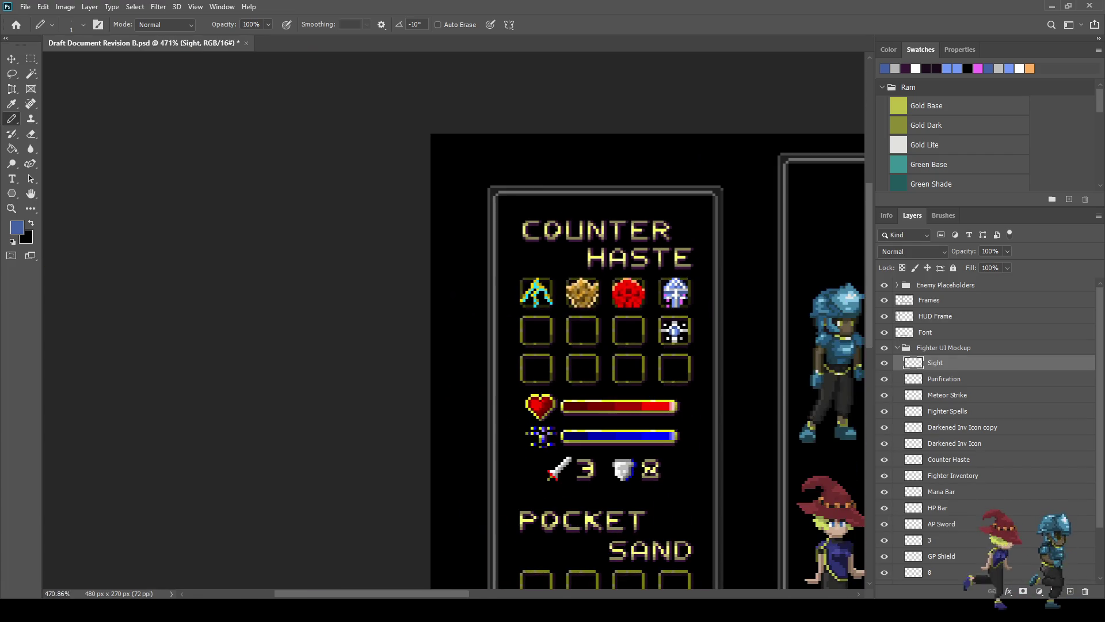
{"action": "scroll", "coordinate": [691, 340], "scroll_direction": "up", "scroll_amount": 5}
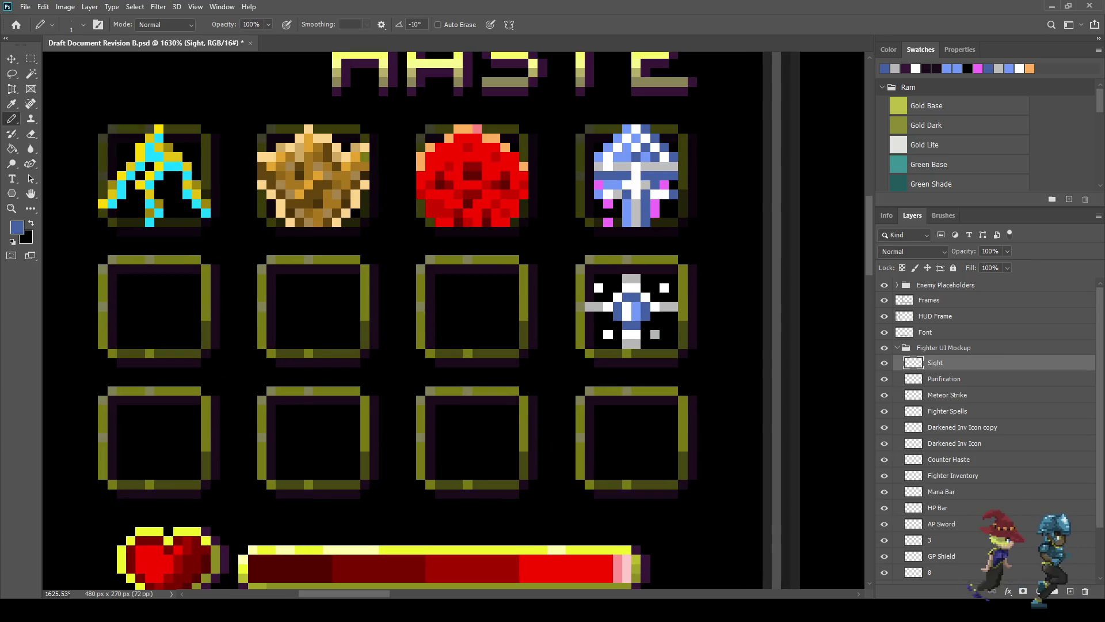
{"action": "scroll", "coordinate": [653, 322], "scroll_direction": "up", "scroll_amount": 1}
{"action": "scroll", "coordinate": [635, 276], "scroll_direction": "up", "scroll_amount": 2}
Step: Paint the two remaining pixels under the centre medium blue
{"action": "left_click", "coordinate": [626, 245]}
{"action": "left_click", "coordinate": [611, 244]}
{"action": "scroll", "coordinate": [613, 337], "scroll_direction": "down", "scroll_amount": 1}
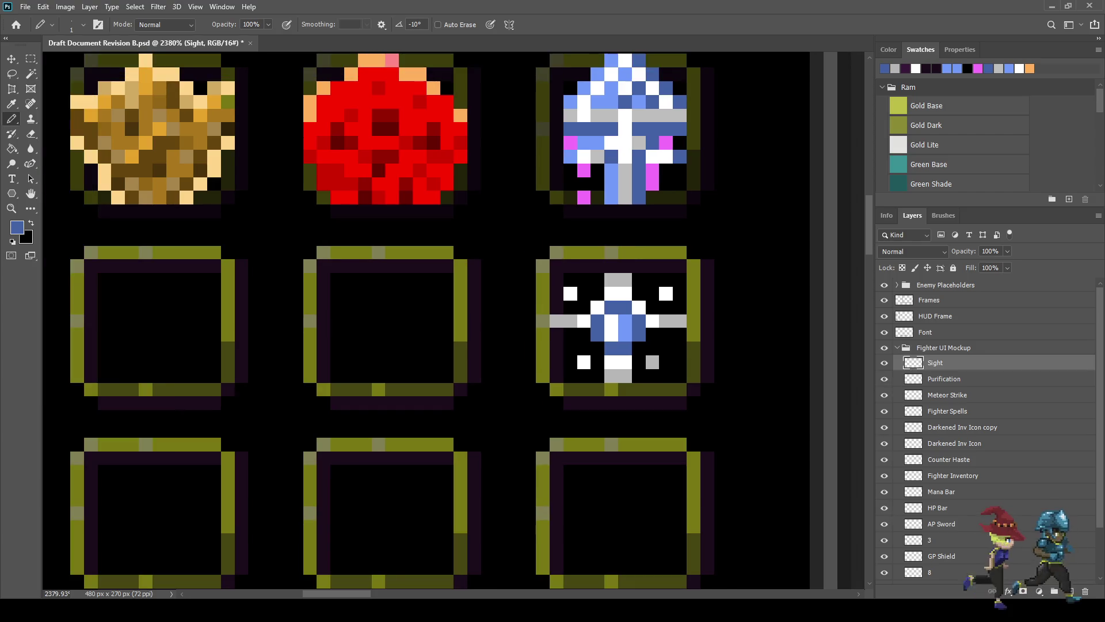
{"action": "scroll", "coordinate": [711, 316], "scroll_direction": "down", "scroll_amount": 10}
{"action": "scroll", "coordinate": [718, 318], "scroll_direction": "up", "scroll_amount": 7}
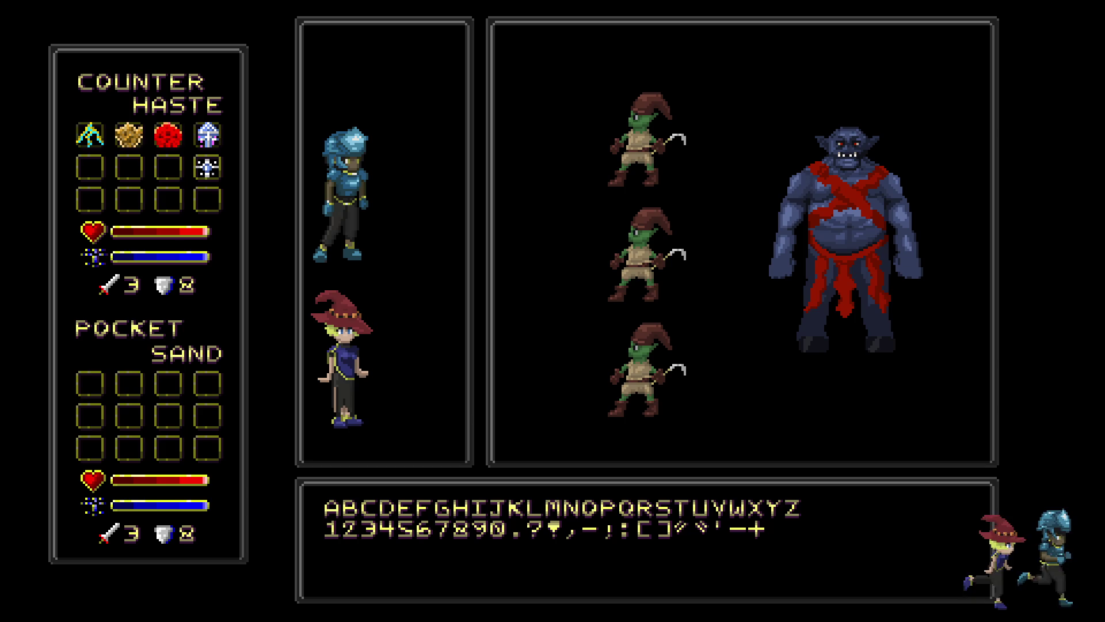
Step: Duplicate the Darkened Inv Icon copy layer, nudge it down into the sparkle's slot, and save
{"action": "key", "text": "f"}
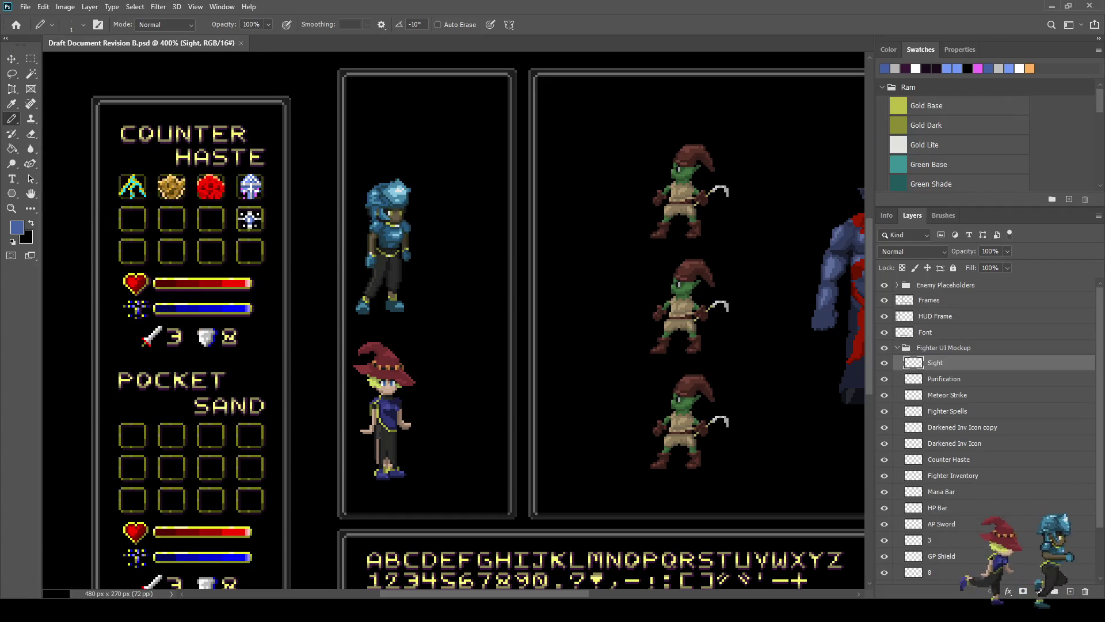
{"action": "left_click", "coordinate": [963, 427]}
{"action": "key", "text": "ctrl+j"}
{"action": "key", "text": "ctrl+t"}
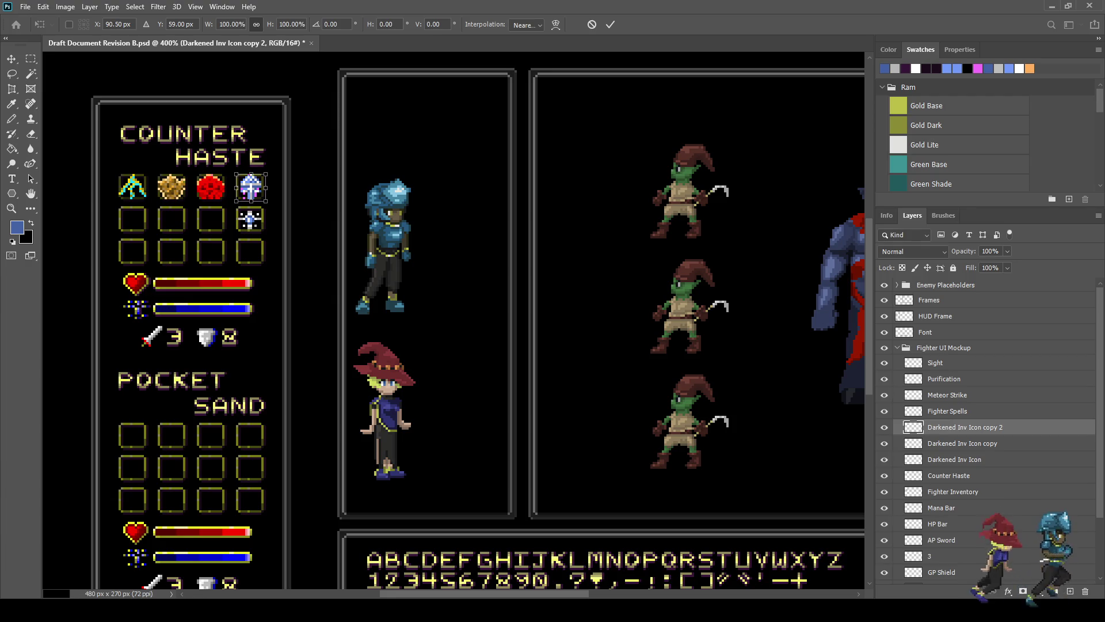
{"action": "key", "text": "shift+Down"}
{"action": "key", "text": "Down"}
{"action": "key", "text": "Down"}
{"action": "key", "text": "Down"}
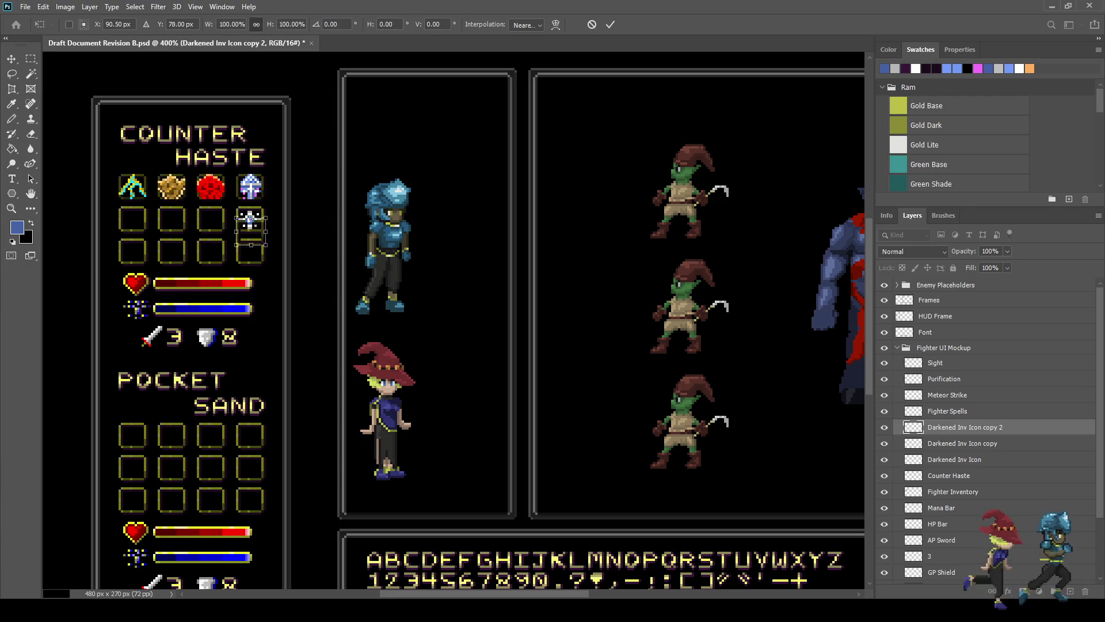
{"action": "key", "text": "Return"}
{"action": "key", "text": "b"}
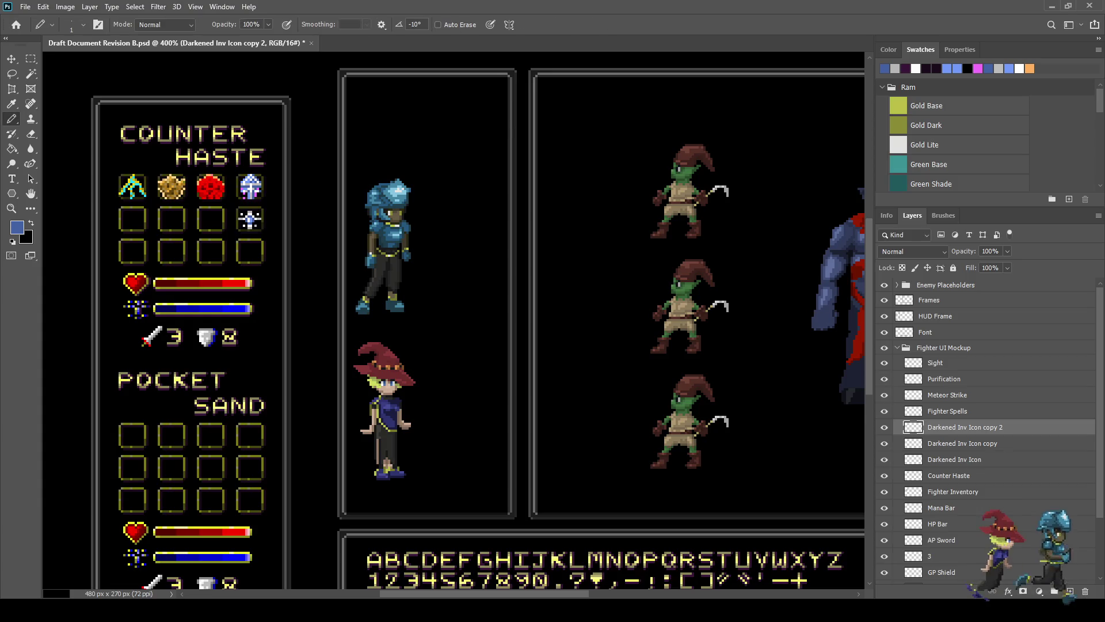
{"action": "key", "text": "ctrl+s"}
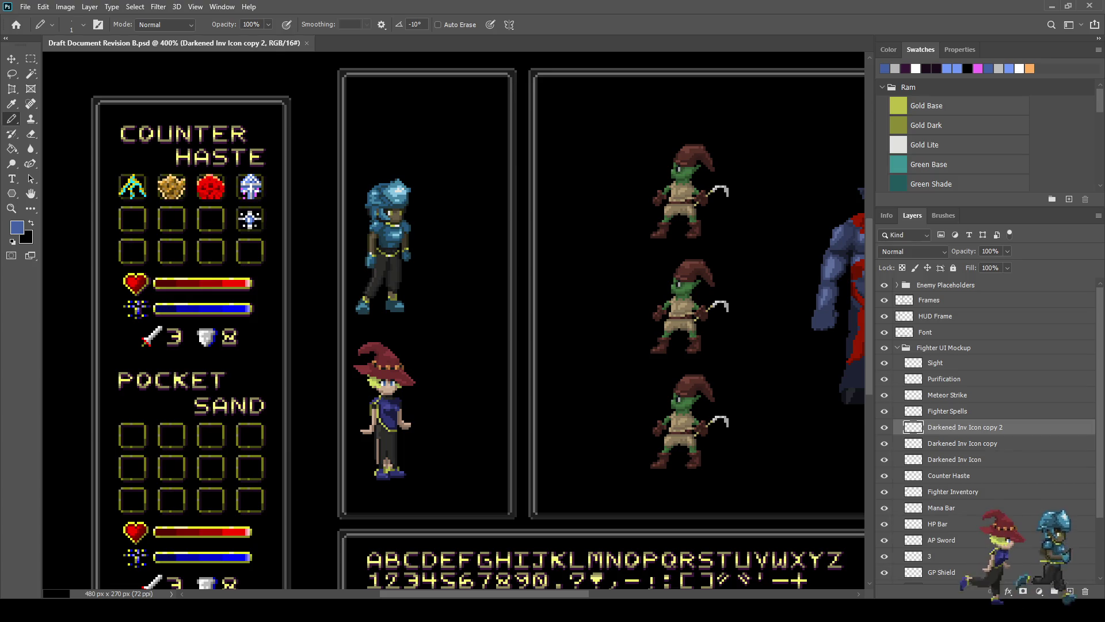
{"action": "scroll", "coordinate": [369, 288], "scroll_direction": "up", "scroll_amount": 3}
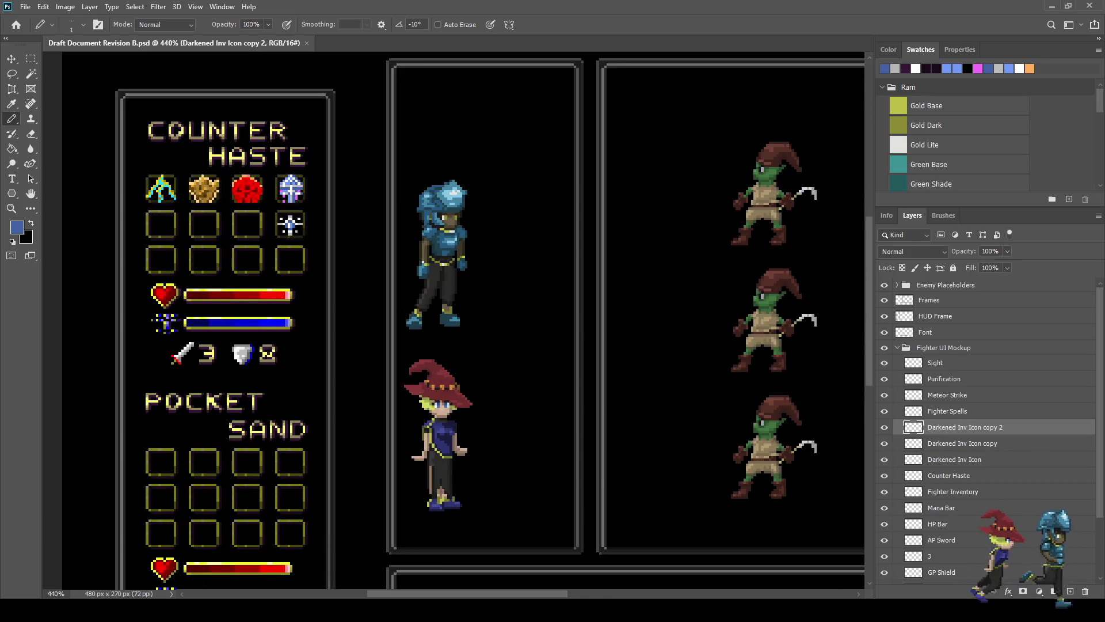
Step: Duplicate the darkening overlay, move it onto the empty slot beside the sparkle, and save
{"action": "scroll", "coordinate": [185, 213], "scroll_direction": "up", "scroll_amount": 3}
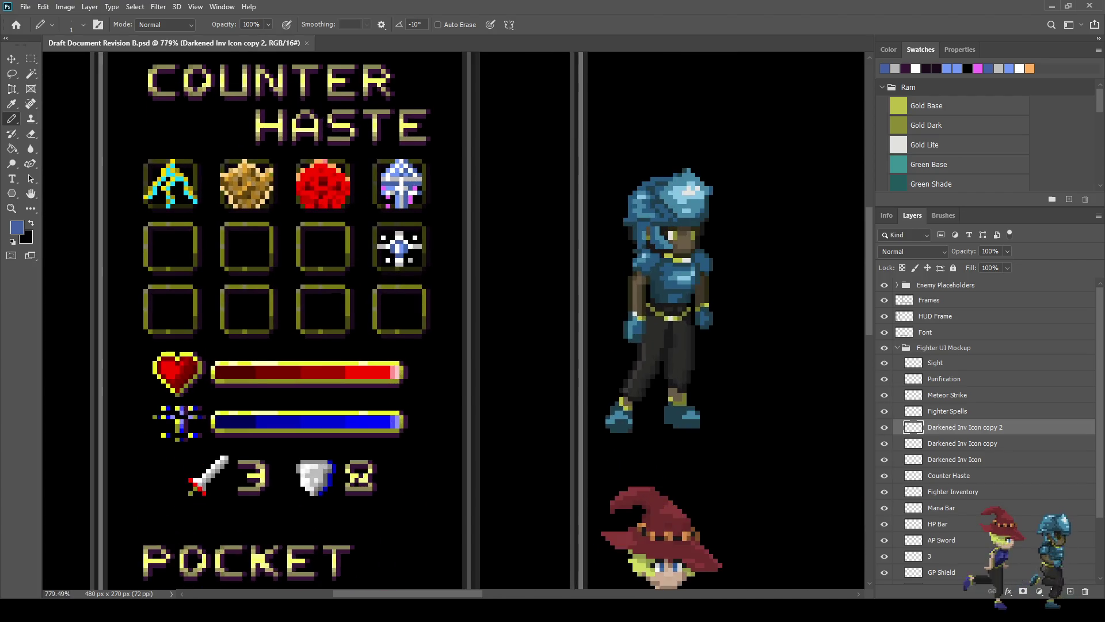
{"action": "scroll", "coordinate": [237, 225], "scroll_direction": "up", "scroll_amount": 2}
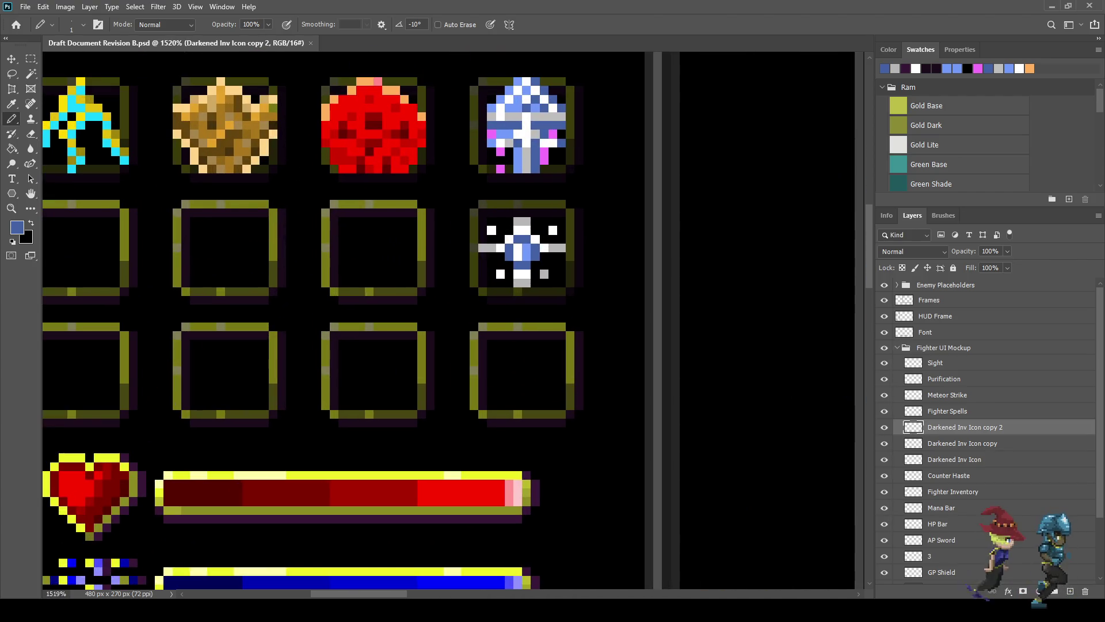
{"action": "left_click", "coordinate": [884, 443]}
{"action": "left_click", "coordinate": [884, 443]}
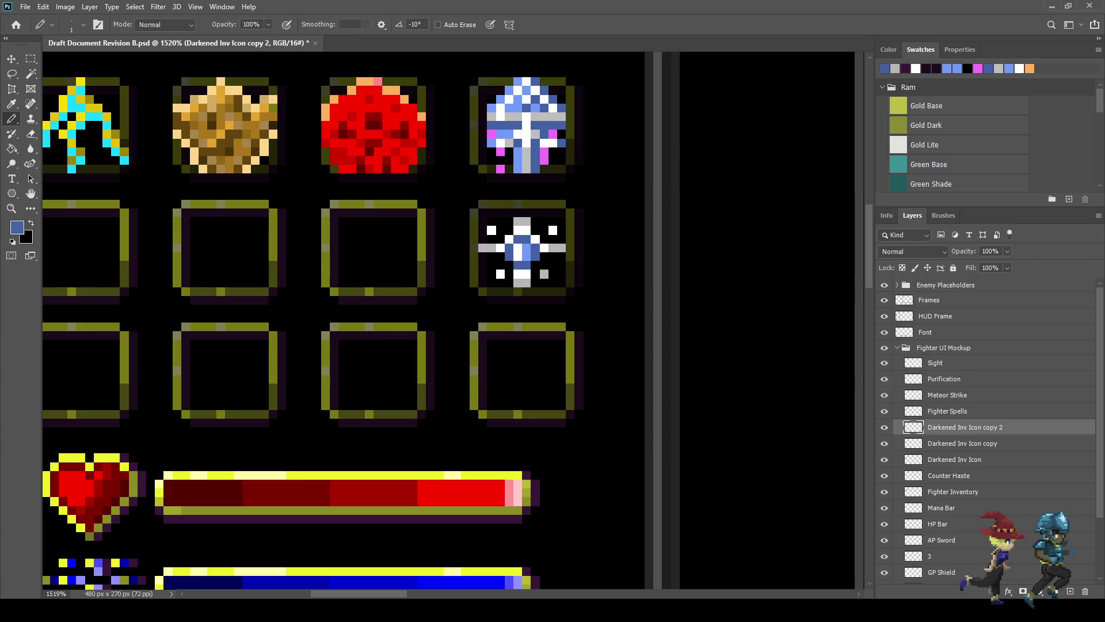
{"action": "key", "text": "ctrl+j"}
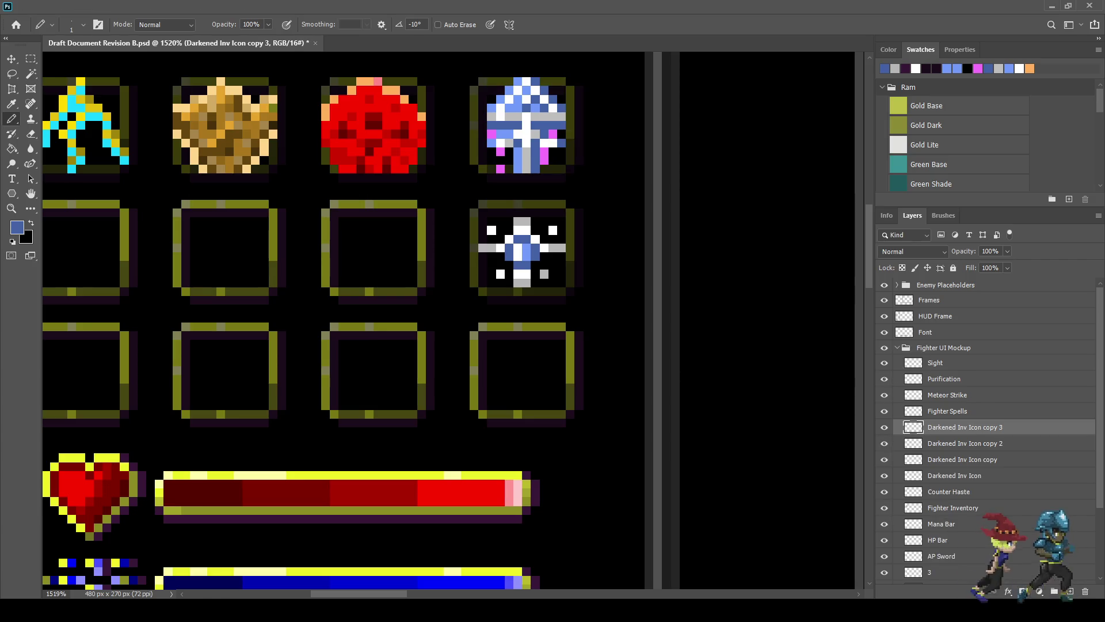
{"action": "key", "text": "ctrl+t"}
{"action": "left_click_drag", "start_coordinate": [527, 252], "coordinate": [413, 252]}
{"action": "key", "text": "Left"}
{"action": "key", "text": "Left"}
{"action": "key", "text": "Left"}
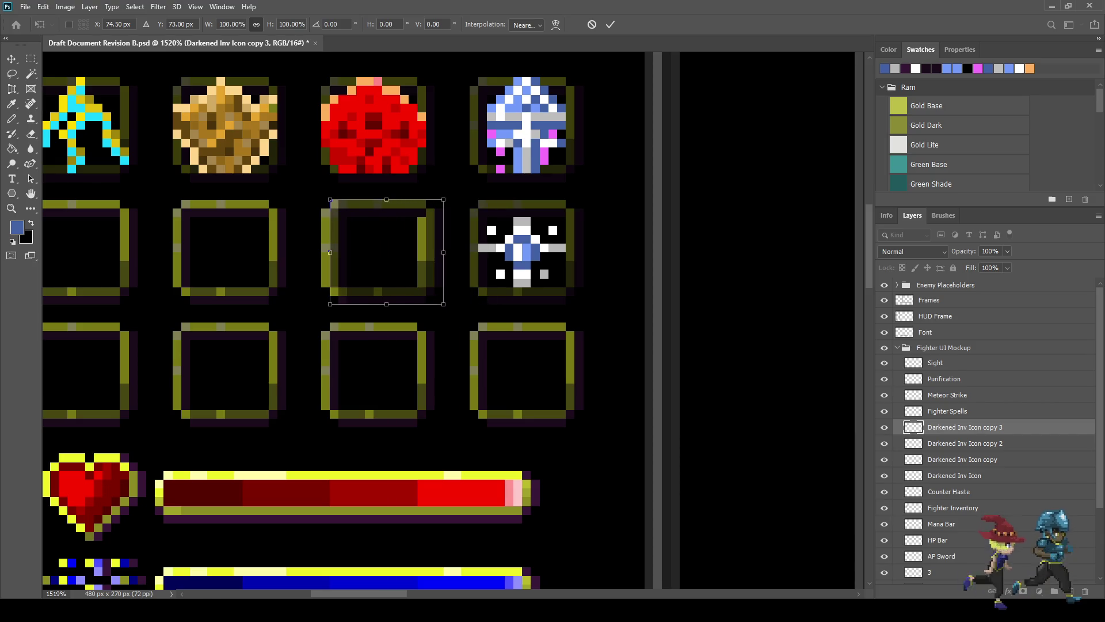
{"action": "key", "text": "Return"}
{"action": "key", "text": "b"}
{"action": "key", "text": "ctrl+s"}
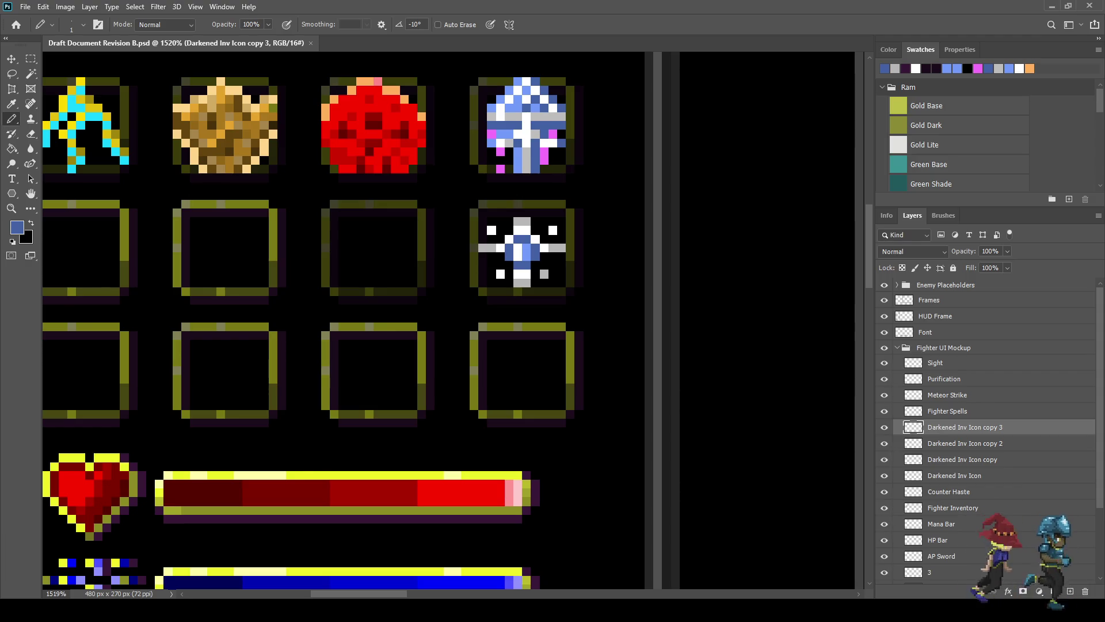
Step: Merge the Darkened Inv Icon copies into one layer, save, and add a new layer above Sight
{"action": "key", "text": "alt+bracketleft"}
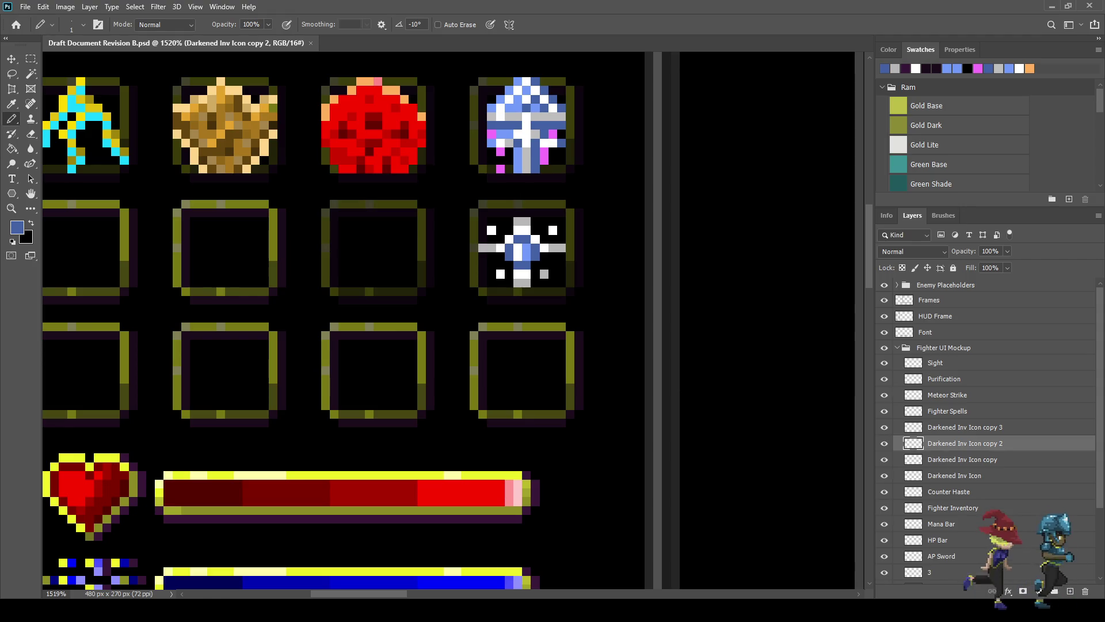
{"action": "key", "text": "ctrl+comma"}
{"action": "key", "text": "ctrl+comma"}
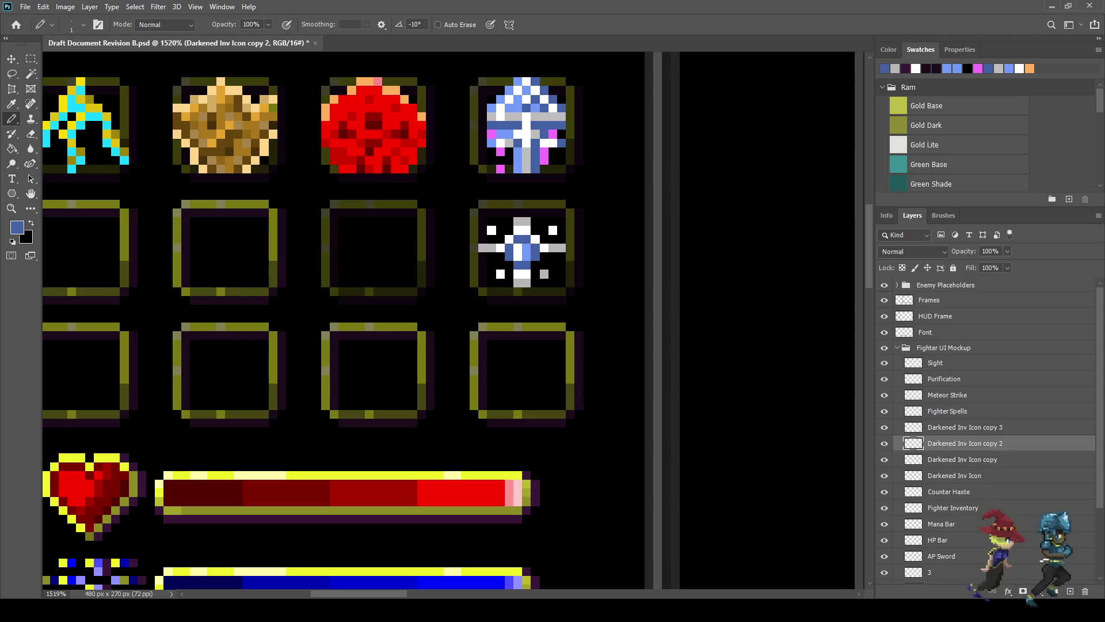
{"action": "key", "text": "alt+bracketleft"}
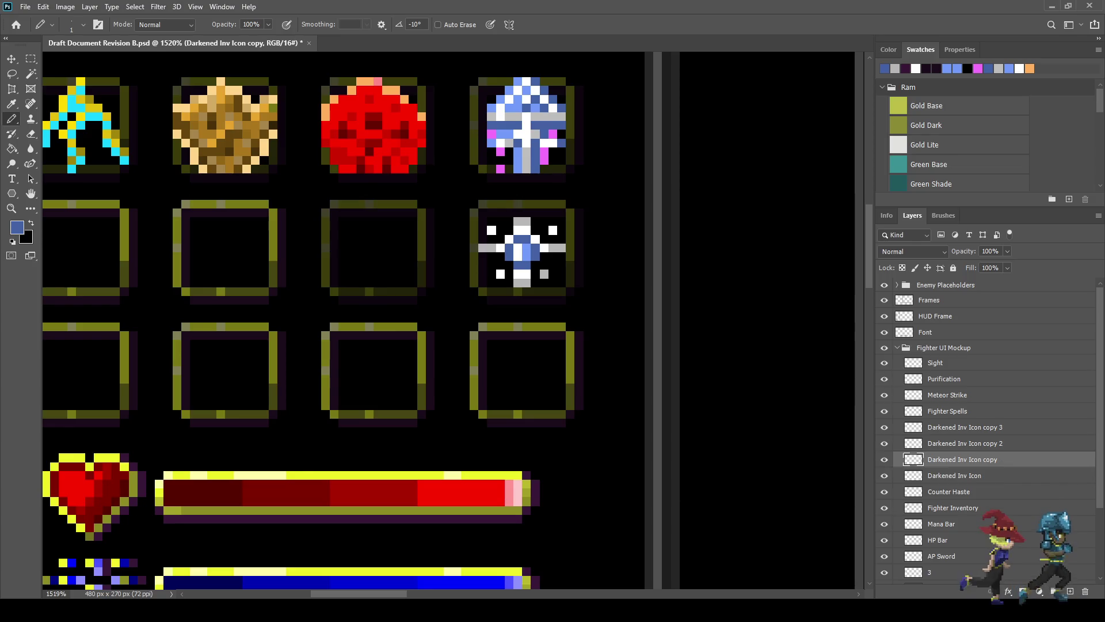
{"action": "key", "text": "alt+shift+bracketright"}
{"action": "key", "text": "alt+shift+bracketright"}
{"action": "key", "text": "ctrl+e"}
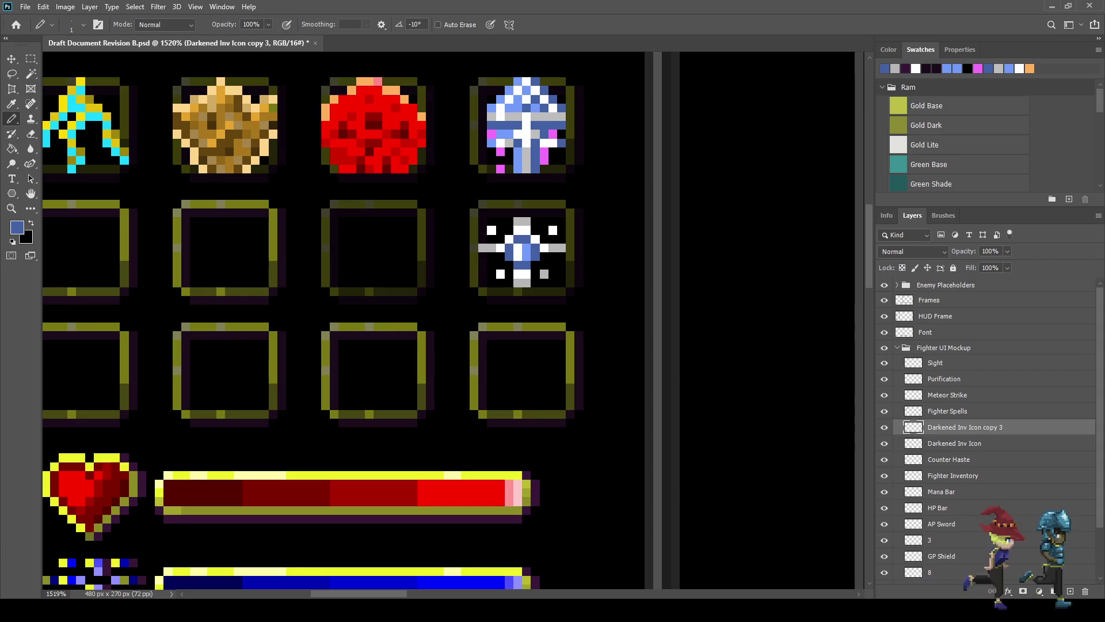
{"action": "key", "text": "ctrl+s"}
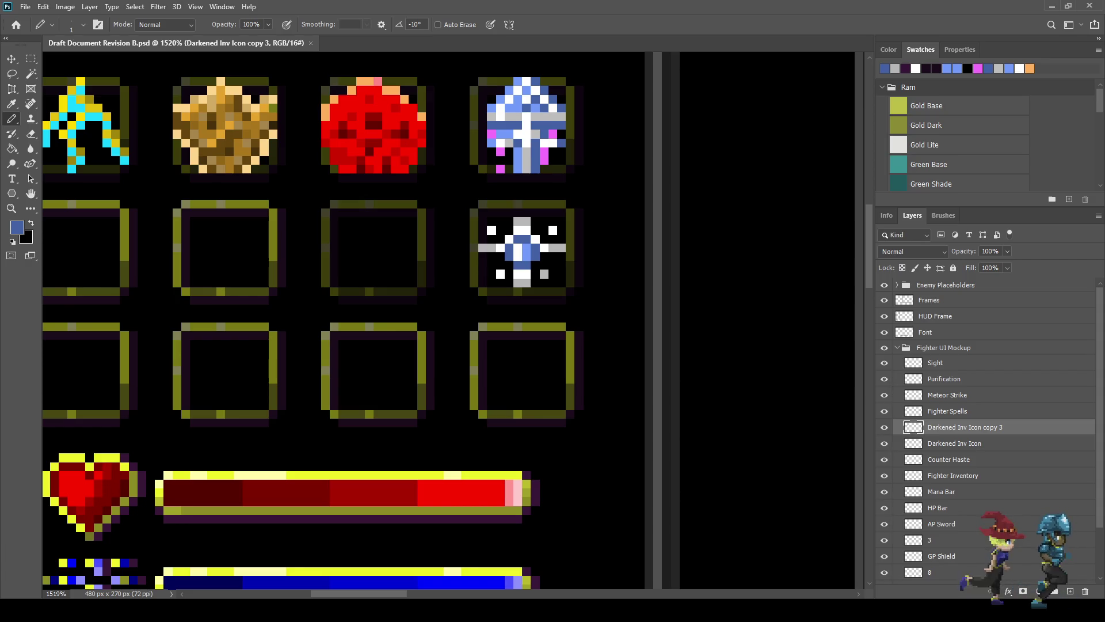
{"action": "left_click", "coordinate": [936, 363]}
{"action": "key", "text": "ctrl+shift+alt+n"}
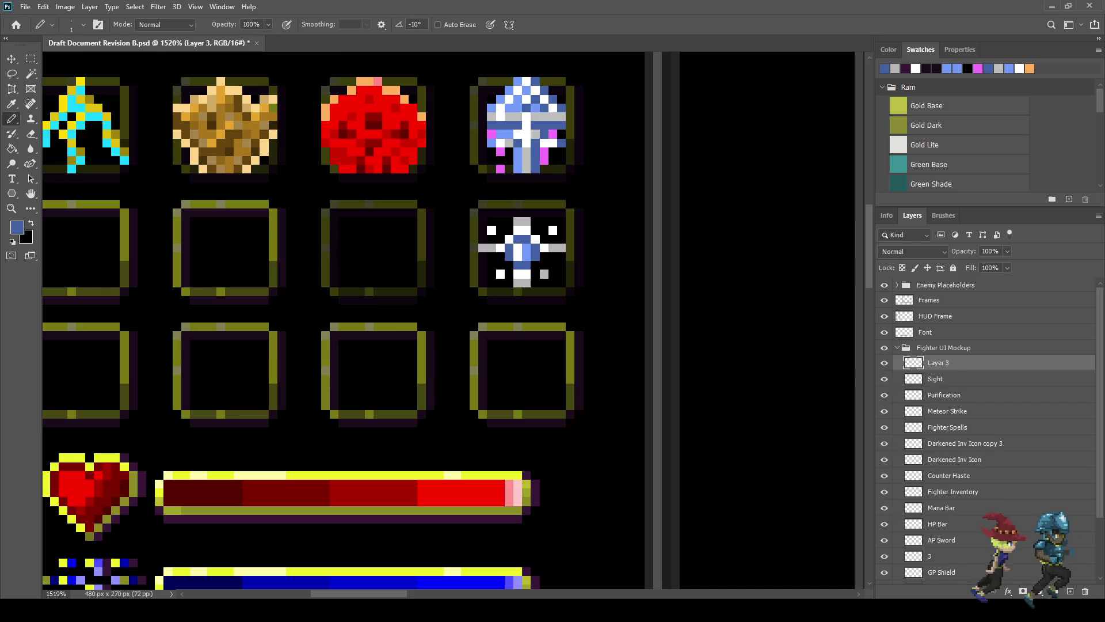
Step: Rename Layer 3 to 'Soothe' and save the document
{"action": "double_click", "coordinate": [938, 363]}
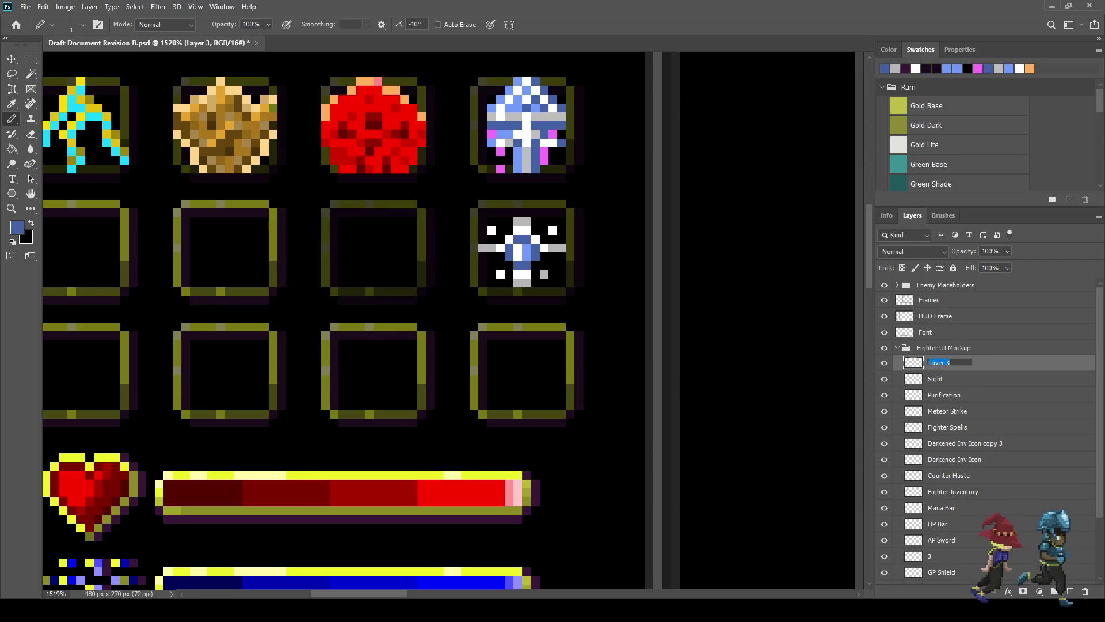
{"action": "type", "text": "Soothe"}
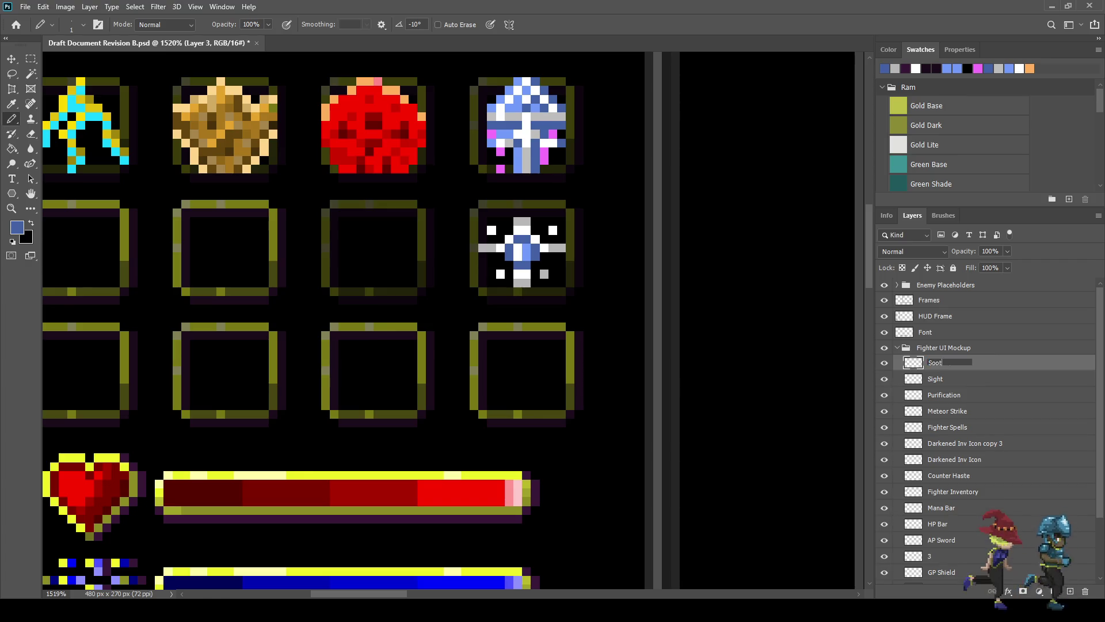
{"action": "key", "text": "Return"}
{"action": "key", "text": "ctrl+s"}
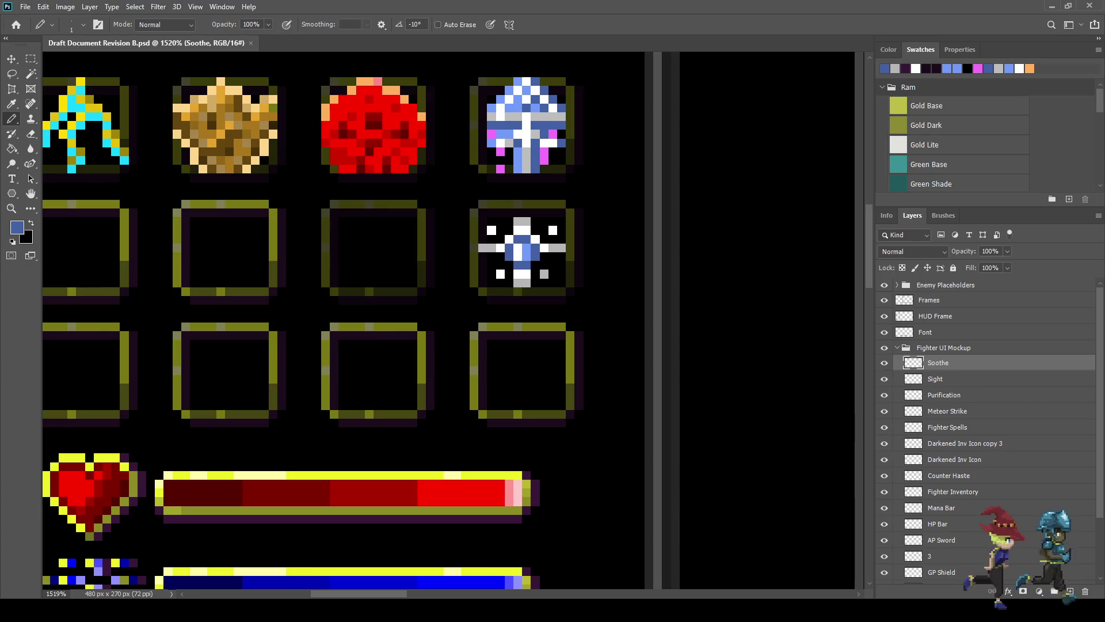
{"action": "scroll", "coordinate": [305, 232], "scroll_direction": "up", "scroll_amount": 3}
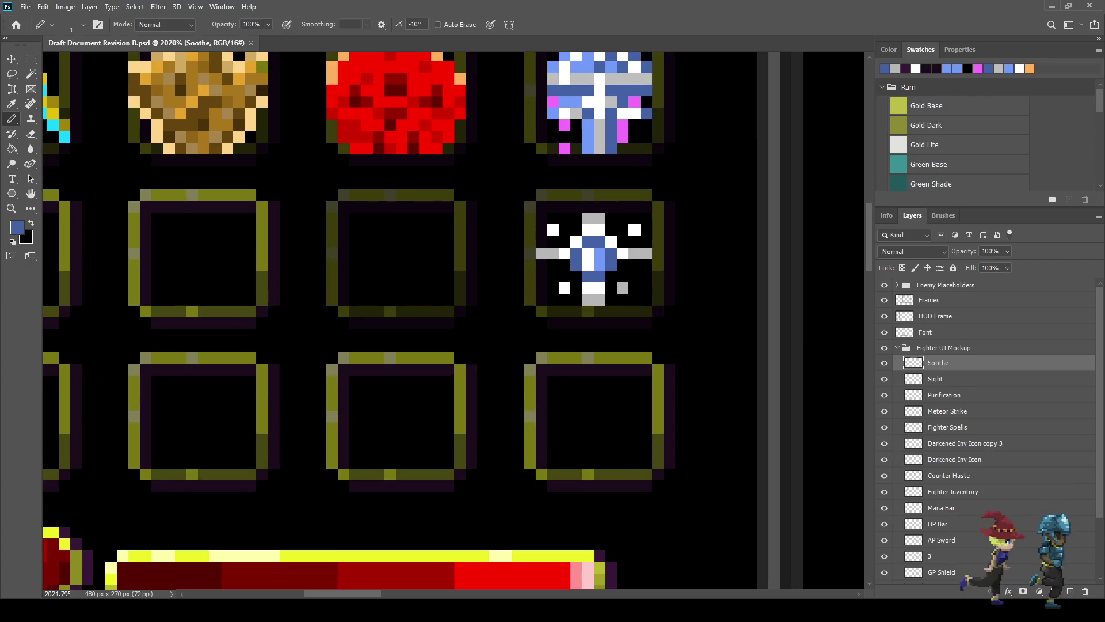
Step: Pencil a light-blue droplet shape in the middle slot using the sparkle icon's blue
{"action": "left_click", "coordinate": [599, 259], "text": "alt"}
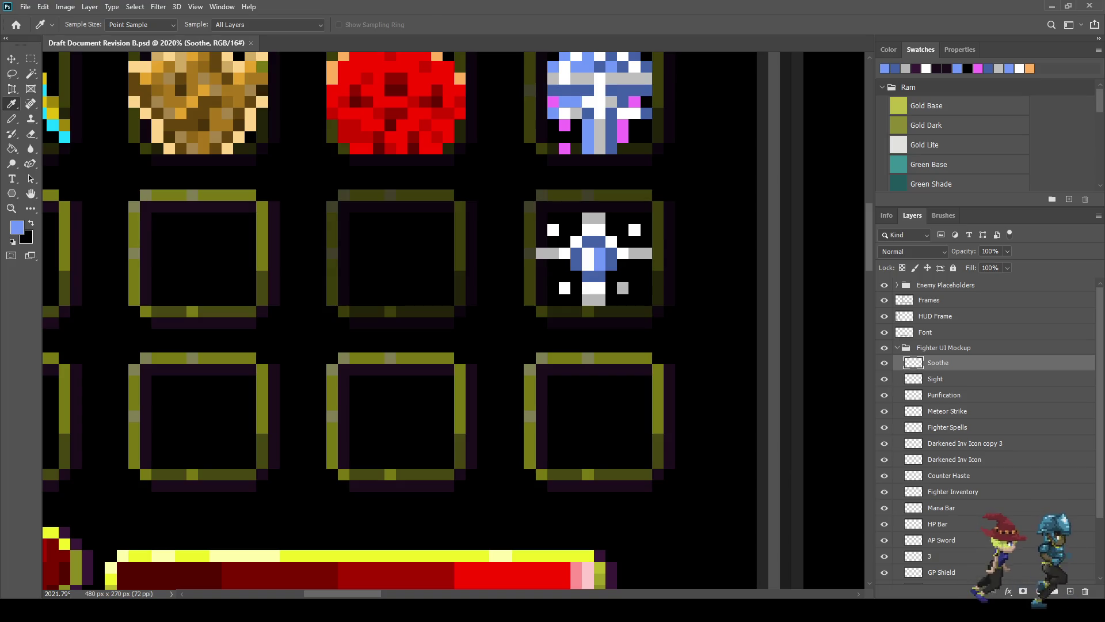
{"action": "scroll", "coordinate": [355, 254], "scroll_direction": "up", "scroll_amount": 1}
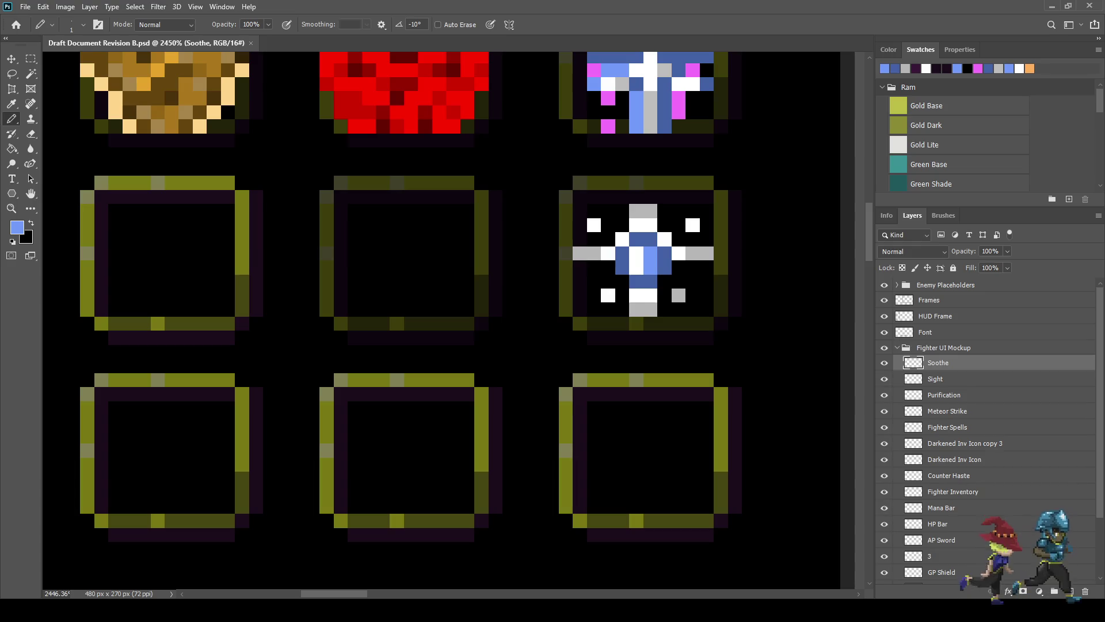
{"action": "mouse_move", "coordinate": [411, 225]}
{"action": "left_mouse_down"}
{"action": "mouse_move", "coordinate": [411, 245]}
{"action": "mouse_move", "coordinate": [382, 282]}
{"action": "mouse_move", "coordinate": [397, 296]}
{"action": "mouse_move", "coordinate": [411, 267]}
{"action": "mouse_move", "coordinate": [396, 282]}
{"action": "mouse_move", "coordinate": [426, 274]}
{"action": "mouse_move", "coordinate": [423, 296]}
{"action": "left_mouse_up"}
{"action": "left_click", "coordinate": [411, 211]}
{"action": "left_click", "coordinate": [397, 225]}
{"action": "left_click", "coordinate": [382, 253]}
{"action": "mouse_move", "coordinate": [368, 266]}
{"action": "left_mouse_down"}
{"action": "mouse_move", "coordinate": [368, 295]}
{"action": "mouse_move", "coordinate": [411, 309]}
{"action": "mouse_move", "coordinate": [439, 266]}
{"action": "left_mouse_up"}
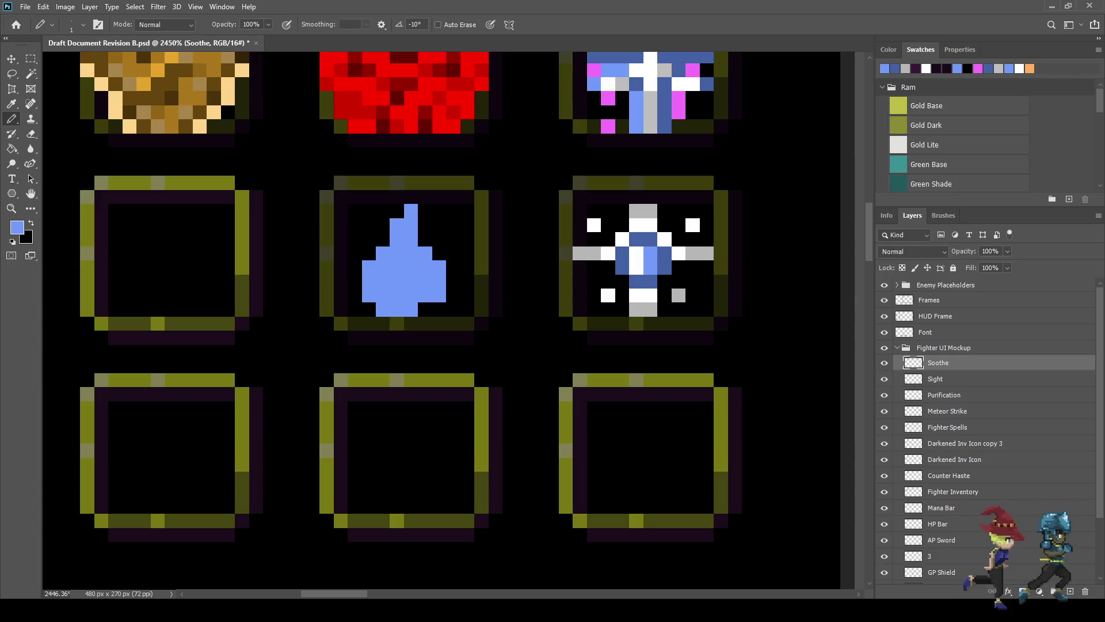
{"action": "left_click", "coordinate": [425, 239]}
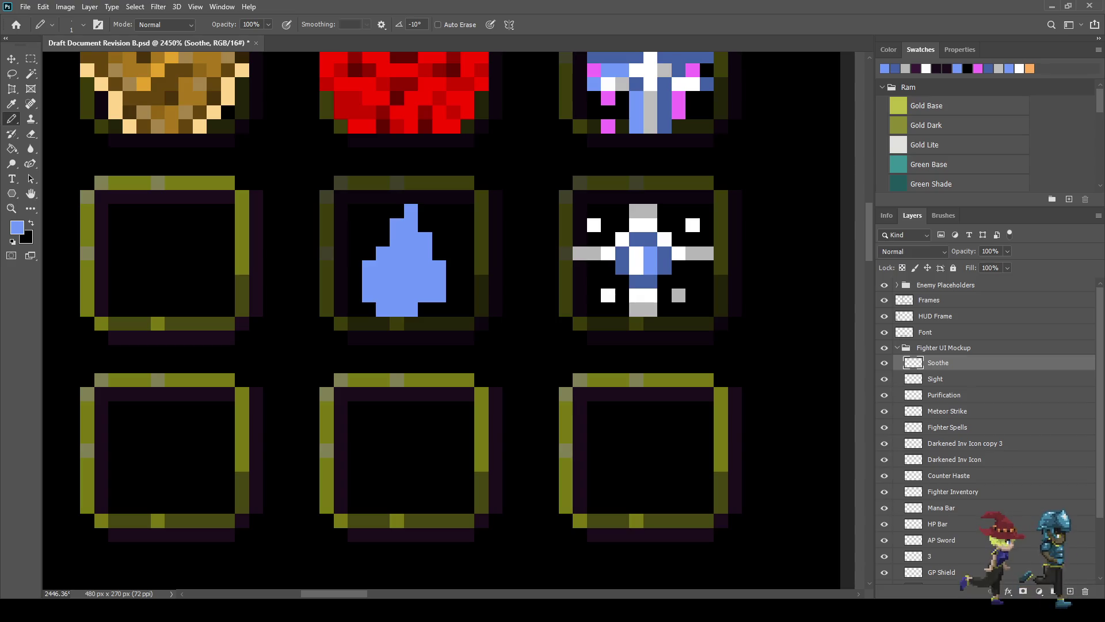
Step: Add a white highlight down the droplet's upper-left side
{"action": "key", "text": "i"}
{"action": "left_click", "coordinate": [594, 224]}
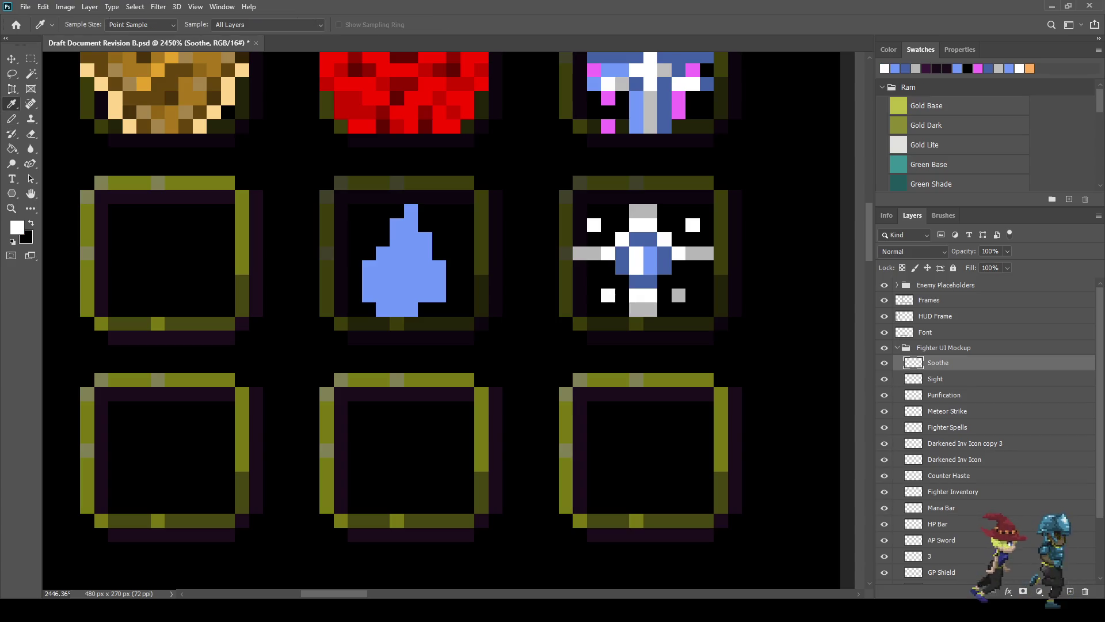
{"action": "key", "text": "b"}
{"action": "left_click", "coordinate": [397, 253]}
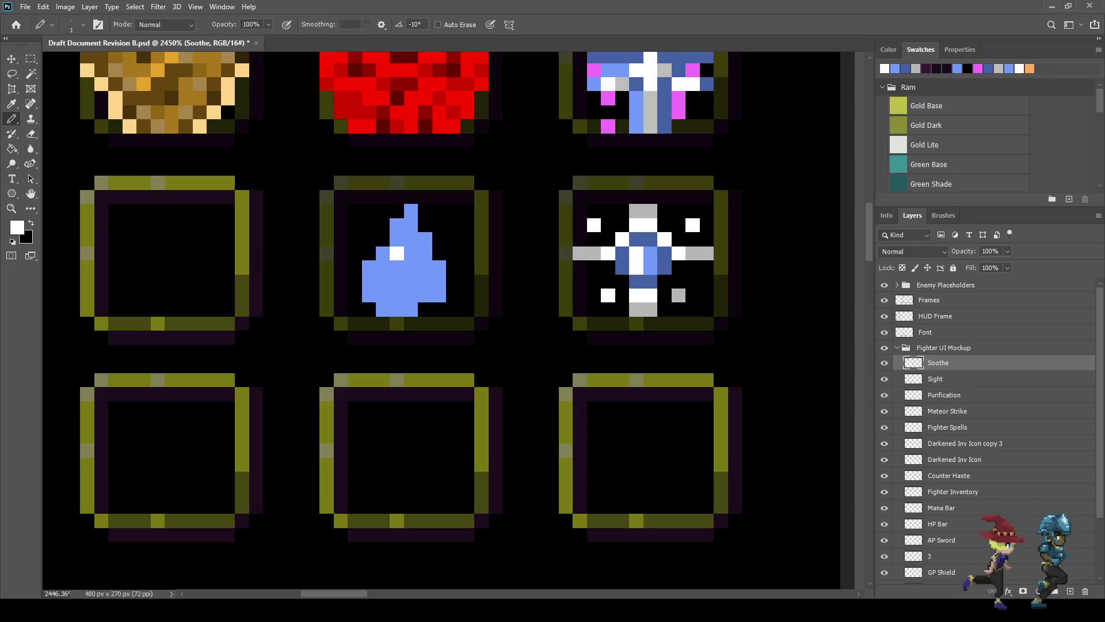
{"action": "left_click_drag", "start_coordinate": [383, 267], "coordinate": [383, 282]}
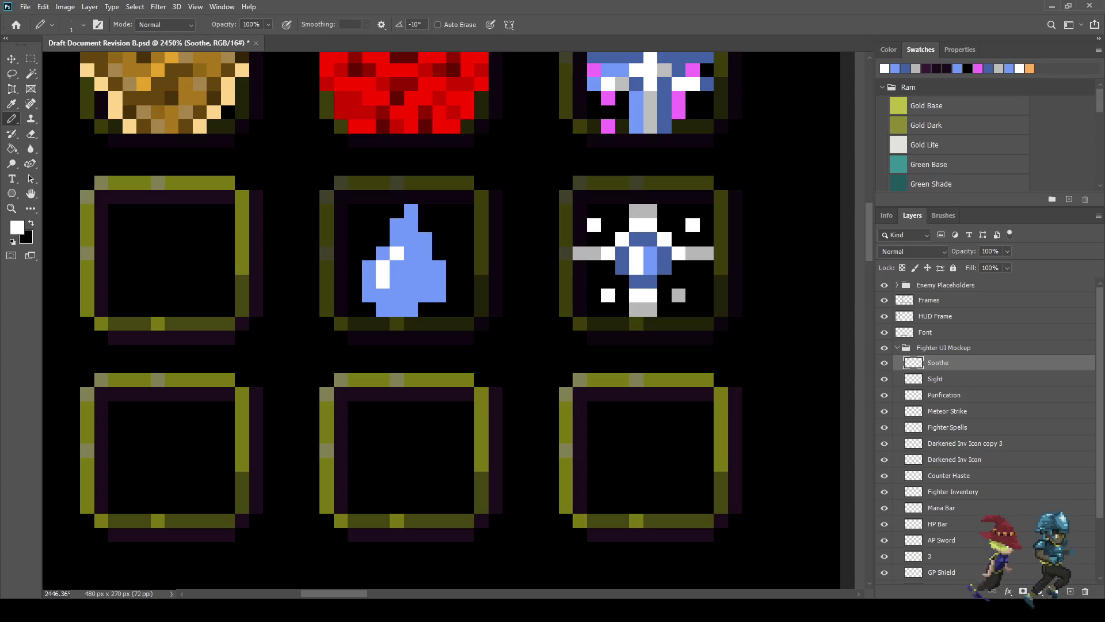
Step: Shade the droplet's bottom pixels and right edge with the sparkle icon's dark blue
{"action": "key", "text": "i"}
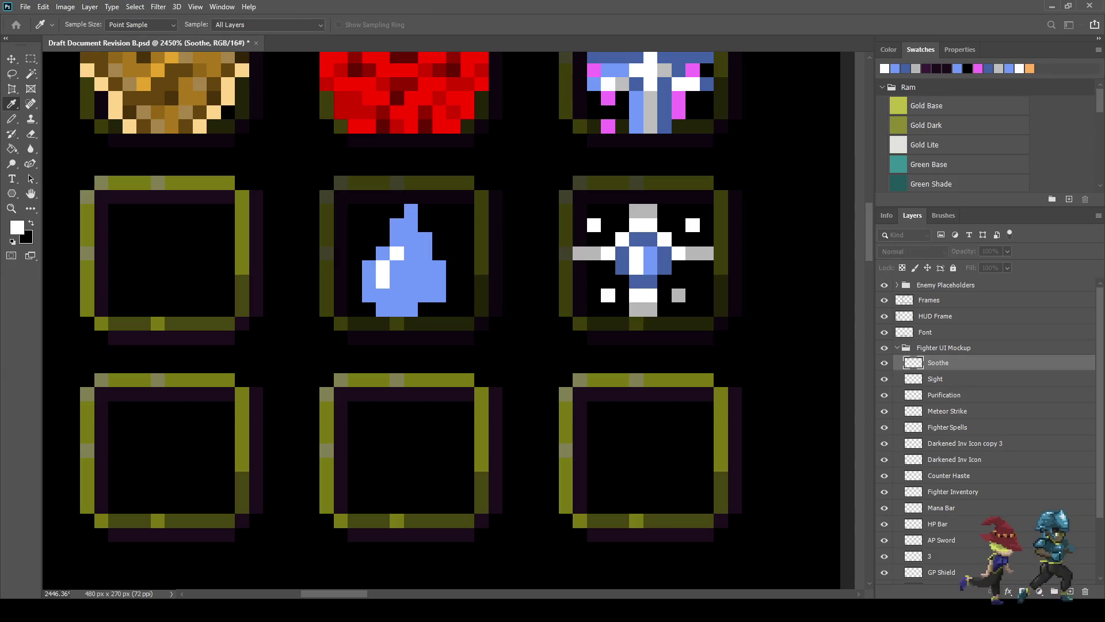
{"action": "left_click", "coordinate": [622, 253]}
{"action": "key", "text": "b"}
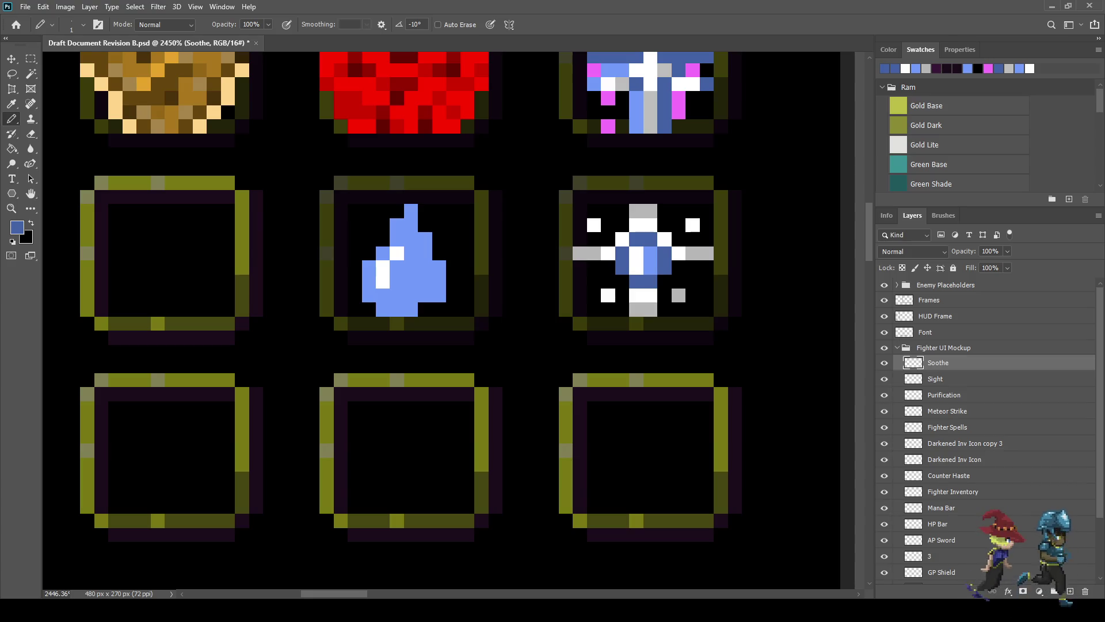
{"action": "left_click", "coordinate": [411, 309]}
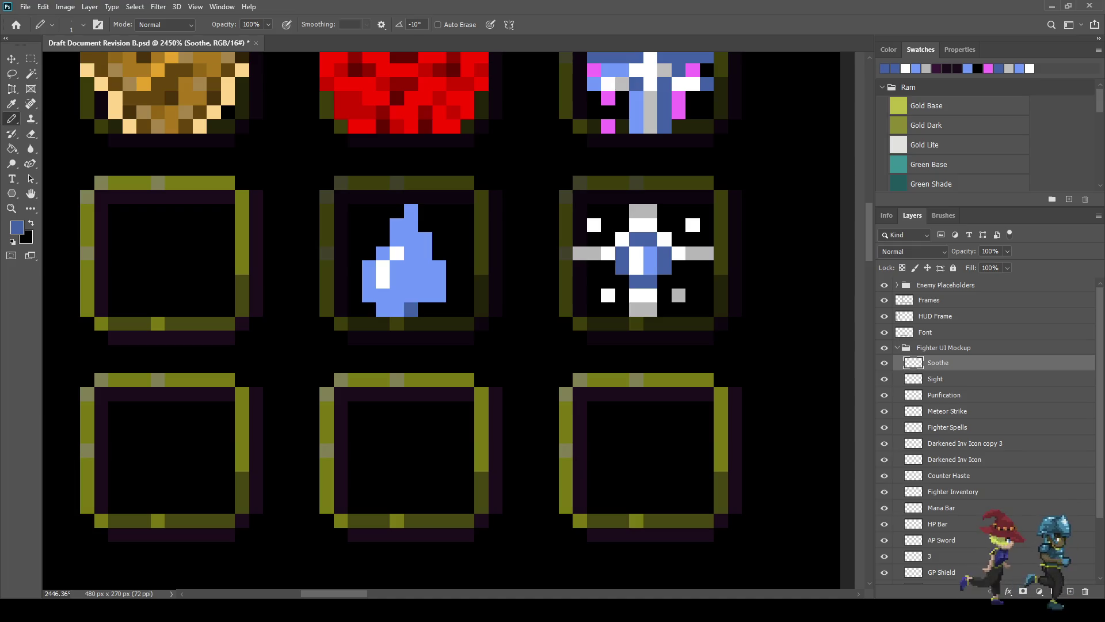
{"action": "mouse_move", "coordinate": [426, 295]}
{"action": "left_mouse_down"}
{"action": "mouse_move", "coordinate": [439, 295]}
{"action": "mouse_move", "coordinate": [439, 267]}
{"action": "left_mouse_up"}
{"action": "left_click", "coordinate": [397, 310]}
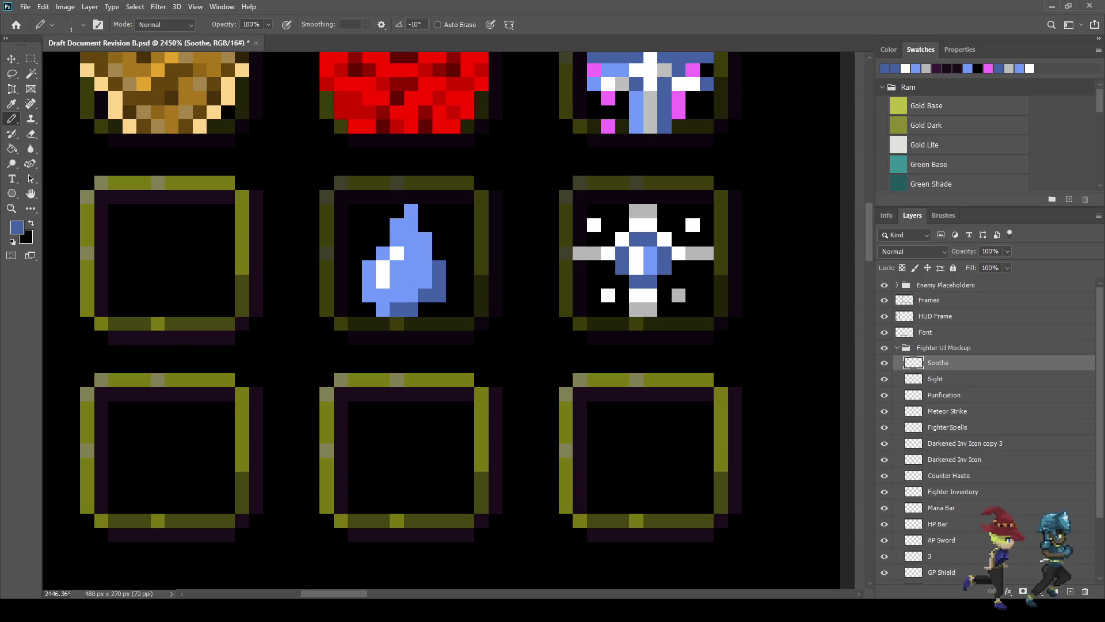
{"action": "left_click", "coordinate": [425, 253]}
{"action": "left_click", "coordinate": [426, 238]}
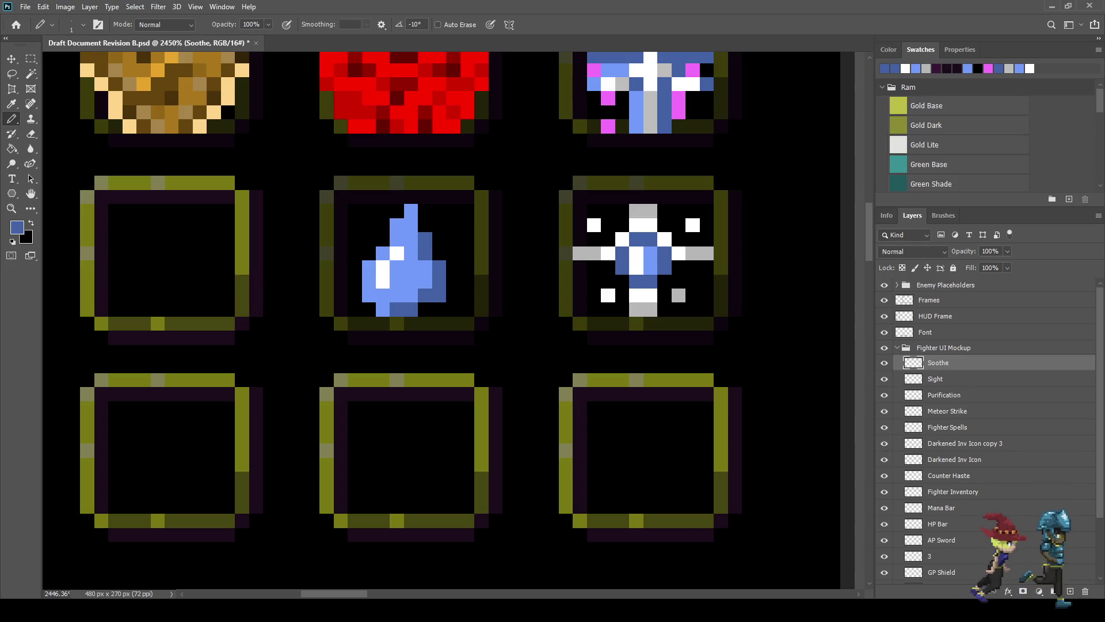
Step: Darken a vertical run through the droplet and its lower-left pixel in dark blue
{"action": "scroll", "coordinate": [423, 269], "scroll_direction": "down", "scroll_amount": 5}
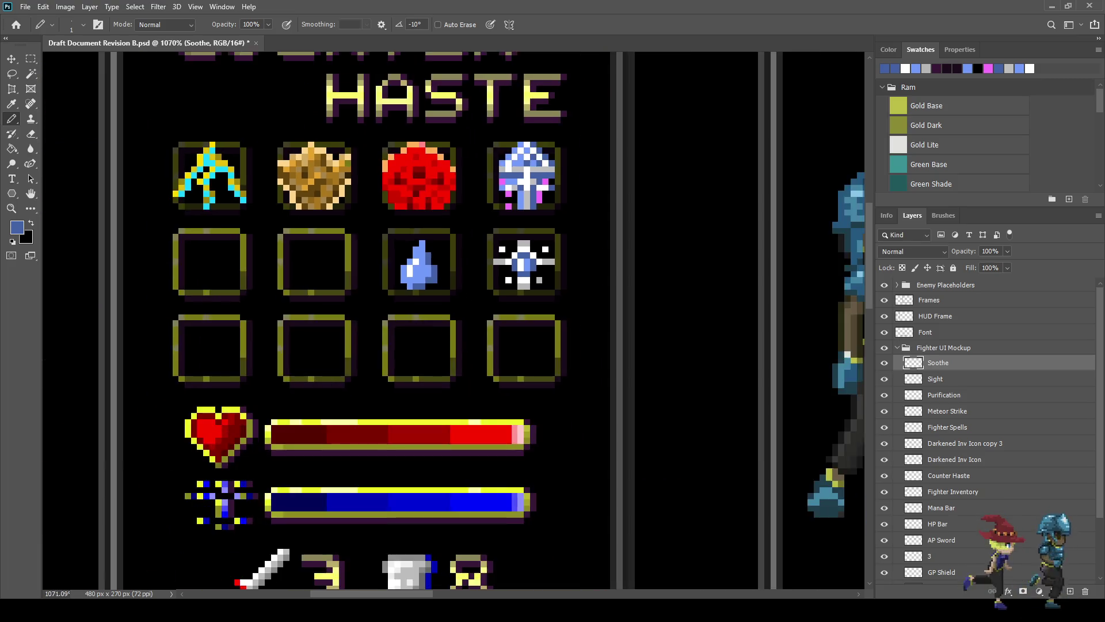
{"action": "scroll", "coordinate": [423, 269], "scroll_direction": "up", "scroll_amount": 2}
{"action": "scroll", "coordinate": [422, 265], "scroll_direction": "up", "scroll_amount": 4}
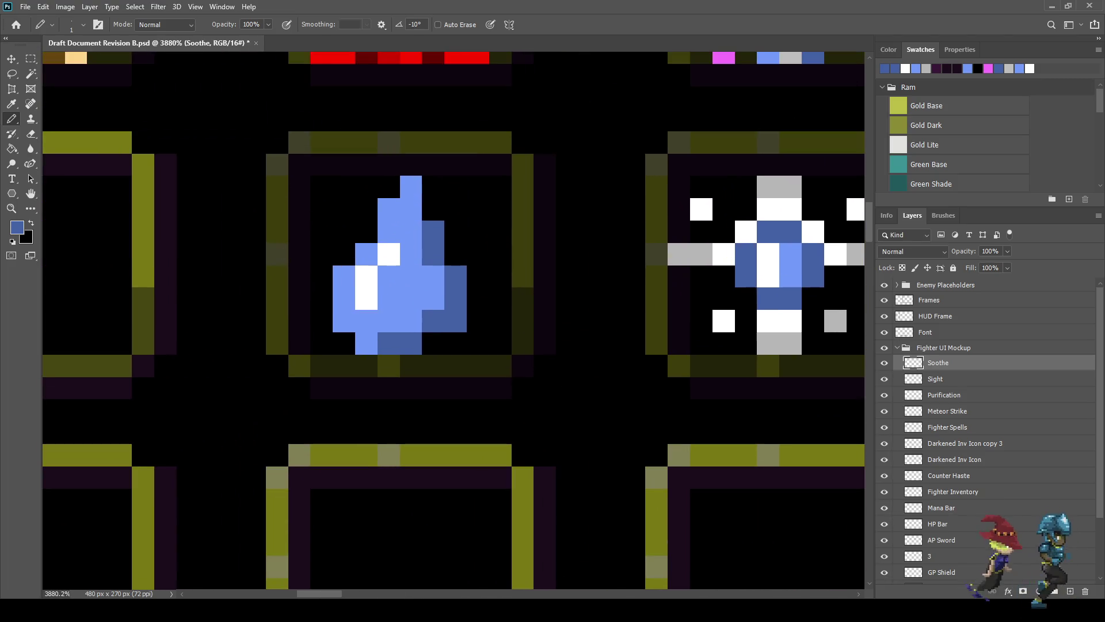
{"action": "mouse_move", "coordinate": [411, 209]}
{"action": "left_mouse_down"}
{"action": "mouse_move", "coordinate": [411, 254]}
{"action": "mouse_move", "coordinate": [433, 298]}
{"action": "mouse_move", "coordinate": [389, 321]}
{"action": "left_mouse_up"}
{"action": "left_click", "coordinate": [366, 343]}
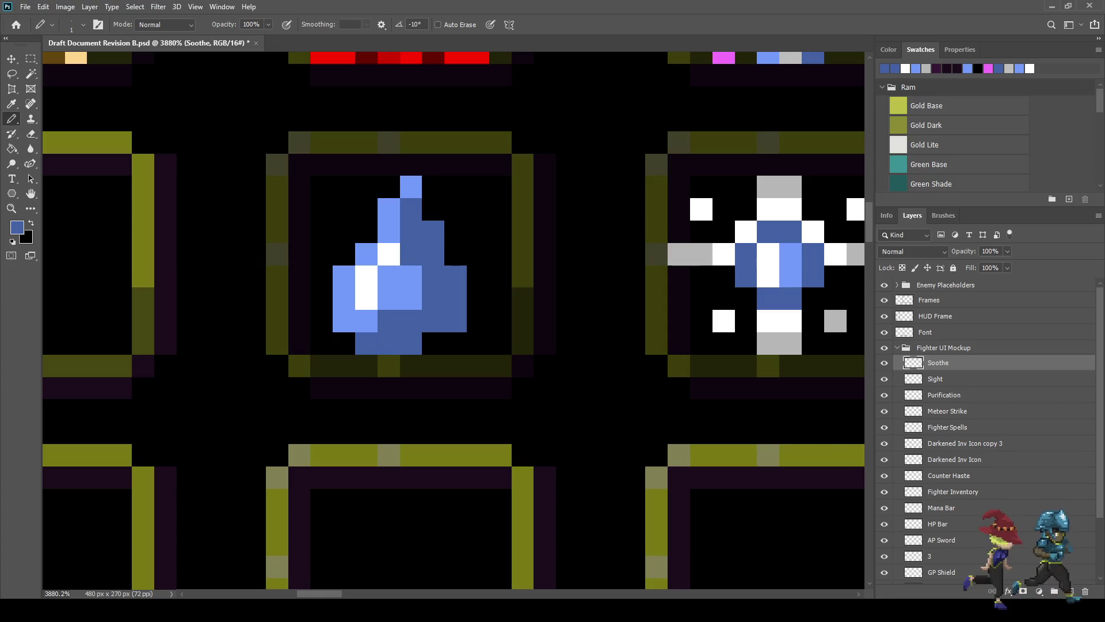
Step: Paint the droplet's right edge and bottom row with a darker blue
{"action": "key", "text": "i"}
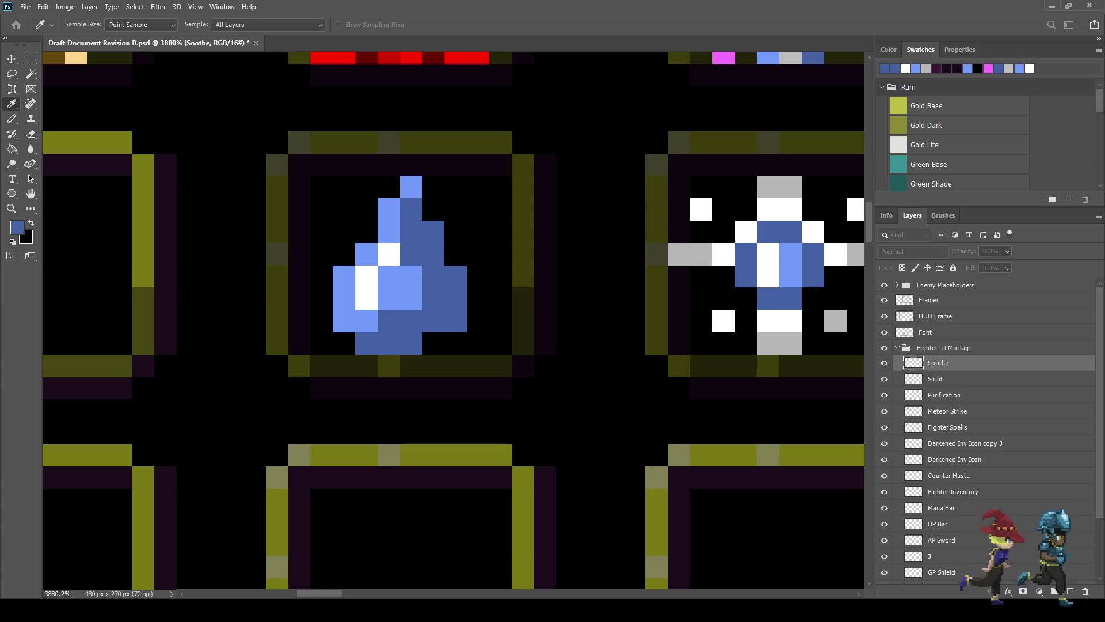
{"action": "key", "text": "b"}
{"action": "left_click", "coordinate": [433, 232]}
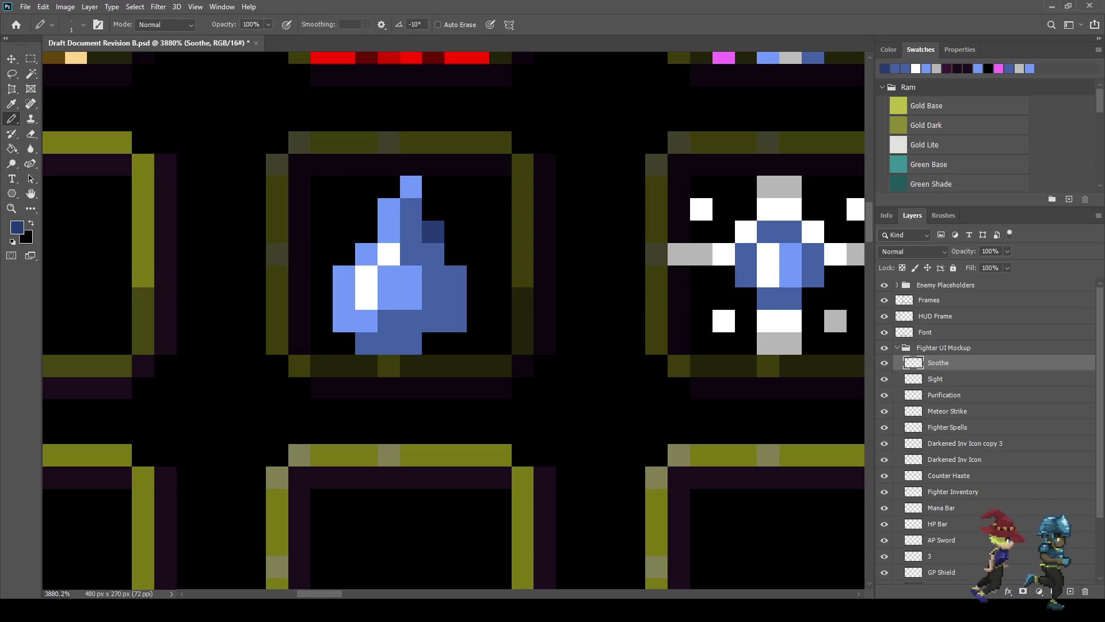
{"action": "left_click", "coordinate": [434, 254]}
{"action": "left_click_drag", "start_coordinate": [456, 276], "coordinate": [456, 299]}
{"action": "left_click", "coordinate": [456, 322]}
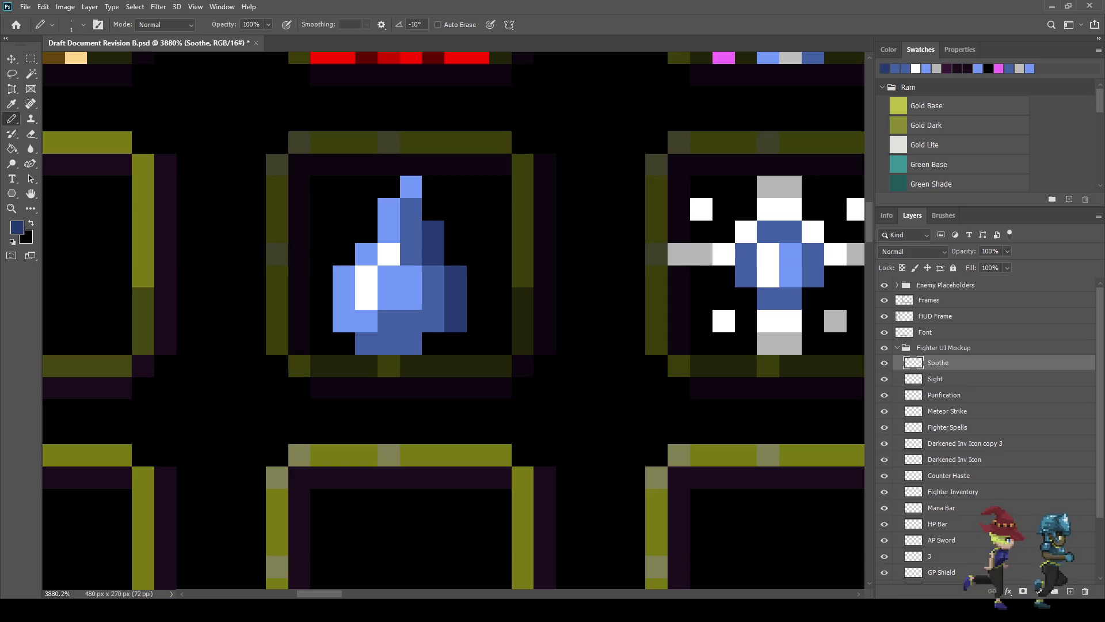
{"action": "left_click", "coordinate": [434, 321]}
{"action": "left_click_drag", "start_coordinate": [411, 343], "coordinate": [389, 343]}
{"action": "scroll", "coordinate": [460, 301], "scroll_direction": "down", "scroll_amount": 10}
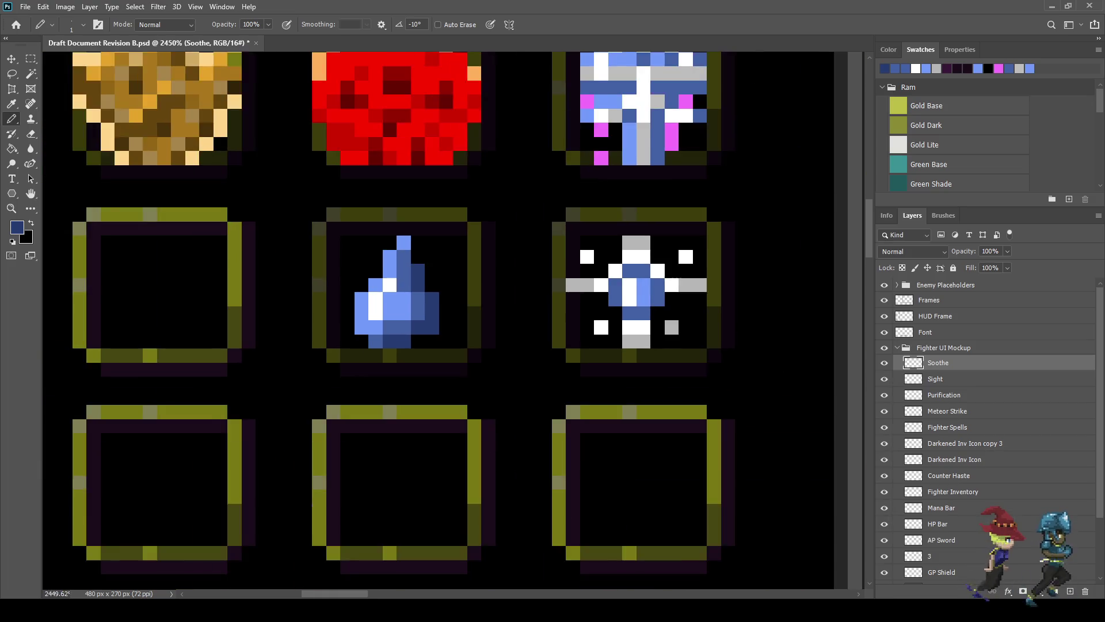
Step: Sample white and draw a three-pixel diagonal ray up-left of the droplet
{"action": "scroll", "coordinate": [461, 288], "scroll_direction": "up", "scroll_amount": 8}
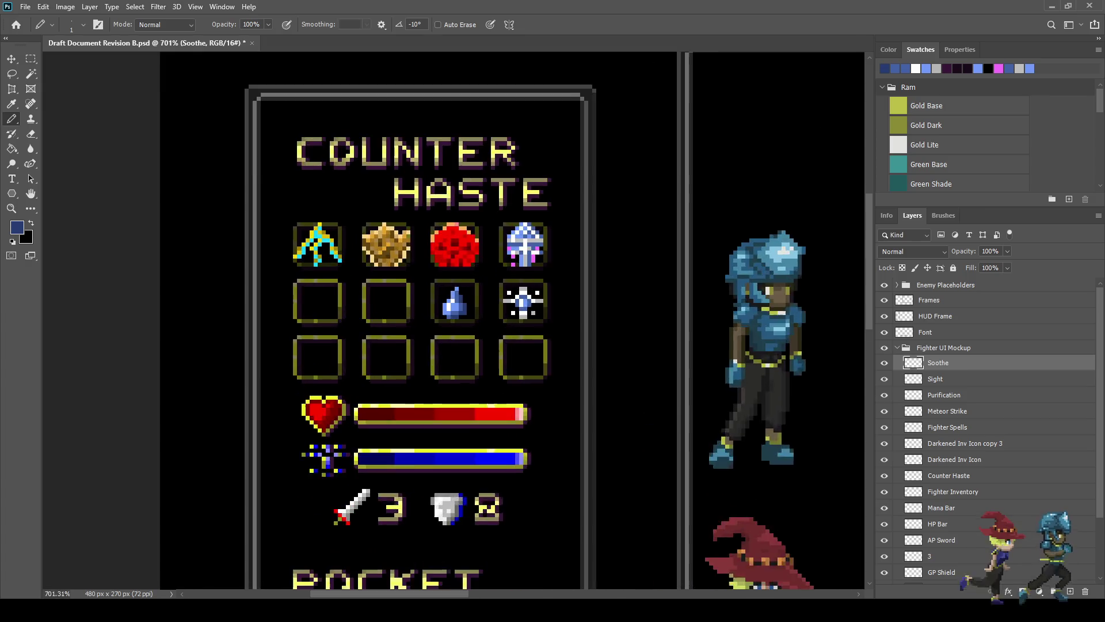
{"action": "scroll", "coordinate": [595, 295], "scroll_direction": "up", "scroll_amount": 2}
{"action": "key", "text": "i"}
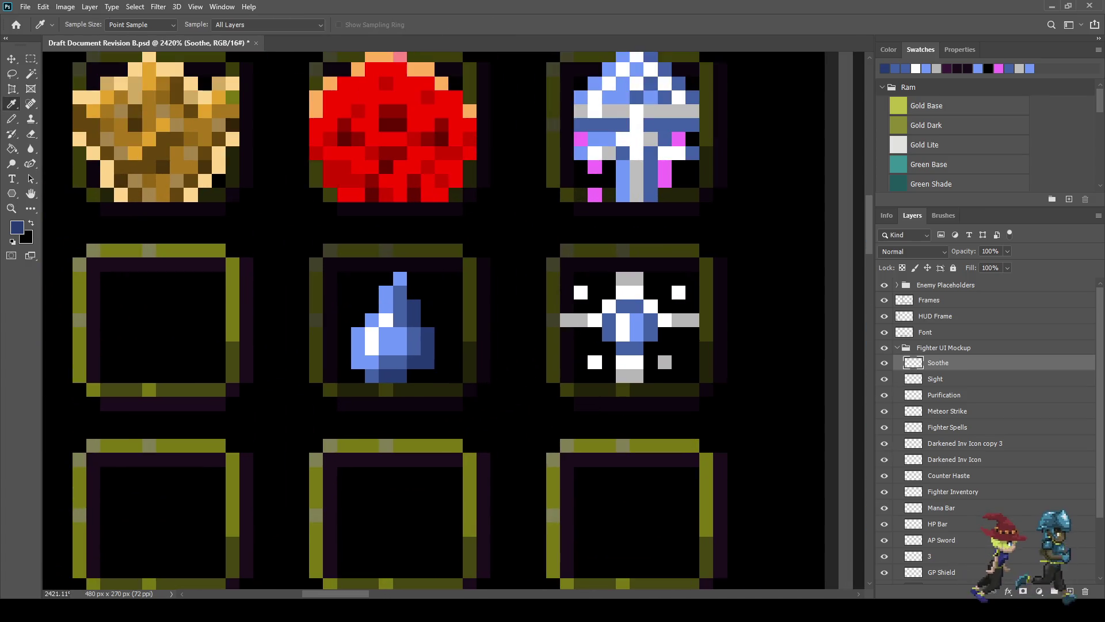
{"action": "left_click", "coordinate": [580, 292]}
{"action": "key", "text": "b"}
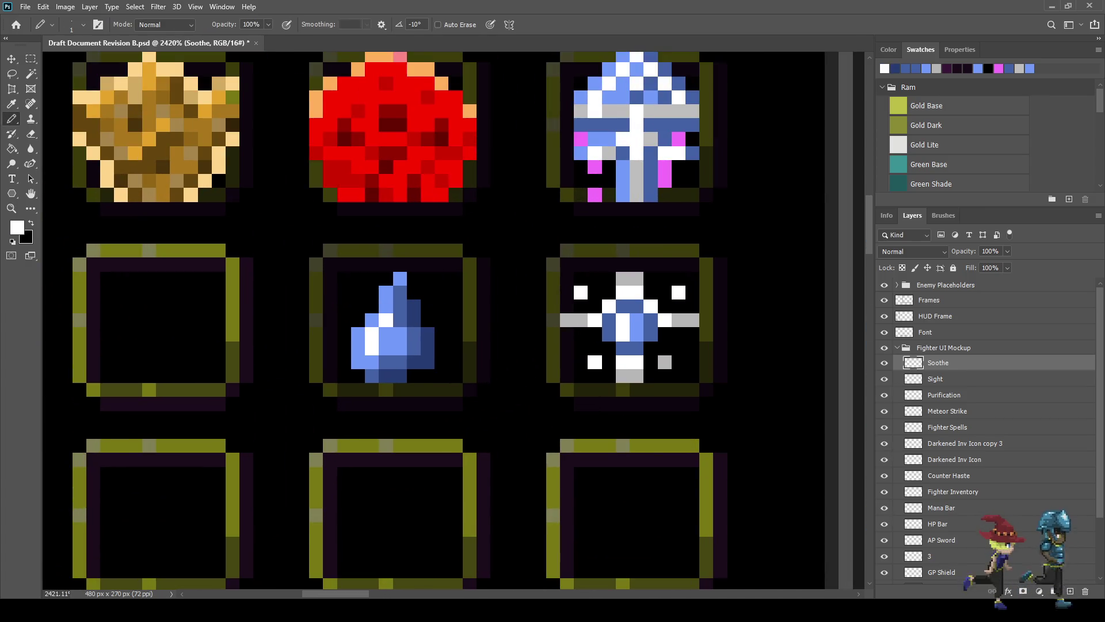
{"action": "scroll", "coordinate": [371, 285], "scroll_direction": "down", "scroll_amount": 2}
{"action": "scroll", "coordinate": [367, 276], "scroll_direction": "up", "scroll_amount": 2}
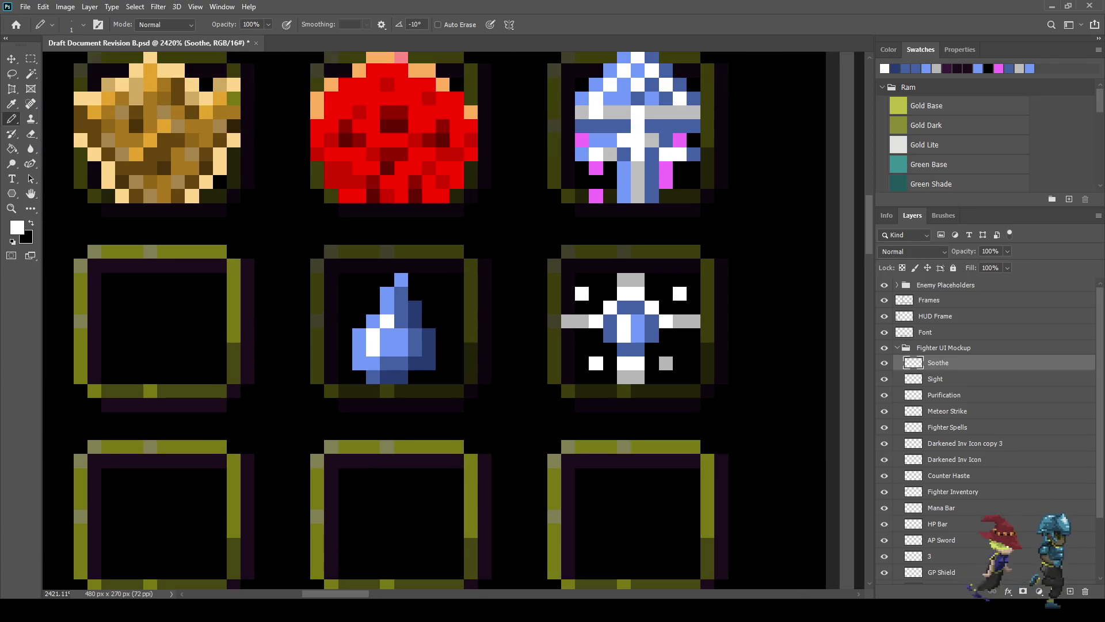
{"action": "left_click", "coordinate": [359, 294]}
{"action": "left_click", "coordinate": [346, 280]}
{"action": "left_click", "coordinate": [331, 265]}
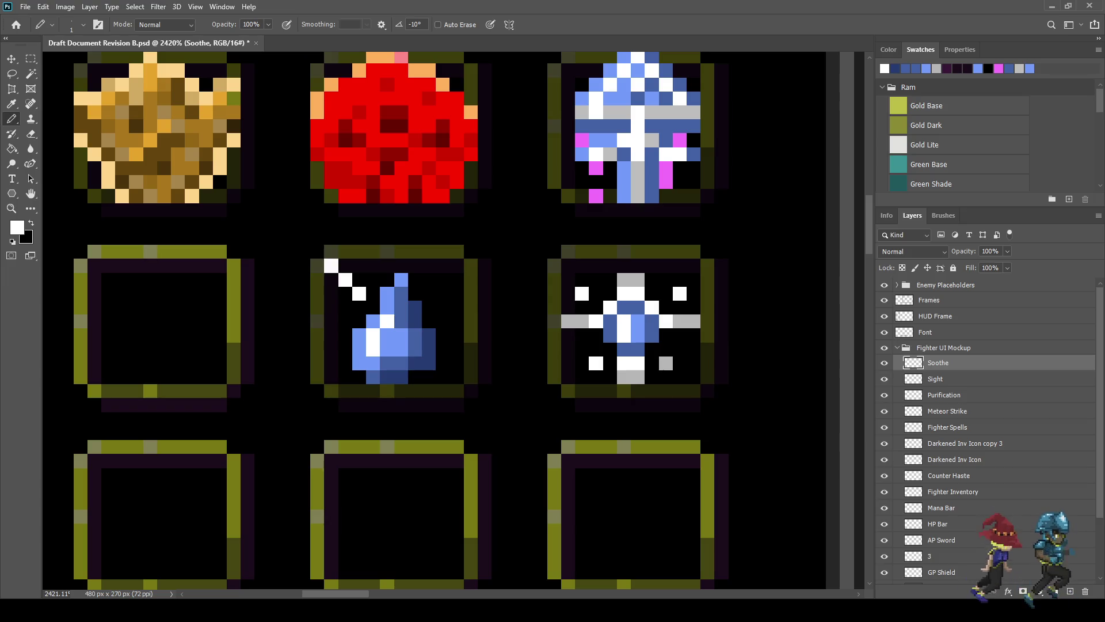
Step: Draw the upper-right, lower-right and lower-left white diagonal rays
{"action": "left_click", "coordinate": [442, 293]}
{"action": "left_click", "coordinate": [456, 279]}
{"action": "left_click", "coordinate": [470, 265]}
{"action": "left_click", "coordinate": [443, 377]}
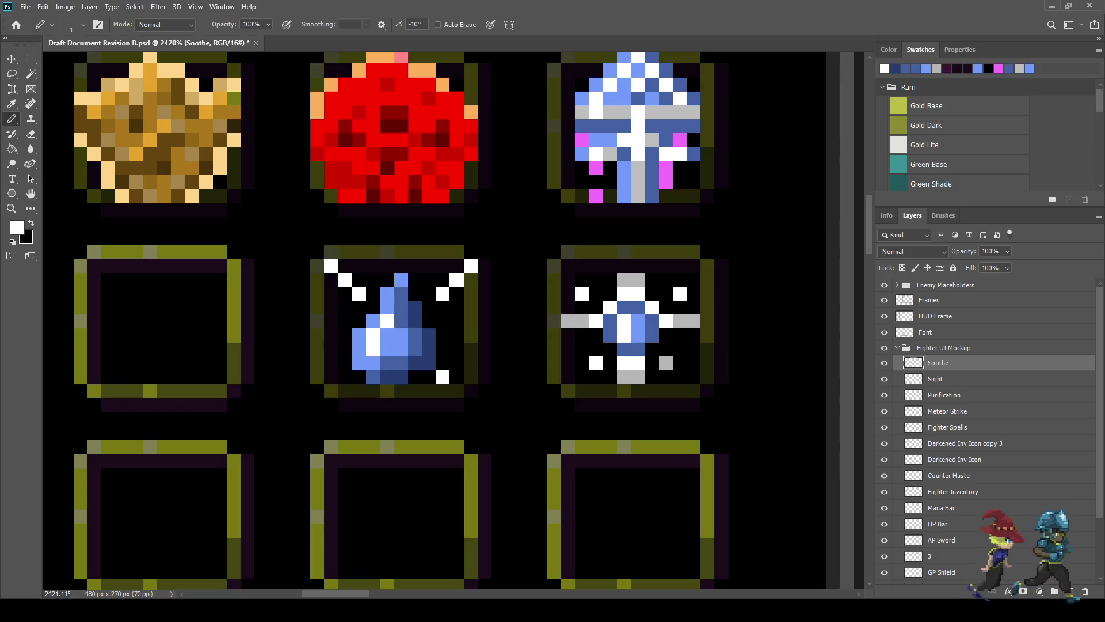
{"action": "left_click", "coordinate": [457, 391]}
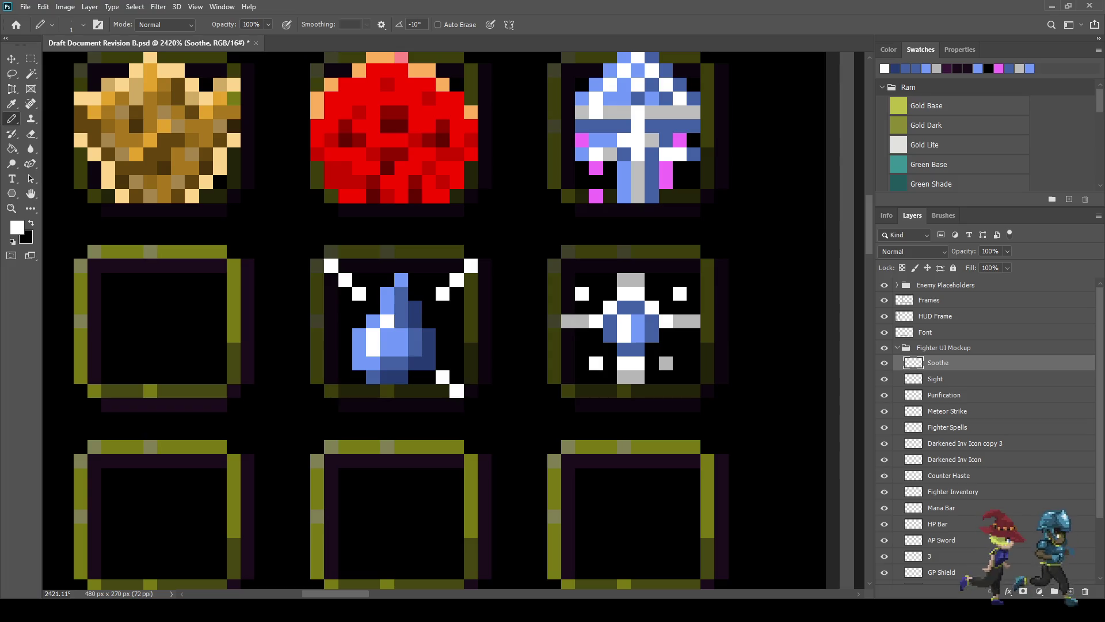
{"action": "left_click", "coordinate": [346, 377]}
{"action": "left_click", "coordinate": [331, 391]}
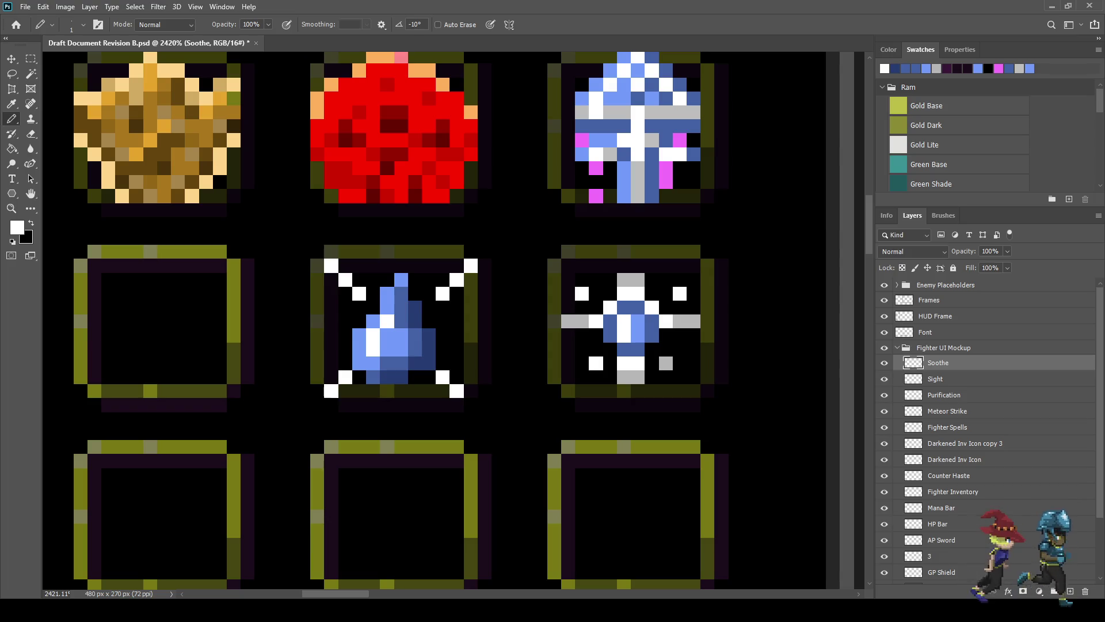
Step: Add short horizontal white rays on the droplet's left and right sides
{"action": "scroll", "coordinate": [403, 346], "scroll_direction": "down", "scroll_amount": 2}
{"action": "scroll", "coordinate": [490, 389], "scroll_direction": "up", "scroll_amount": 2}
{"action": "left_click", "coordinate": [332, 328]}
{"action": "left_click", "coordinate": [346, 328]}
{"action": "left_click", "coordinate": [446, 328]}
{"action": "left_click", "coordinate": [459, 328]}
{"action": "left_click", "coordinate": [472, 328]}
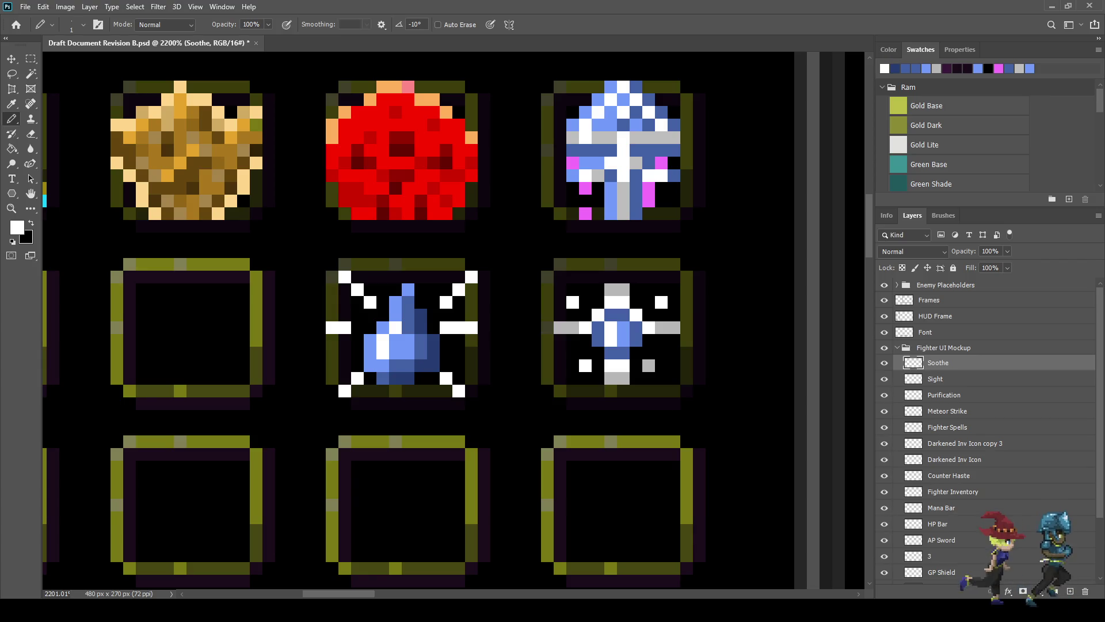
{"action": "scroll", "coordinate": [492, 339], "scroll_direction": "down", "scroll_amount": 10}
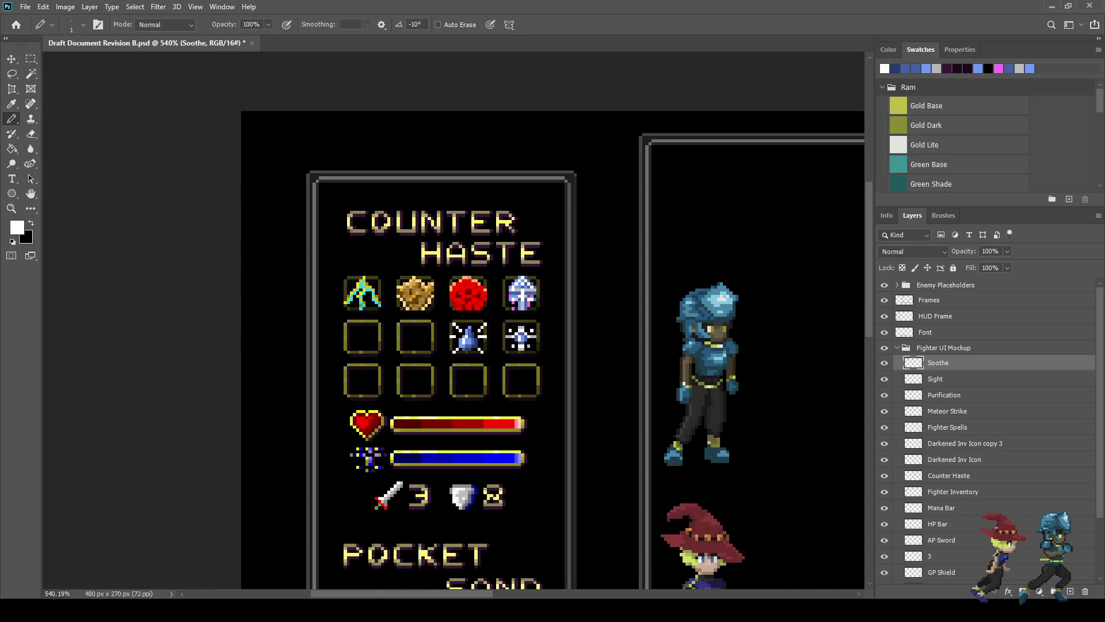
Step: Add a white sparkle pixel above the droplet
{"action": "scroll", "coordinate": [476, 323], "scroll_direction": "up", "scroll_amount": 10}
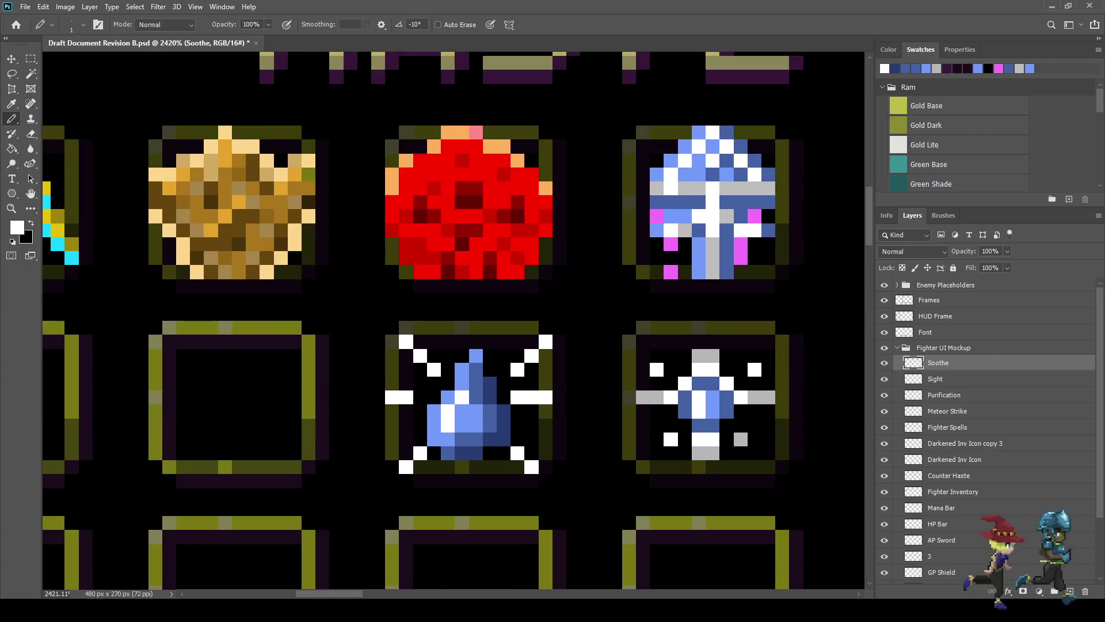
{"action": "left_click", "coordinate": [448, 328]}
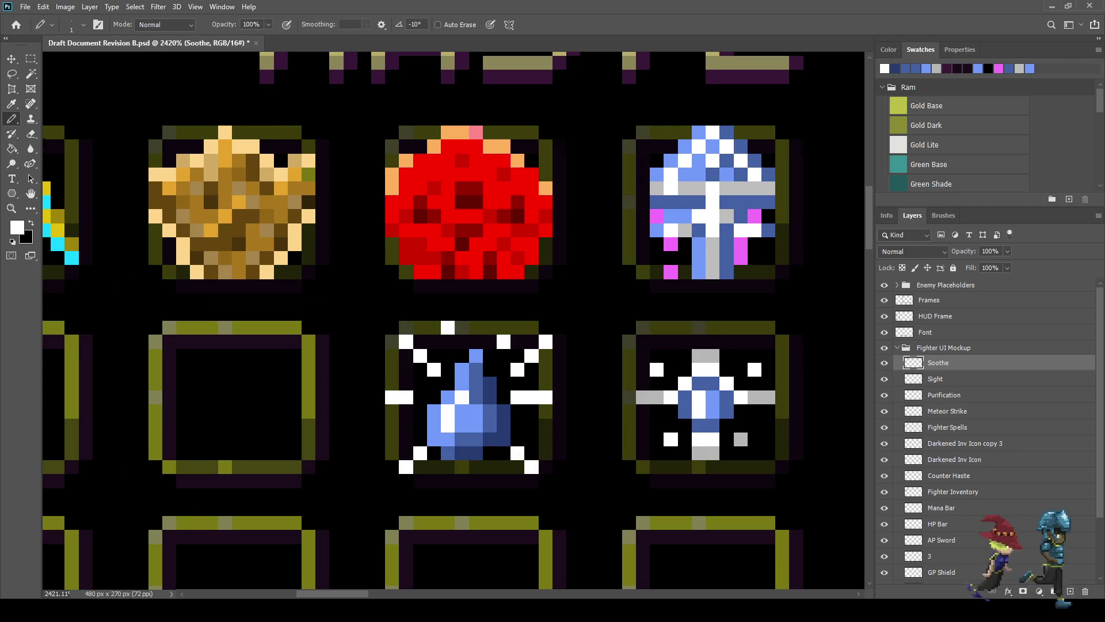
{"action": "scroll", "coordinate": [534, 399], "scroll_direction": "down", "scroll_amount": 5}
{"action": "scroll", "coordinate": [461, 422], "scroll_direction": "down", "scroll_amount": 3}
{"action": "scroll", "coordinate": [460, 422], "scroll_direction": "up", "scroll_amount": 7}
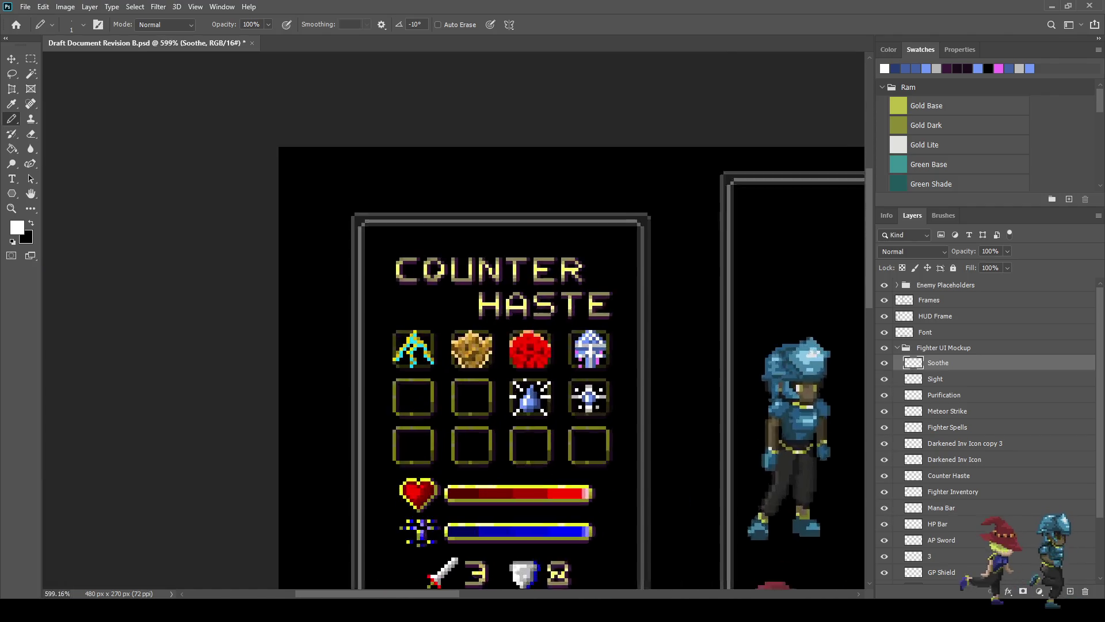
{"action": "scroll", "coordinate": [455, 322], "scroll_direction": "up", "scroll_amount": 1}
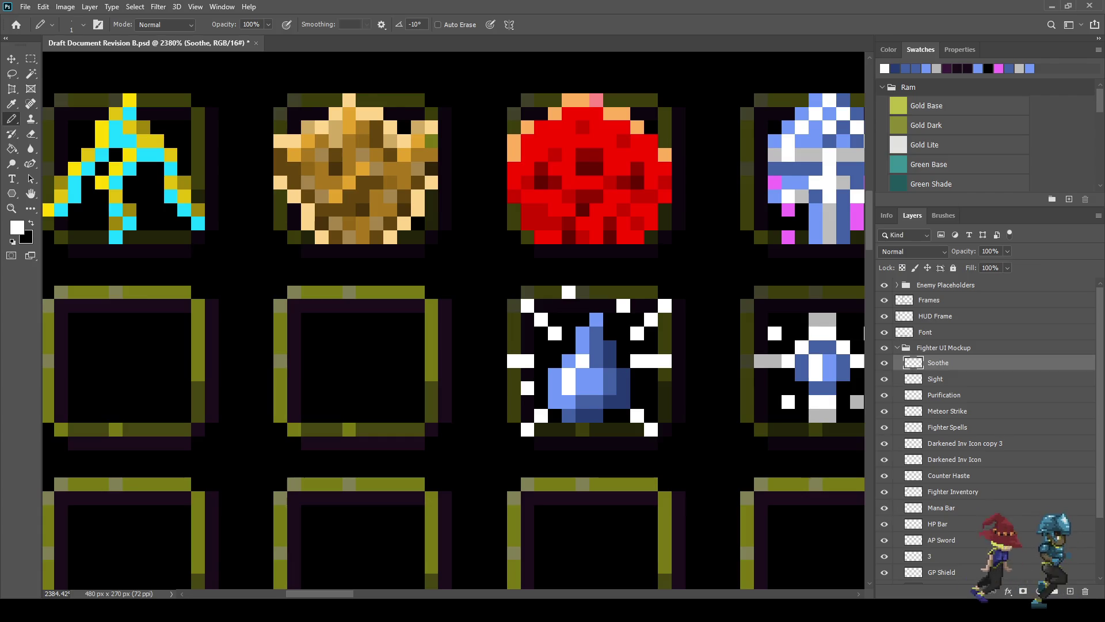
{"action": "scroll", "coordinate": [455, 322], "scroll_direction": "down", "scroll_amount": 3}
{"action": "scroll", "coordinate": [454, 323], "scroll_direction": "up", "scroll_amount": 3}
{"action": "scroll", "coordinate": [709, 384], "scroll_direction": "up", "scroll_amount": 2}
Step: Sample grey from the neighbouring icon and grey the right-side ray tips
{"action": "key", "text": "i"}
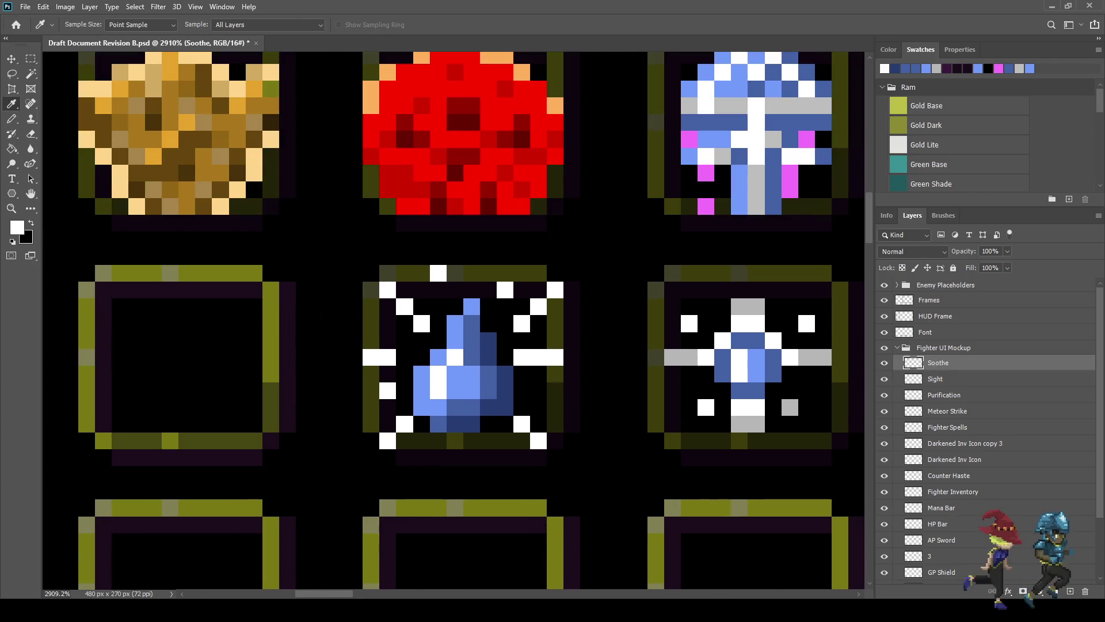
{"action": "left_click", "coordinate": [686, 357]}
{"action": "key", "text": "b"}
{"action": "left_click", "coordinate": [555, 358]}
{"action": "left_click", "coordinate": [538, 357]}
{"action": "left_click", "coordinate": [555, 291]}
{"action": "left_click", "coordinate": [538, 306]}
{"action": "left_click", "coordinate": [538, 440]}
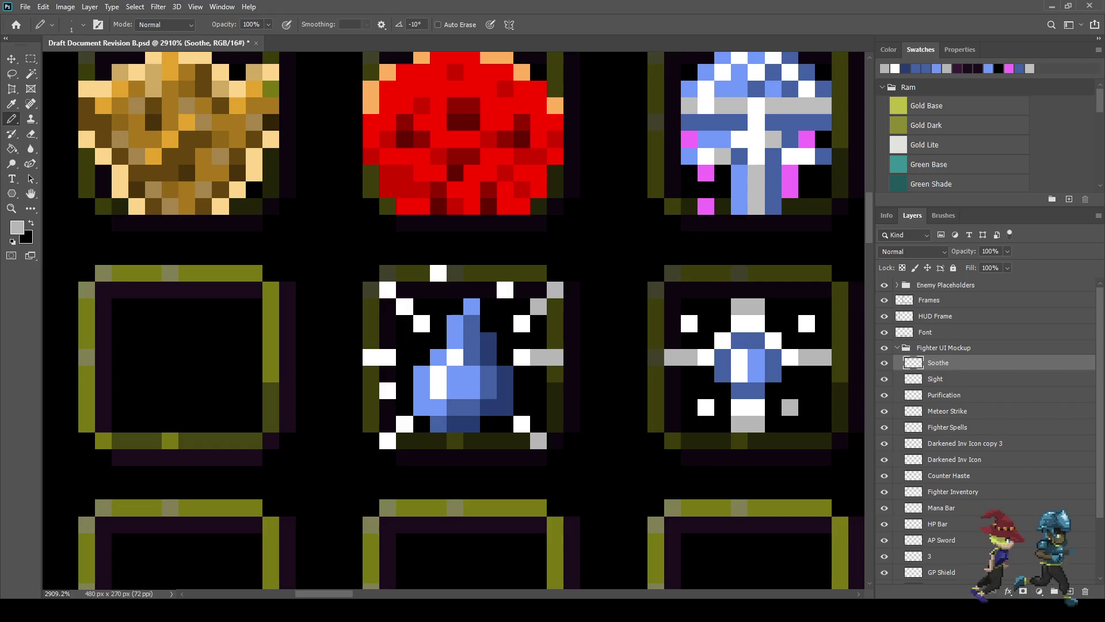
{"action": "left_click", "coordinate": [505, 290]}
Step: Grey the left-side and top ray tips, then save the mockup
{"action": "left_click", "coordinate": [388, 391]}
{"action": "left_click", "coordinate": [372, 357]}
{"action": "left_click", "coordinate": [387, 290]}
{"action": "left_click", "coordinate": [405, 307]}
{"action": "left_click", "coordinate": [438, 273]}
{"action": "left_click", "coordinate": [387, 441]}
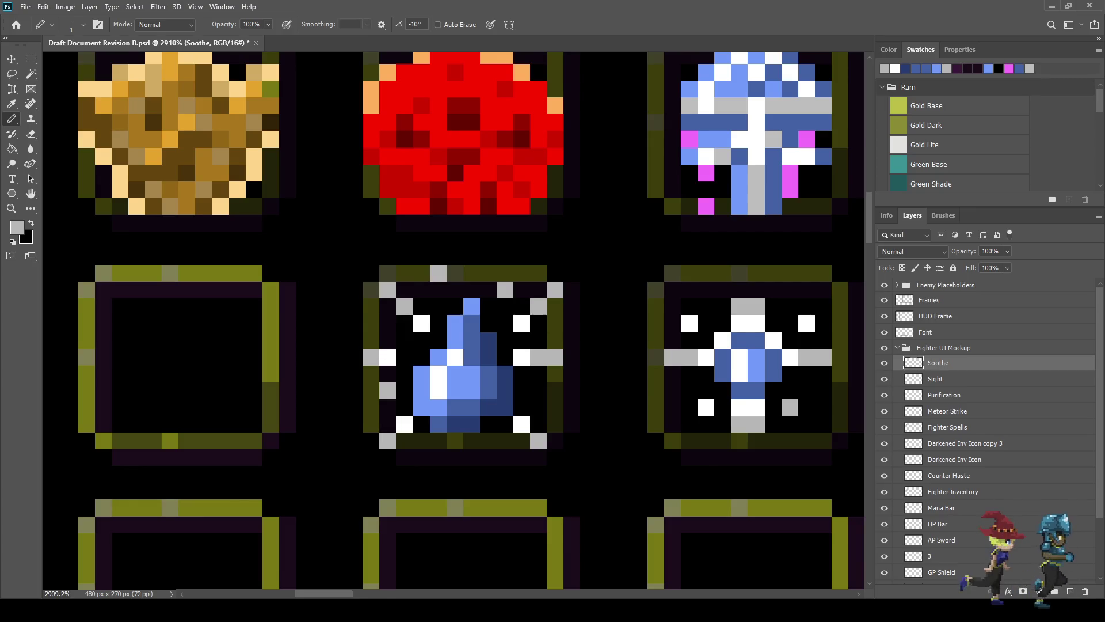
{"action": "scroll", "coordinate": [548, 408], "scroll_direction": "down", "scroll_amount": 6}
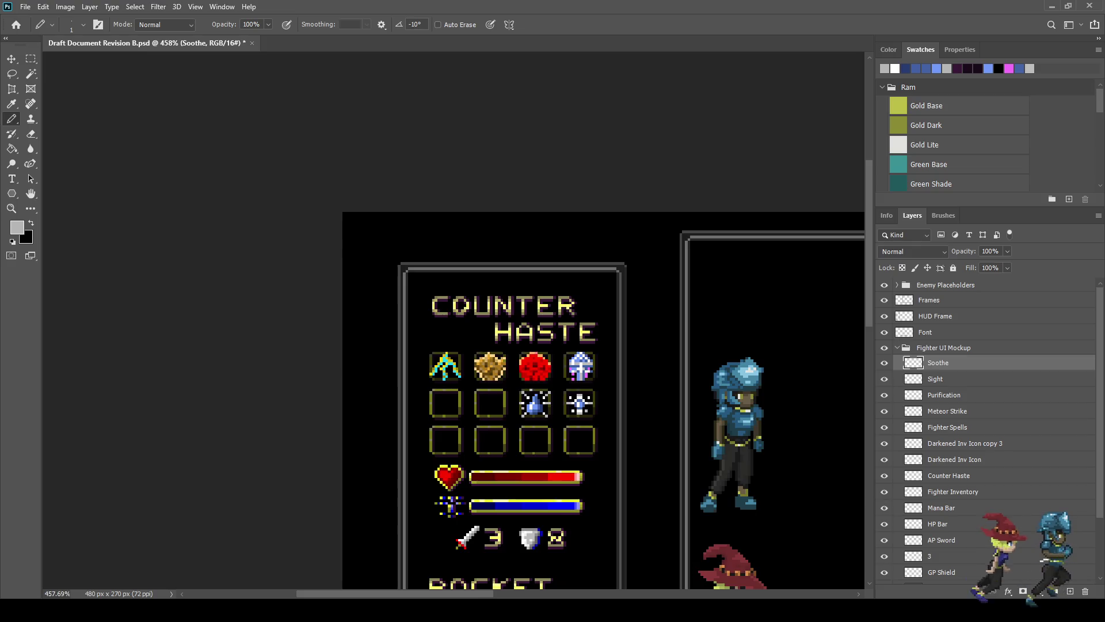
{"action": "scroll", "coordinate": [549, 417], "scroll_direction": "up", "scroll_amount": 2}
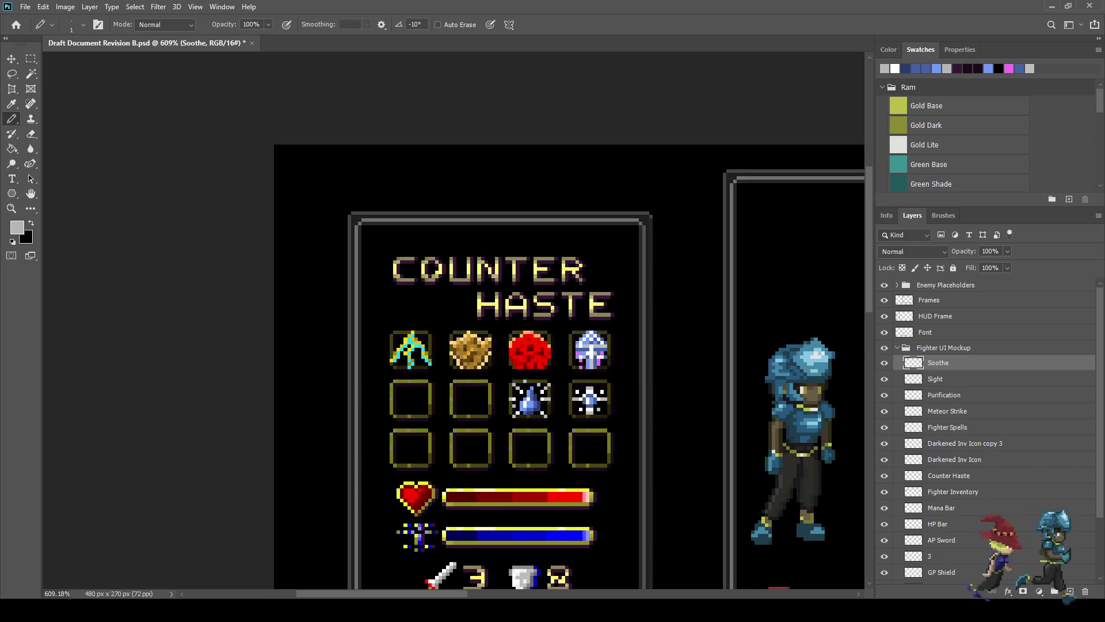
{"action": "key", "text": "ctrl+s"}
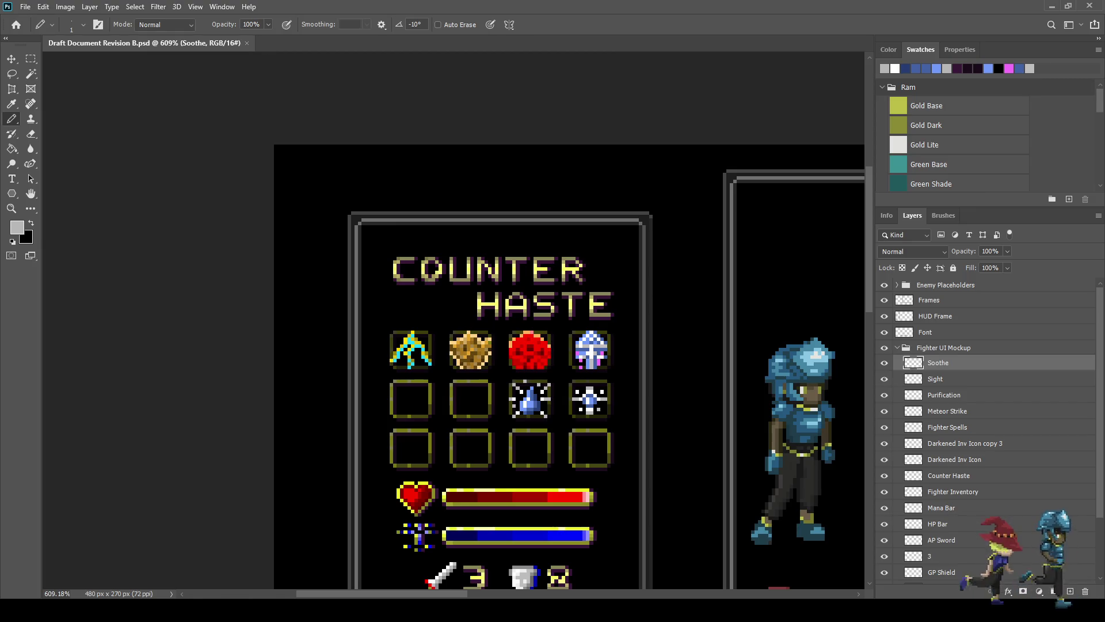
Step: Zoom the mockup from 100% to 300%, then enter full-screen mode and zoom further
{"action": "key", "text": "ctrl+1"}
{"action": "key", "text": "ctrl+plus"}
{"action": "key", "text": "ctrl+plus"}
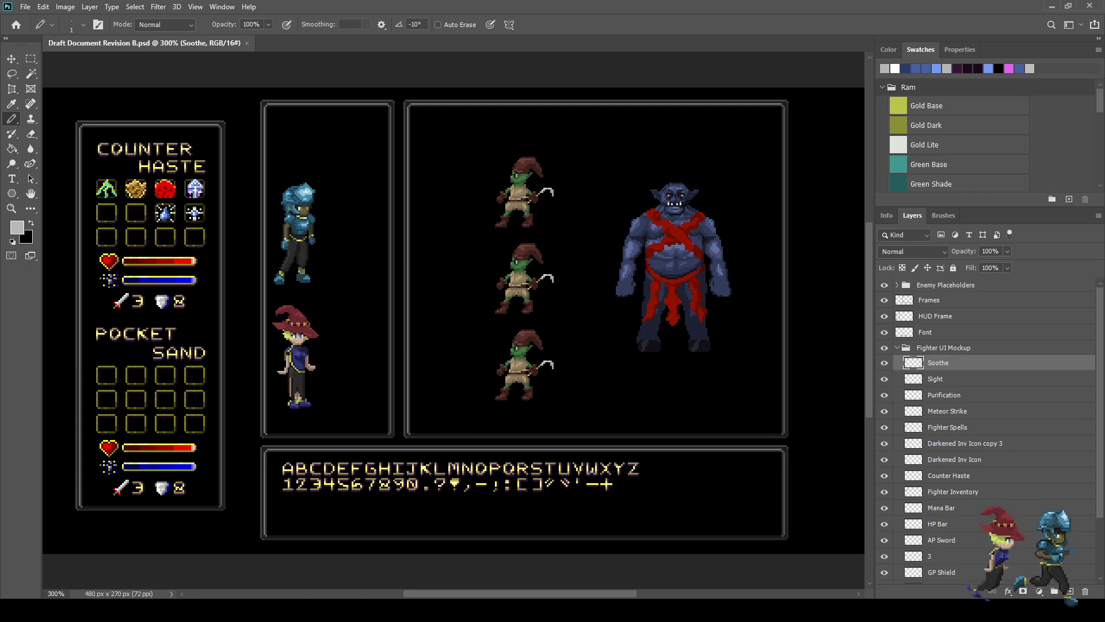
{"action": "key", "text": "f"}
{"action": "key", "text": "f"}
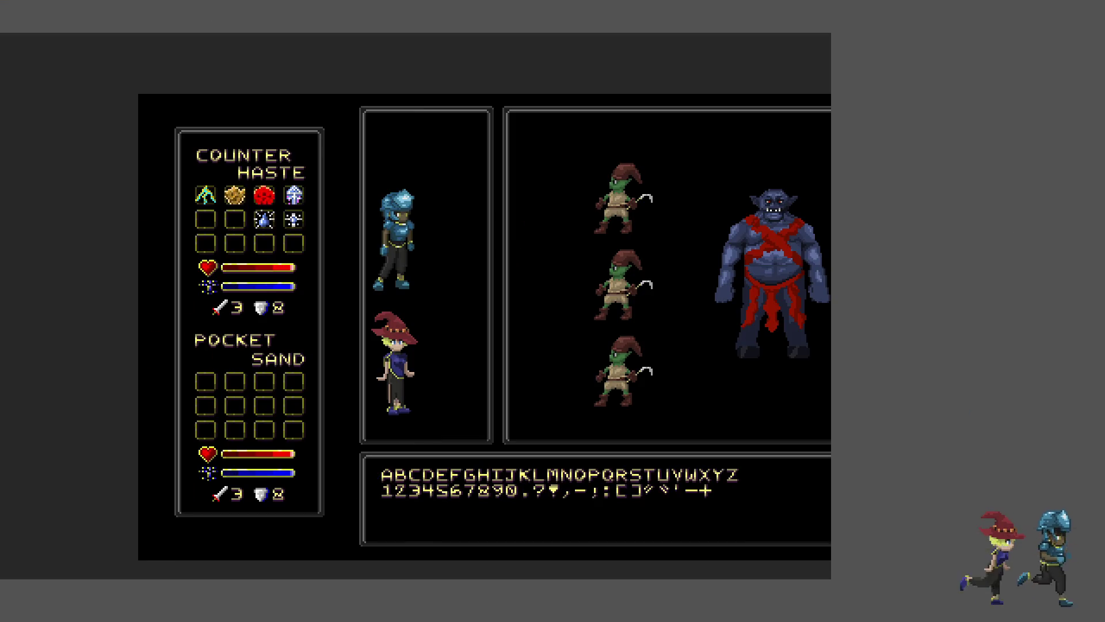
{"action": "key", "text": "ctrl+plus"}
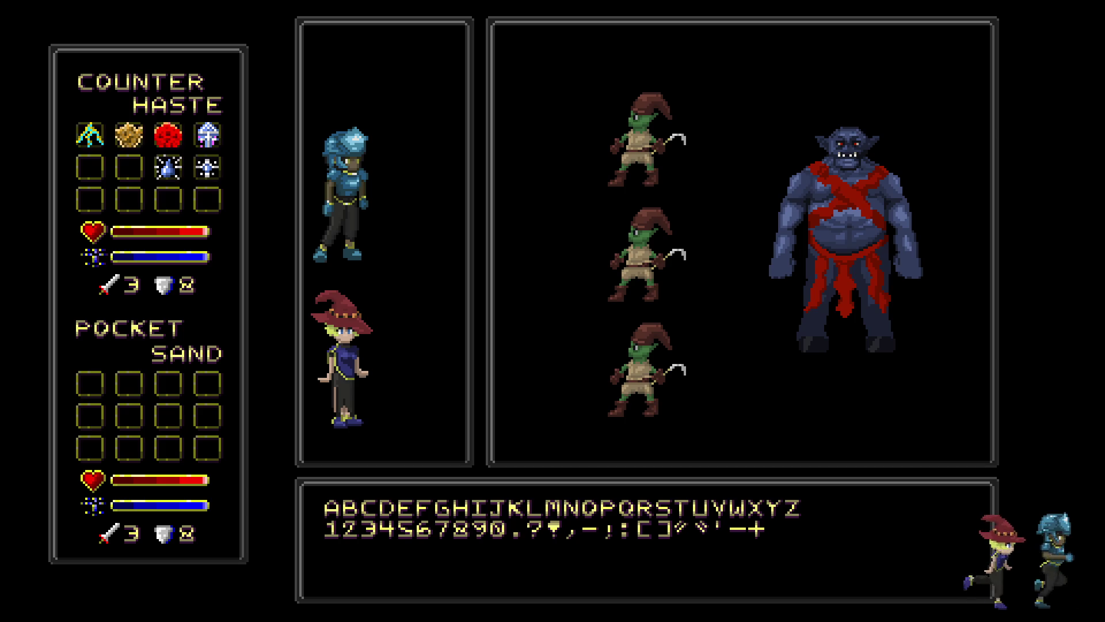